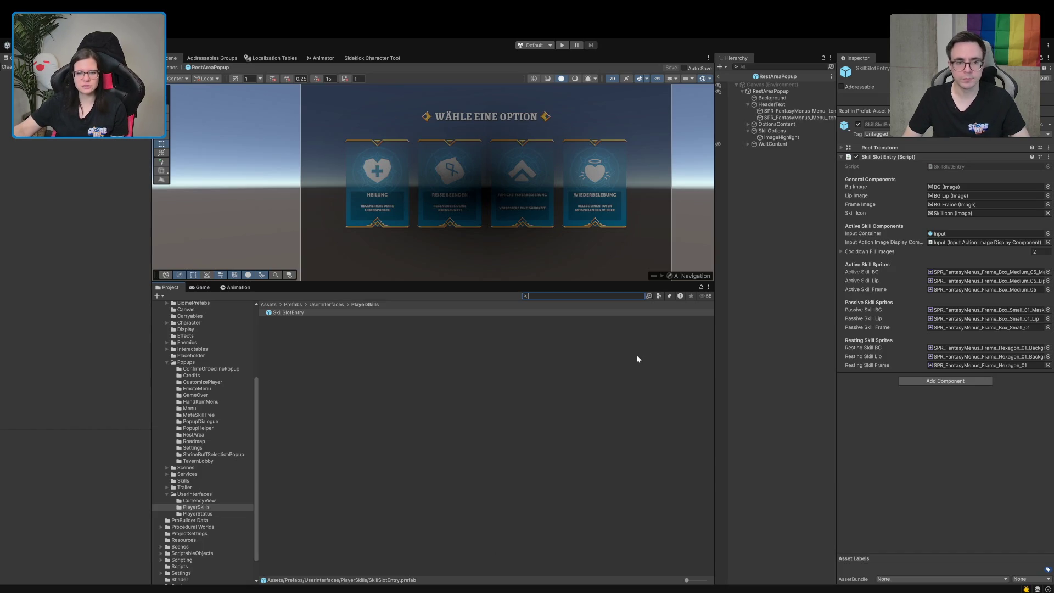
- Place a SkillSlotEntry instance under SkillOptions in the RestAreaPopup hierarchy
click(469, 385)
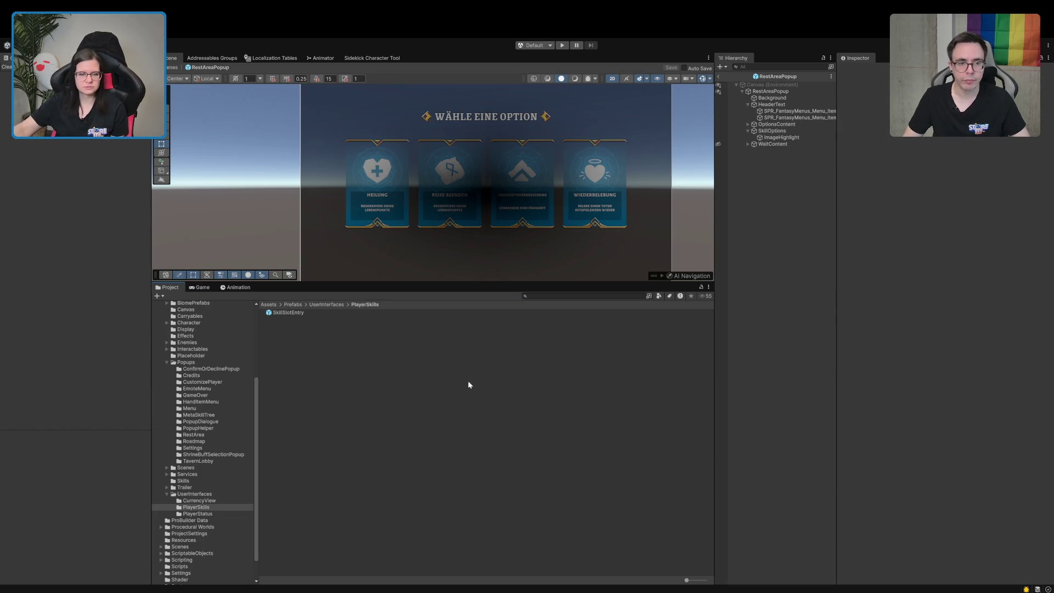
click(297, 314)
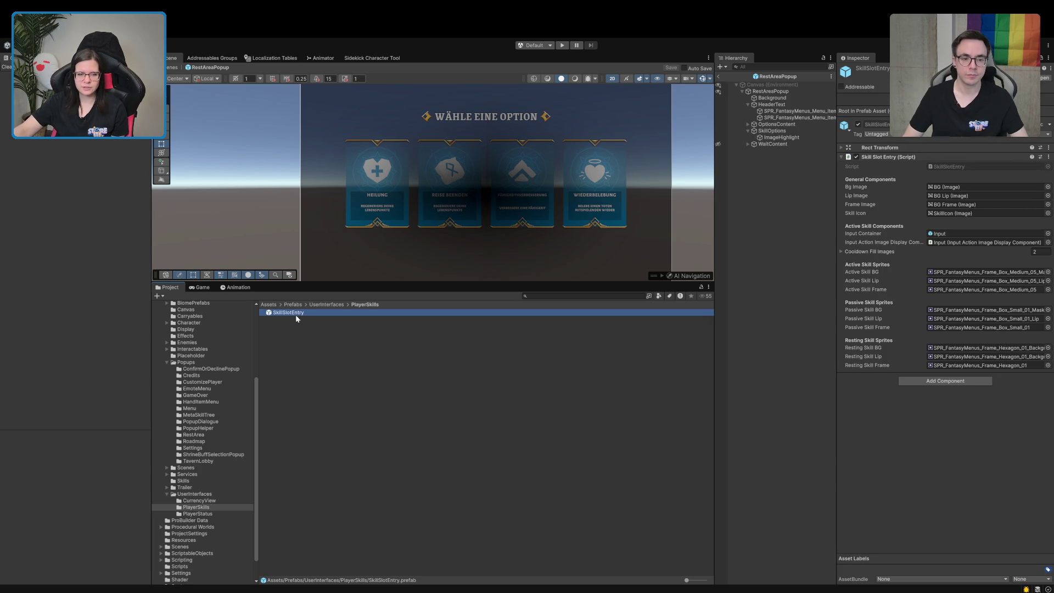
drag(297, 317, 799, 365)
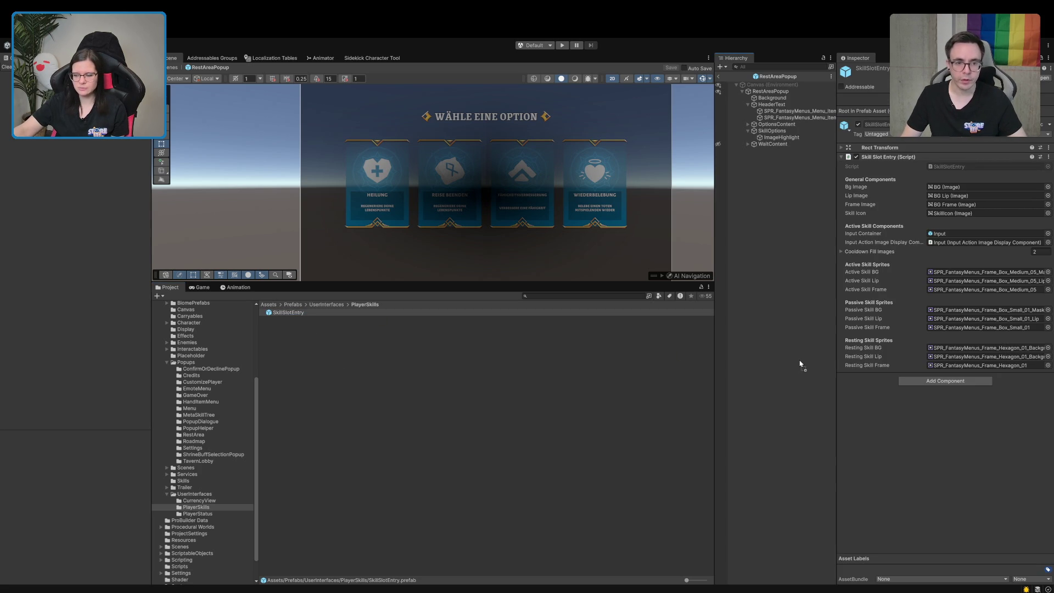
drag(800, 210, 782, 133)
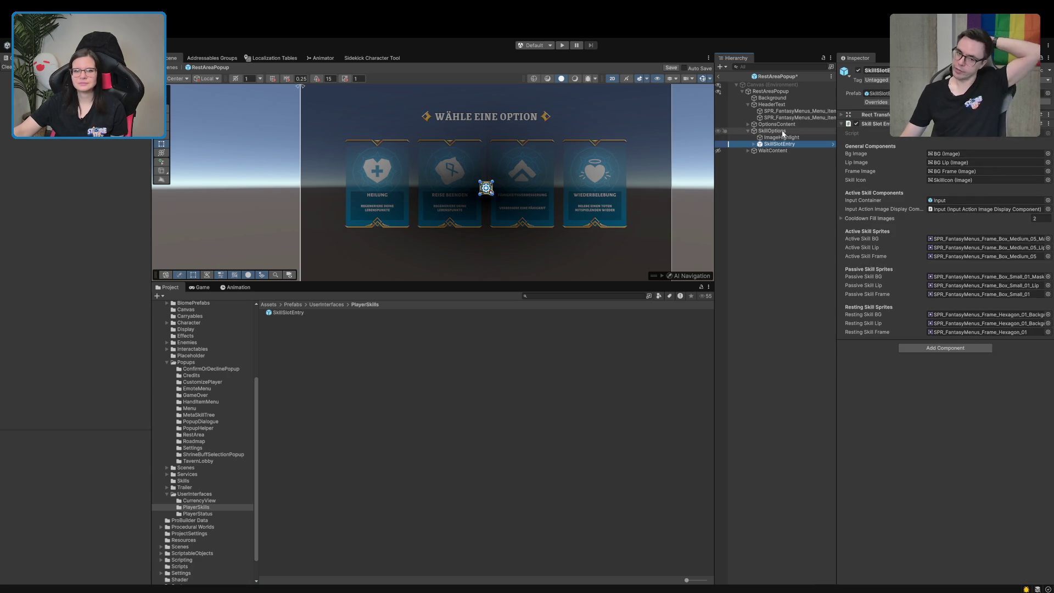
- Set the instance's Rect Transform scale to 3 on all axes
scroll(626, 229, up, 5)
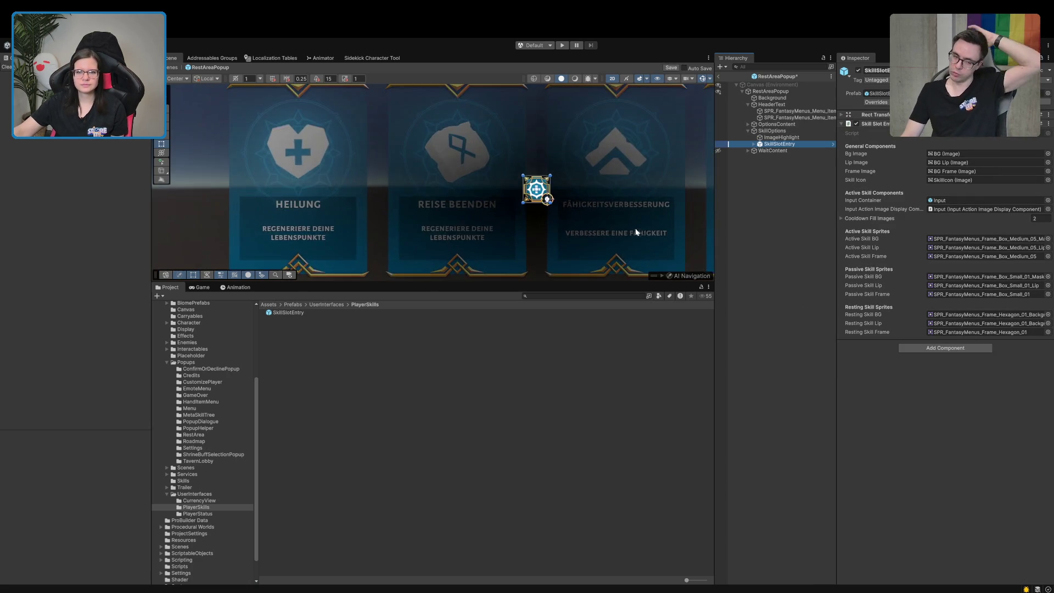
scroll(626, 229, up, 3)
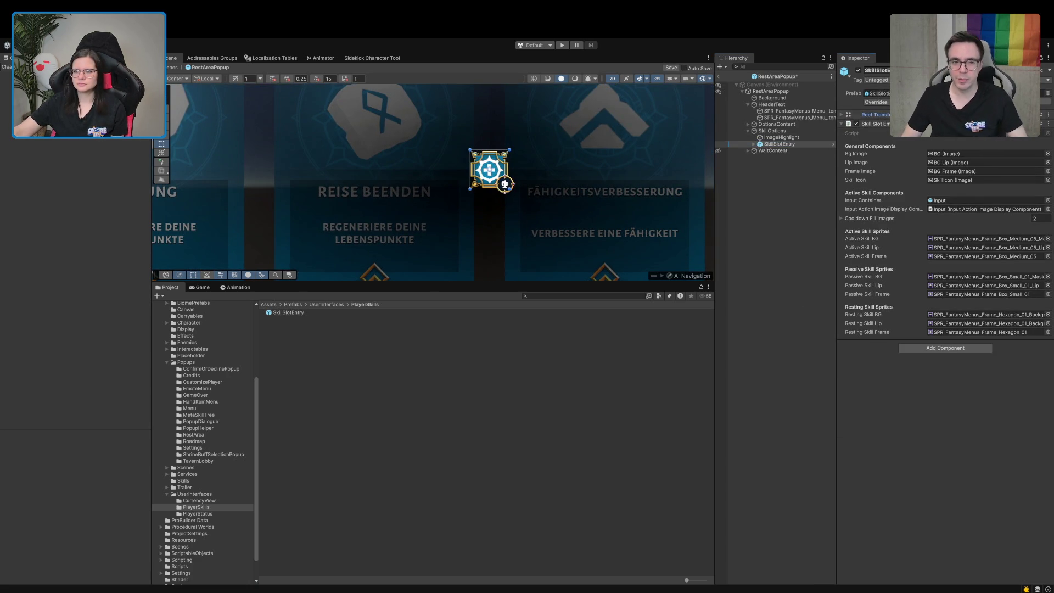
click(875, 114)
click(948, 209)
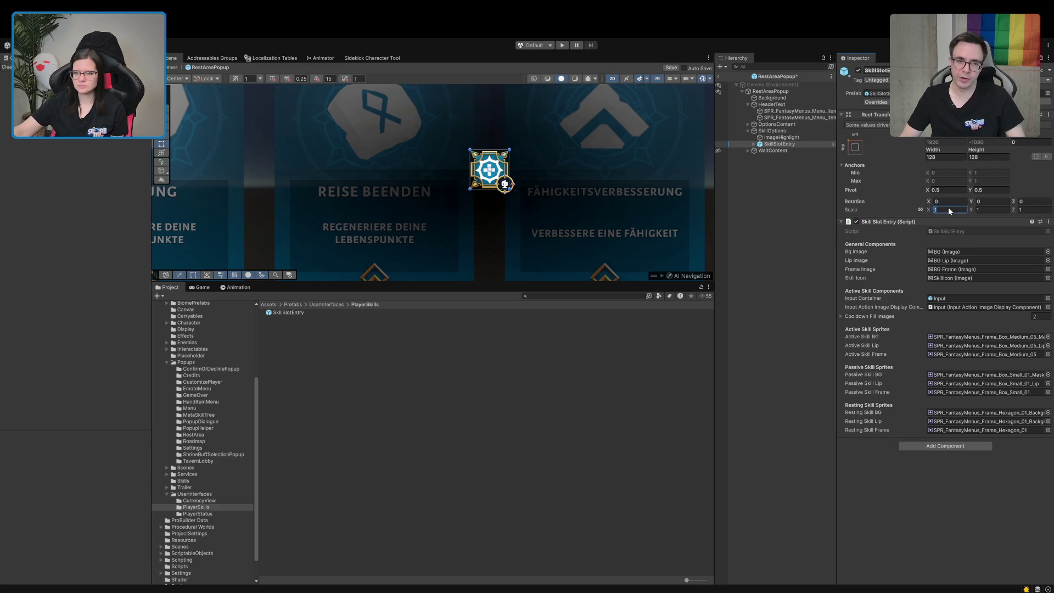
text(3)
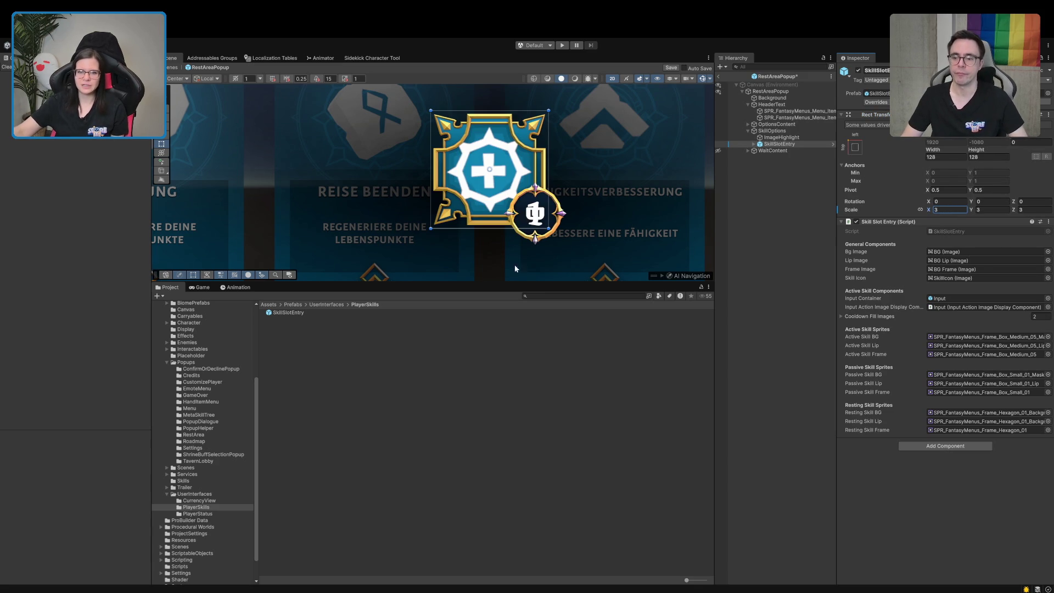
scroll(506, 229, down, 5)
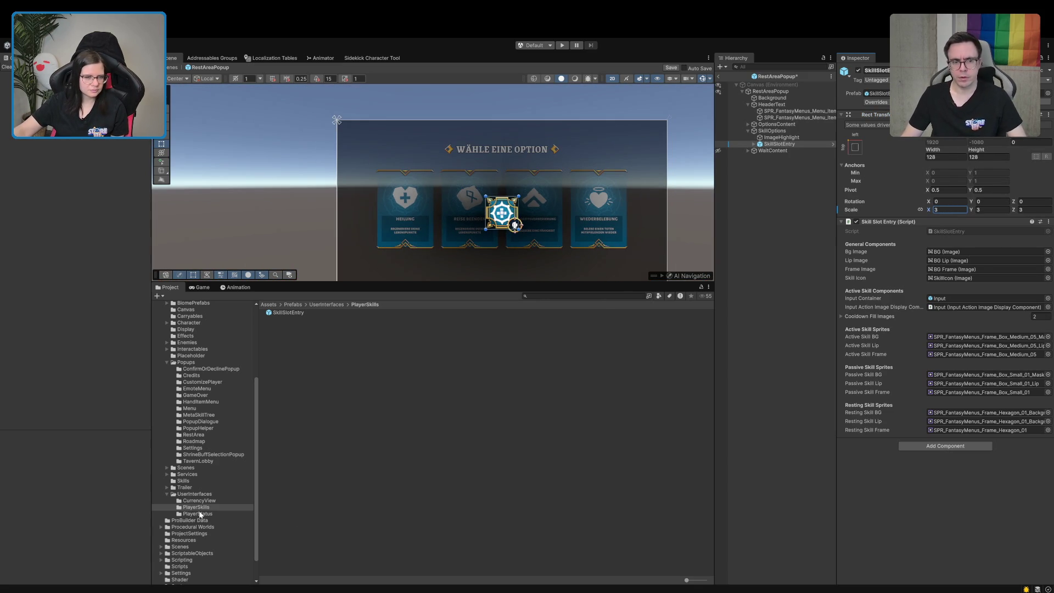
- Add the SkillSlot prefab from Popups/CustomizePlayer under SkillOptions
click(183, 481)
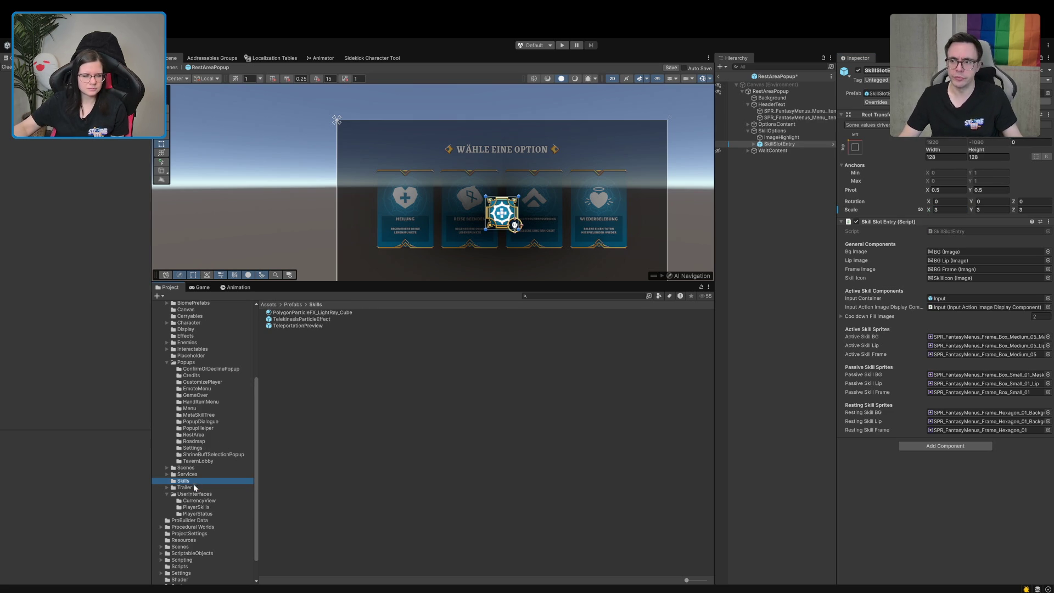
click(193, 494)
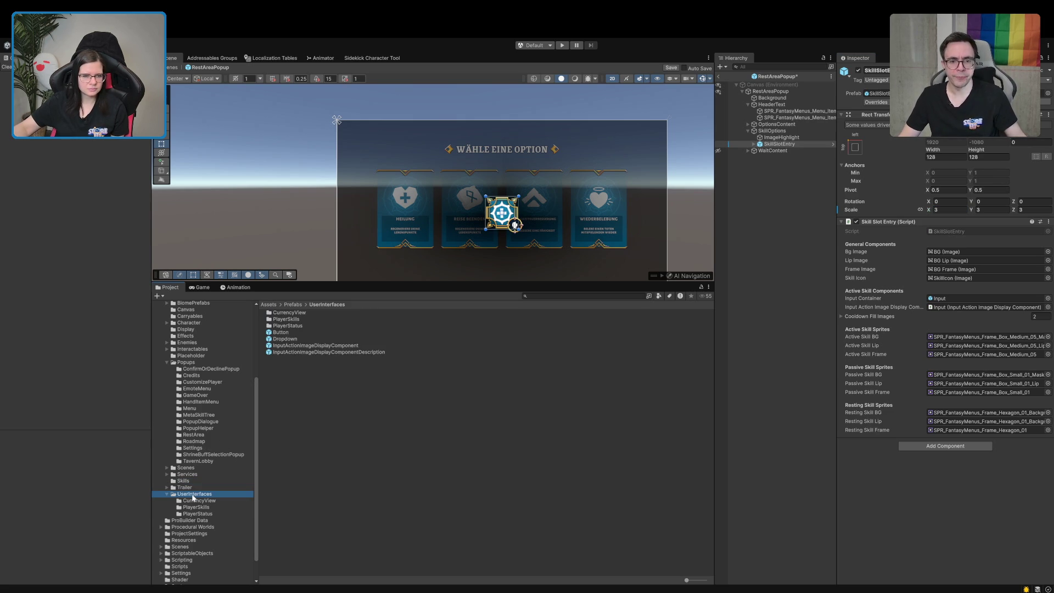
click(185, 369)
click(189, 382)
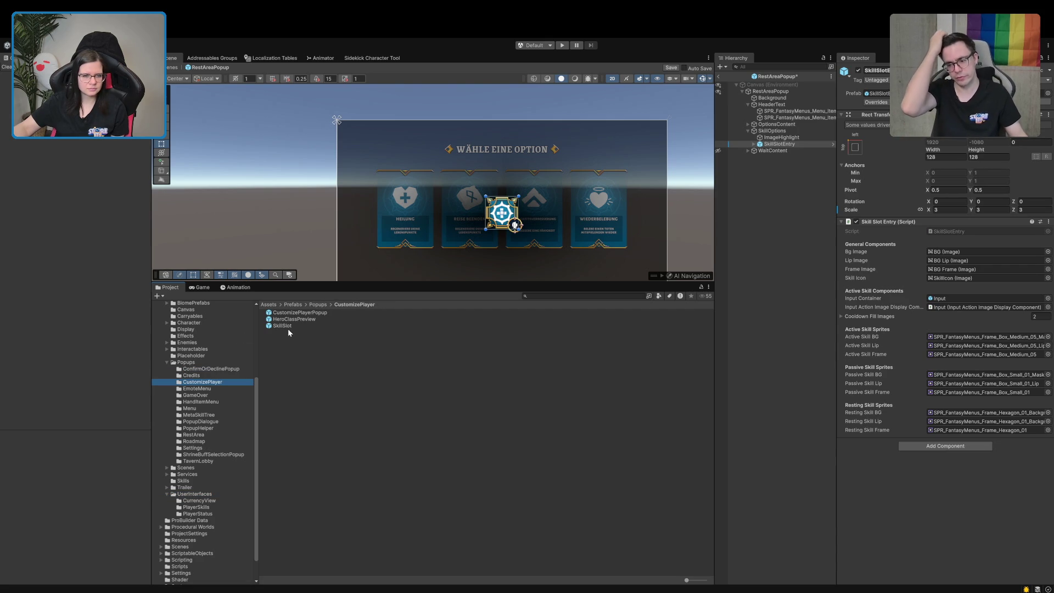
drag(282, 325, 786, 134)
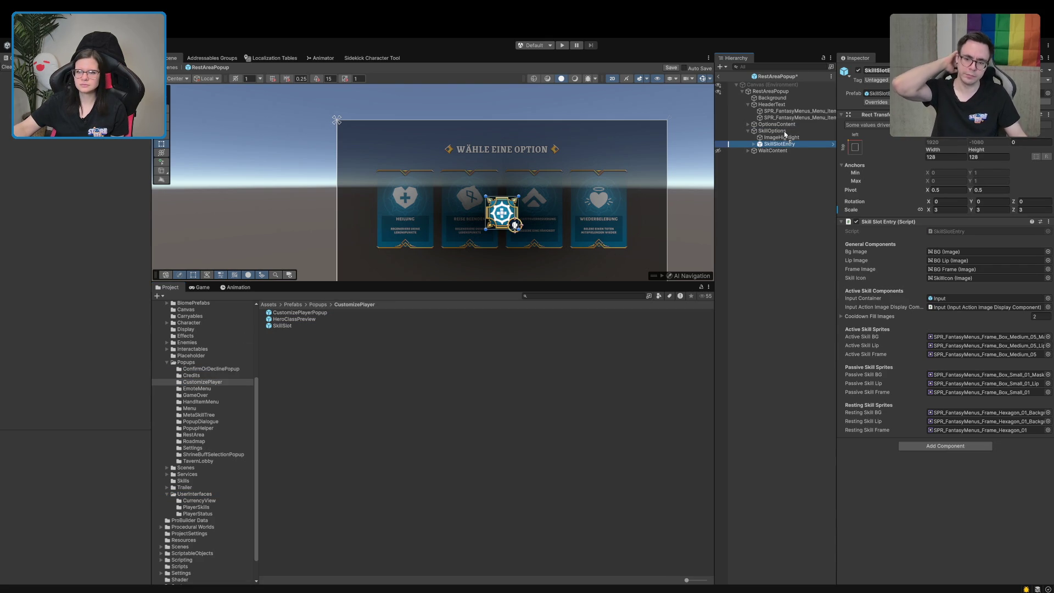
- Delete the SkillSlotEntry instance, then select SkillSlot and link its scale axes for editing
scroll(670, 207, up, 2)
scroll(572, 245, up, 2)
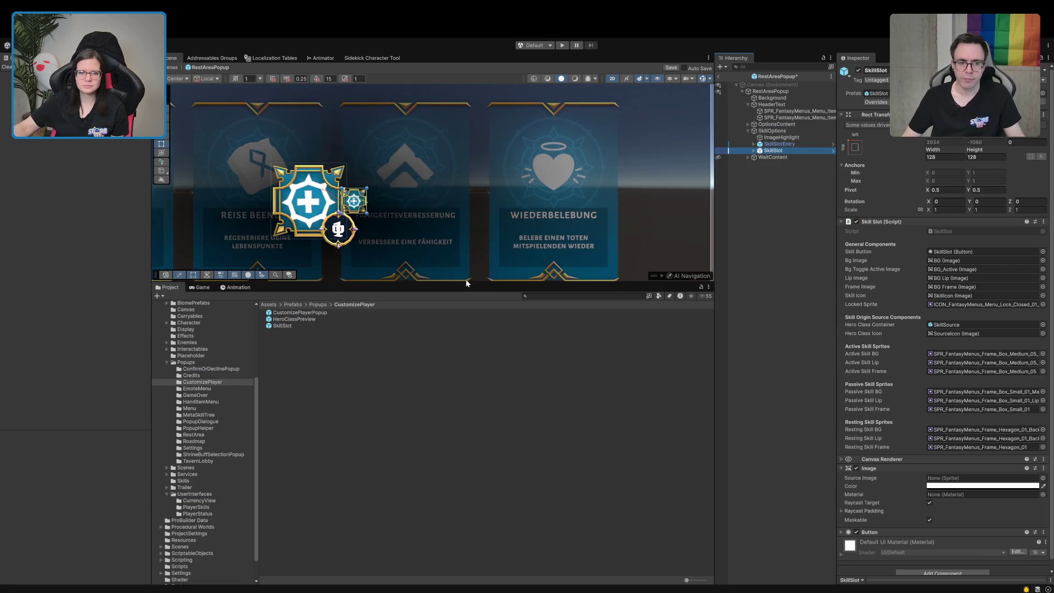
click(777, 145)
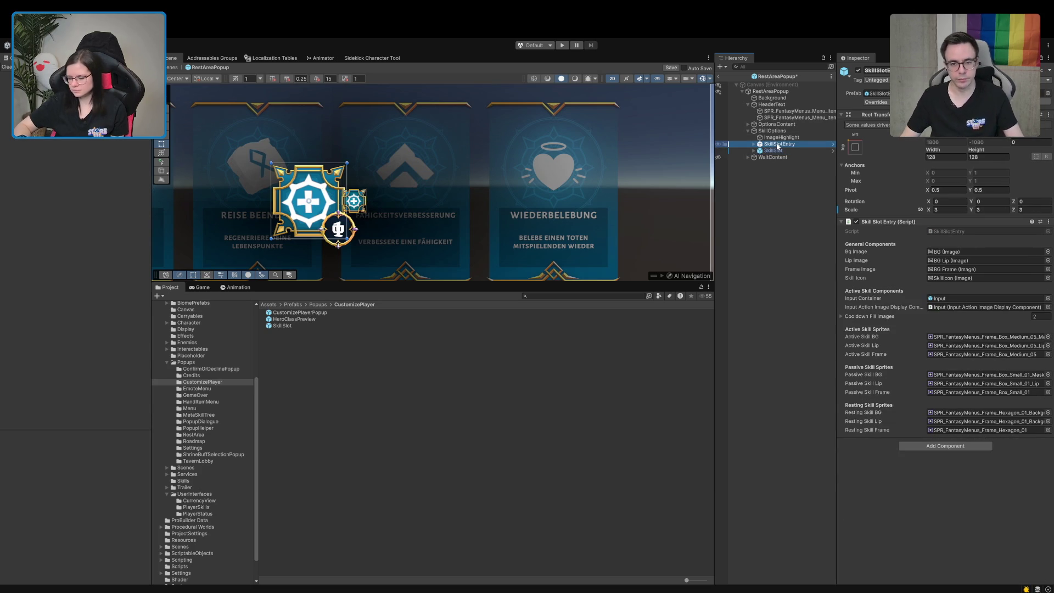
key(Delete)
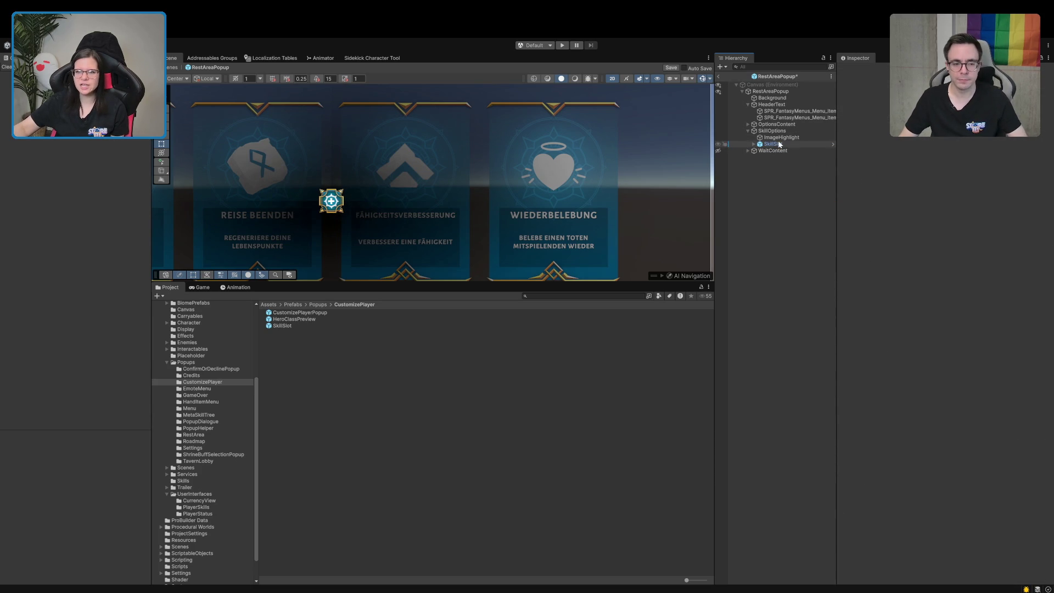
click(780, 143)
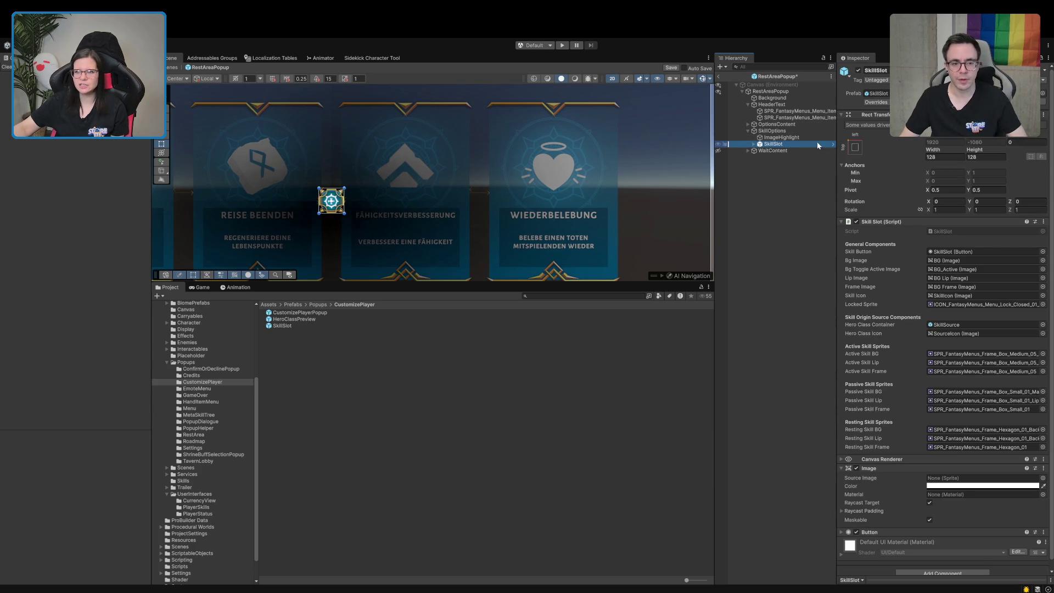
click(916, 210)
click(940, 211)
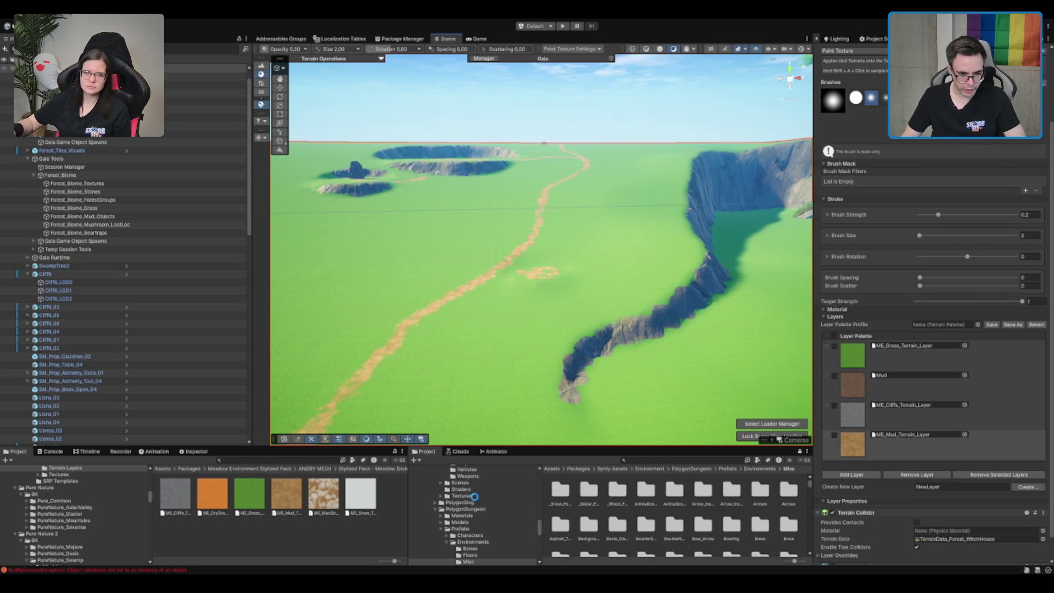
- Browse past the PolygonDog and PolygonDarkFortress folders to Assets/Scenes and select the Boot scene
click(472, 501)
click(494, 486)
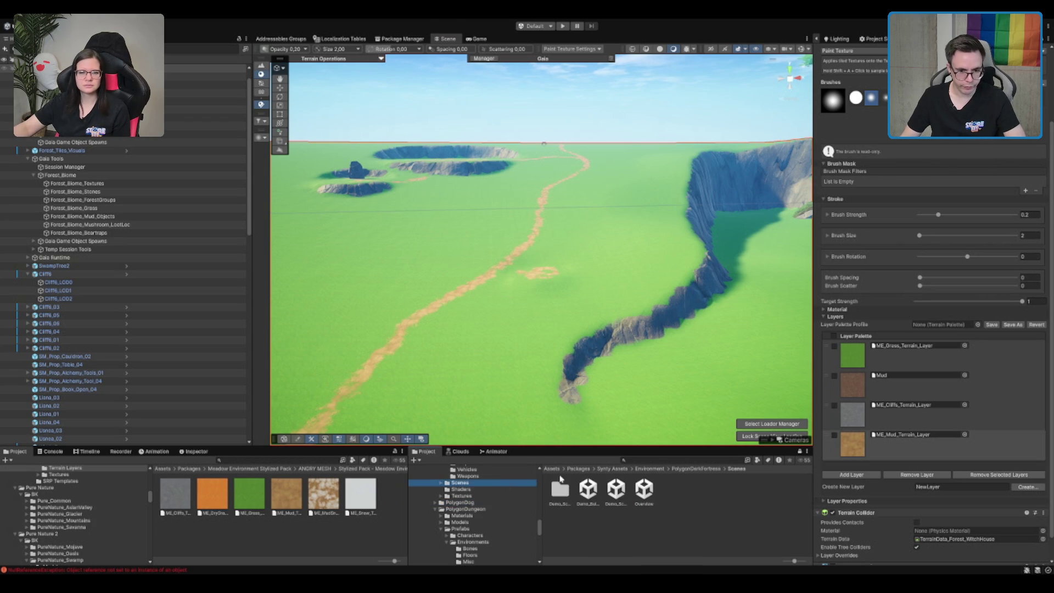
scroll(483, 494, up, 3)
scroll(479, 502, down, 8)
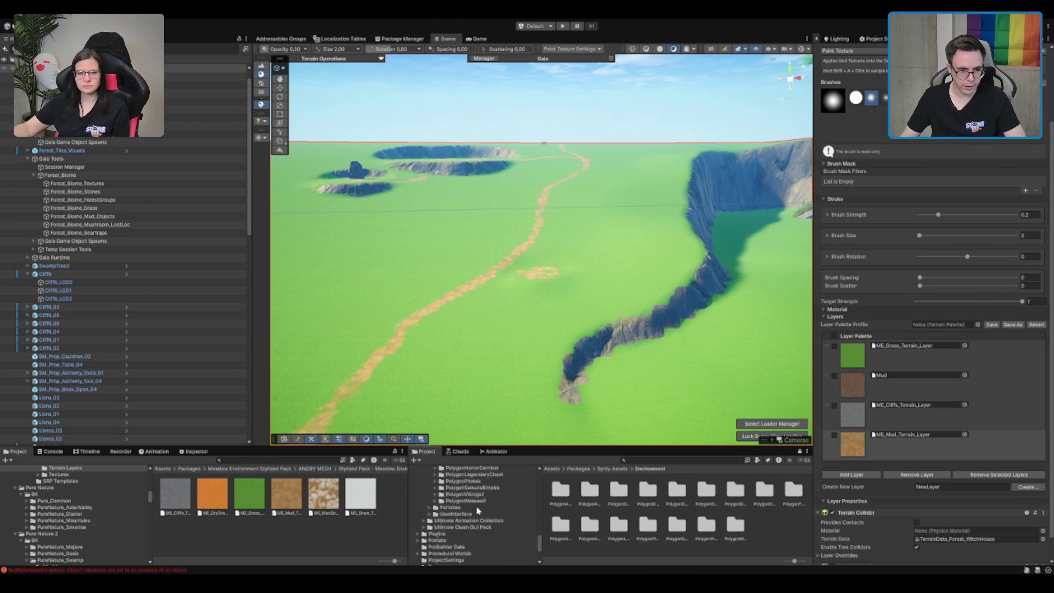
click(476, 501)
click(676, 489)
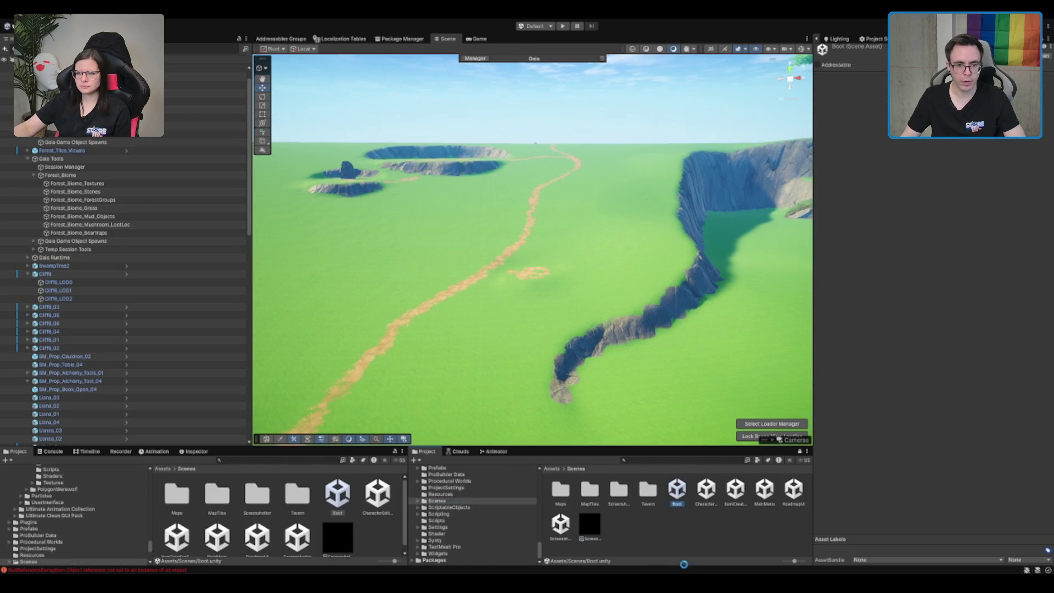
- Run the Boot scene in Play mode and widen the Game view to see the main menu
click(563, 28)
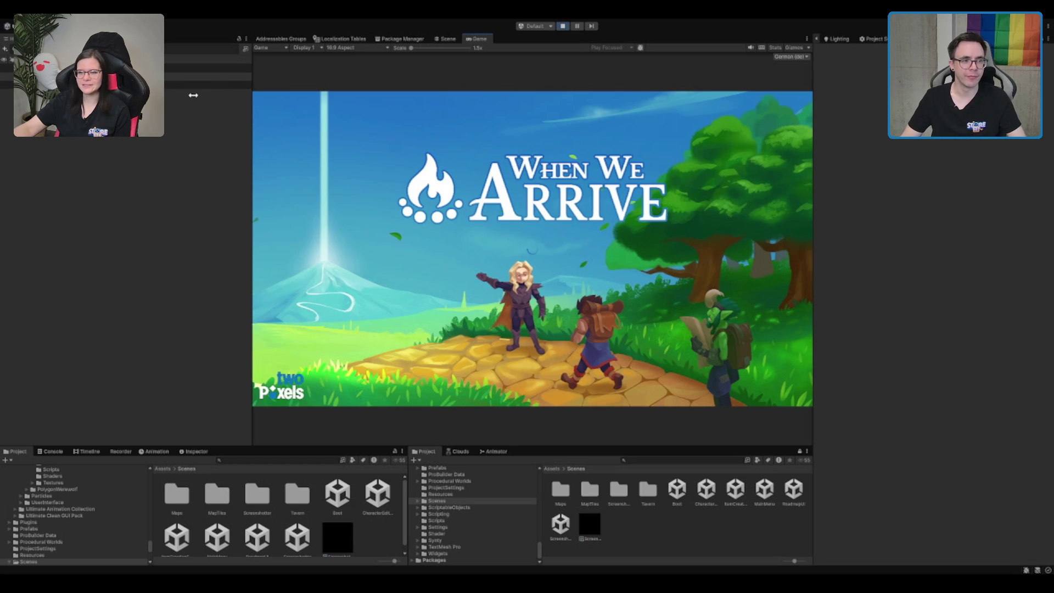
drag(196, 110, 133, 110)
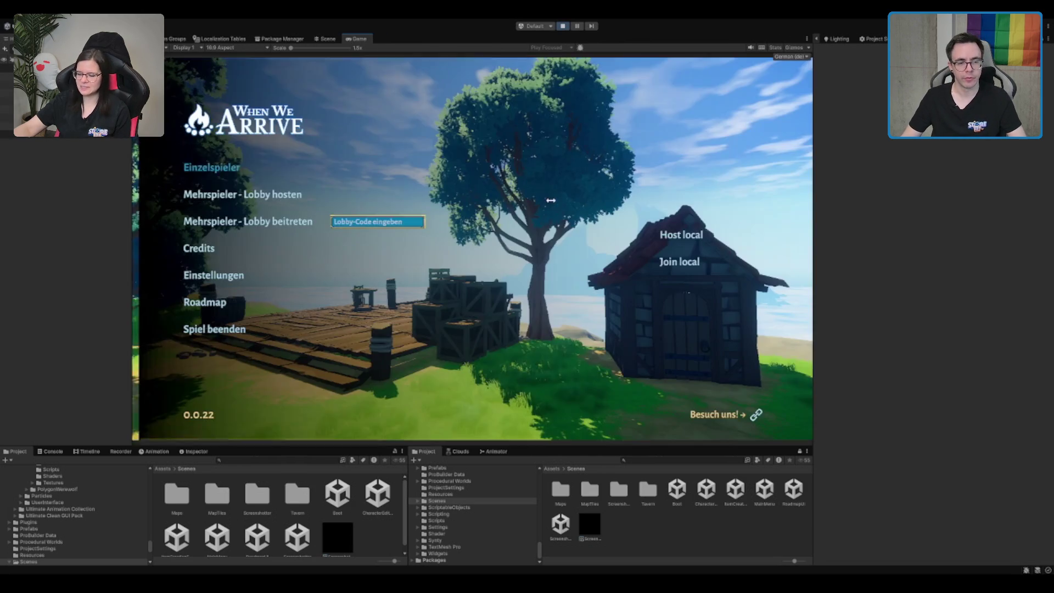
click(207, 304)
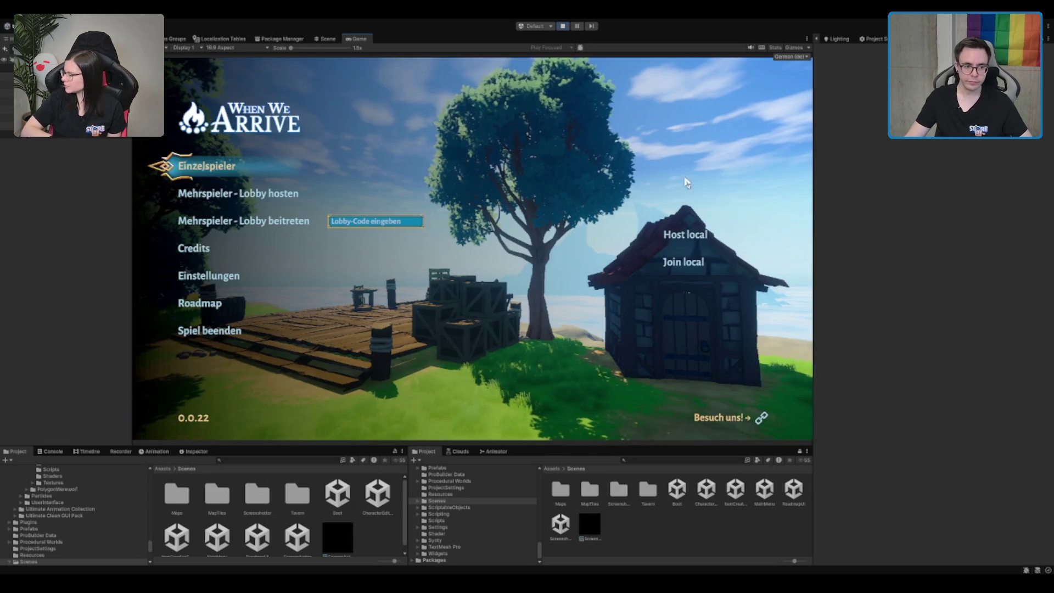
- Stop Play mode and open TerrainScene_Forest_WitchHouse from Scenes/MapTiles/Forest/Forest_WitchHouse
click(562, 26)
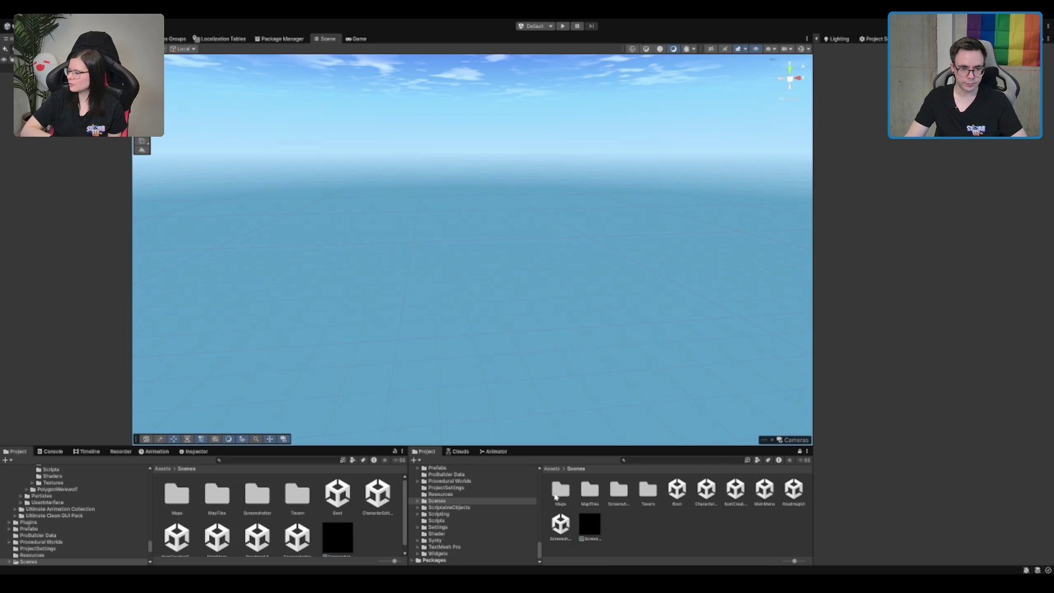
double_click(590, 489)
double_click(589, 490)
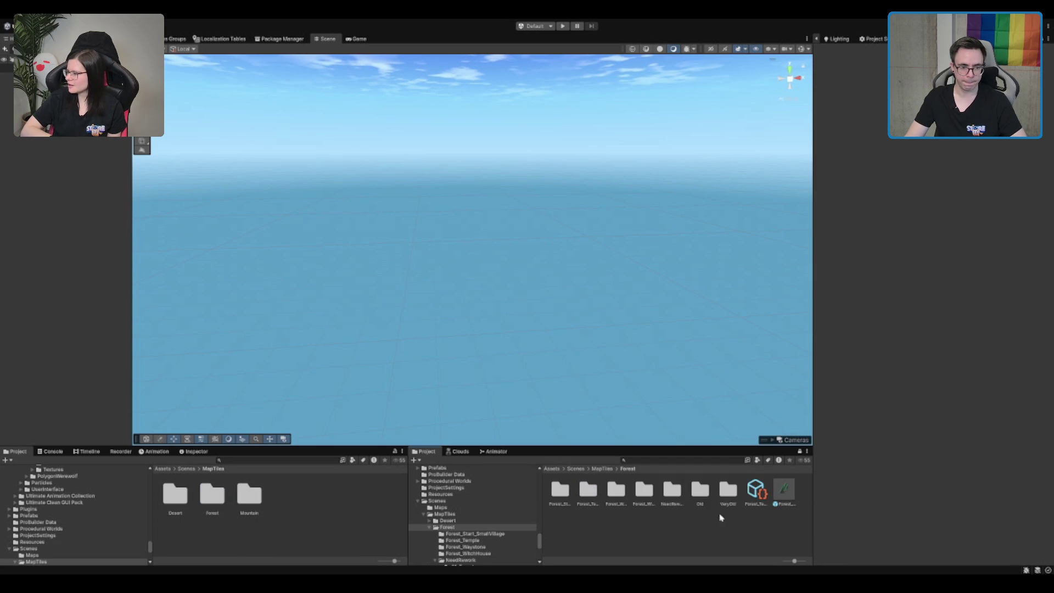
click(636, 490)
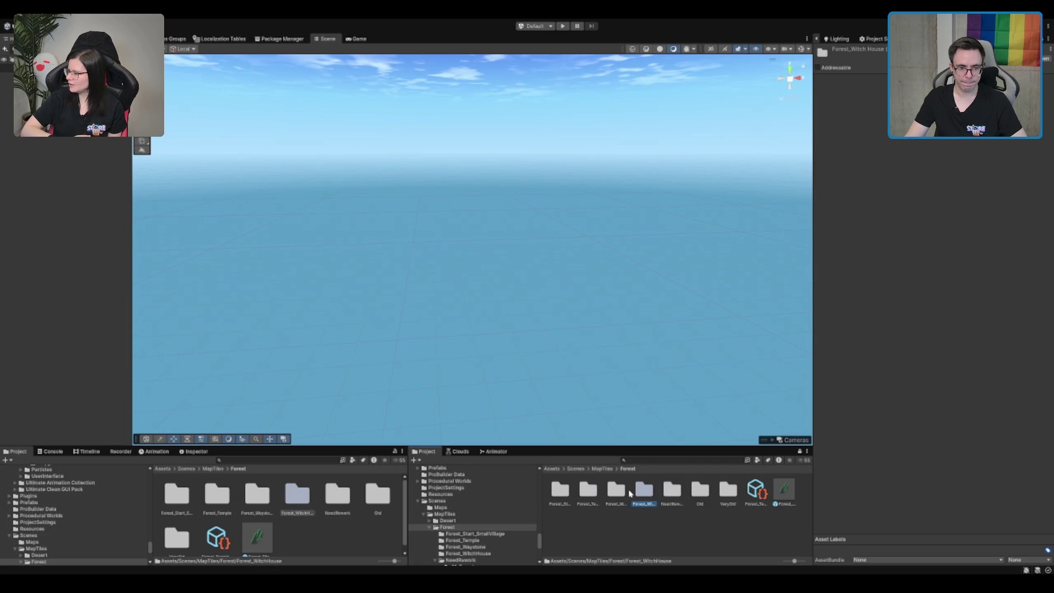
double_click(630, 492)
click(591, 495)
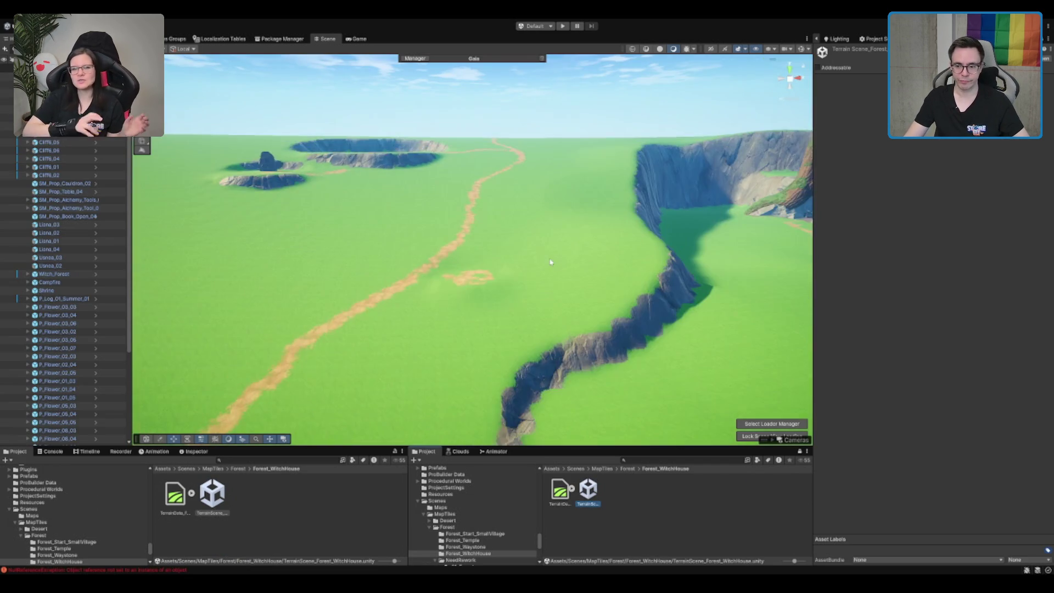
mouse_move(592, 250)
mouse_down()
mouse_move(501, 245)
mouse_move(451, 266)
mouse_move(588, 300)
mouse_move(496, 275)
mouse_move(581, 273)
mouse_move(495, 311)
mouse_up()
click(581, 273)
scroll(495, 311, down, 10)
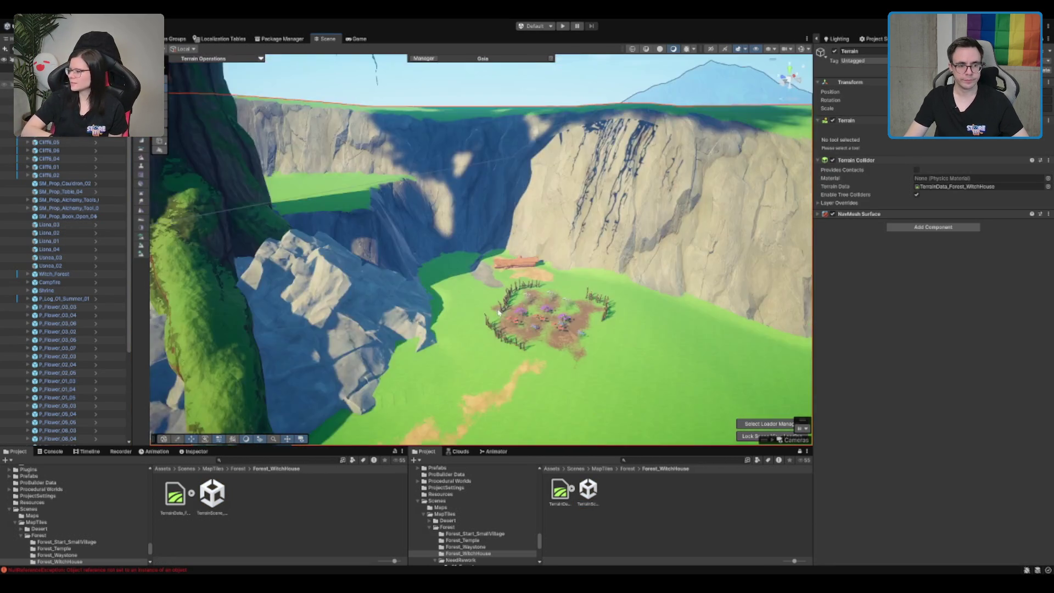
scroll(577, 243, up, 10)
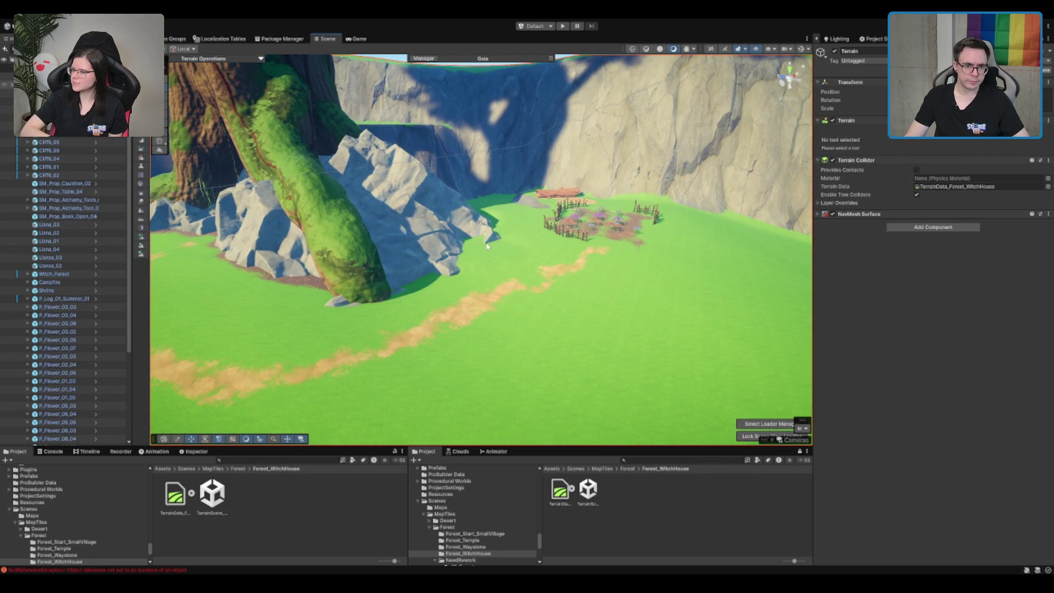
drag(485, 238, 515, 271)
scroll(513, 269, down, 5)
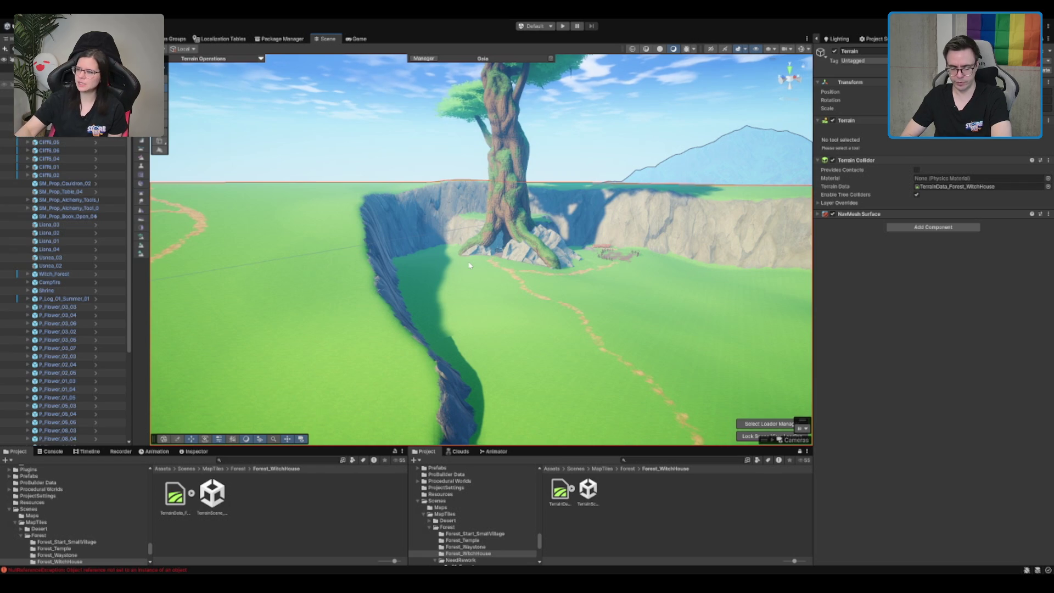
mouse_move(561, 202)
mouse_down()
mouse_move(464, 216)
mouse_move(538, 195)
mouse_up()
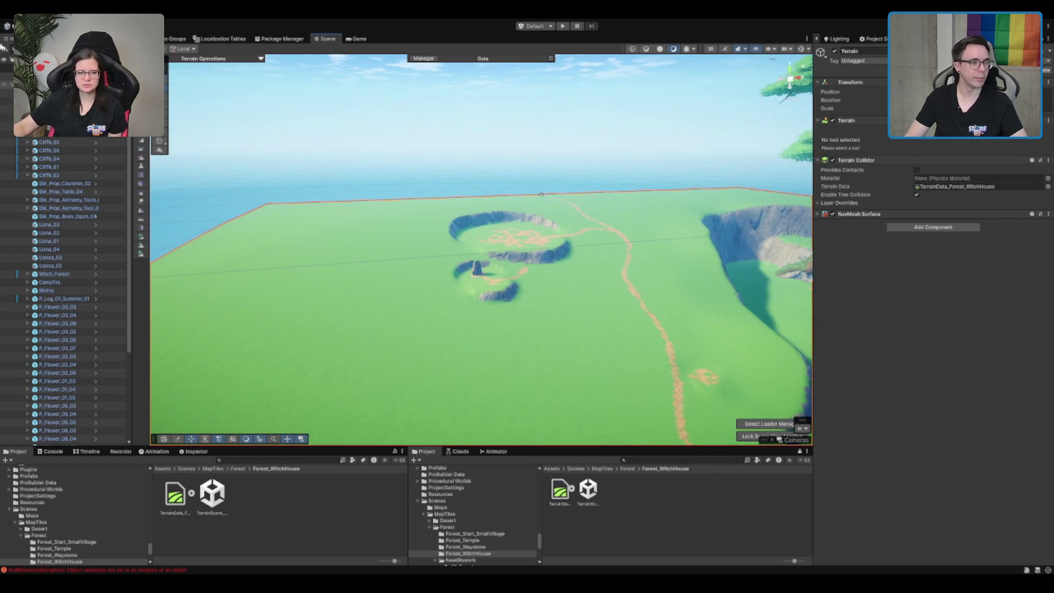
click(541, 194)
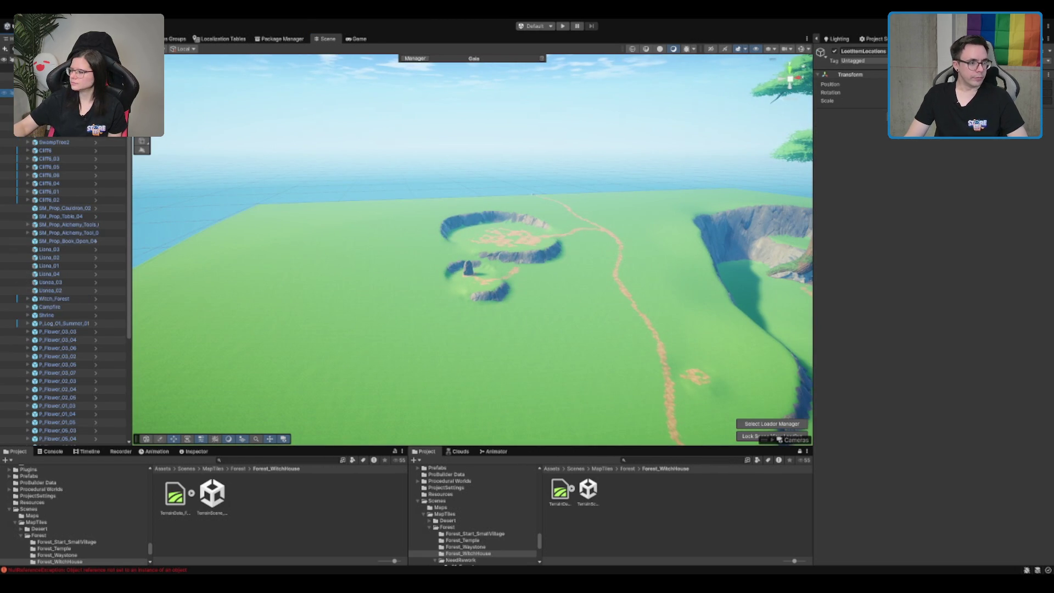
- Select MapTile in the Witch House hierarchy and create a new empty GameObject with Ctrl+Shift+N
scroll(533, 209, up, 8)
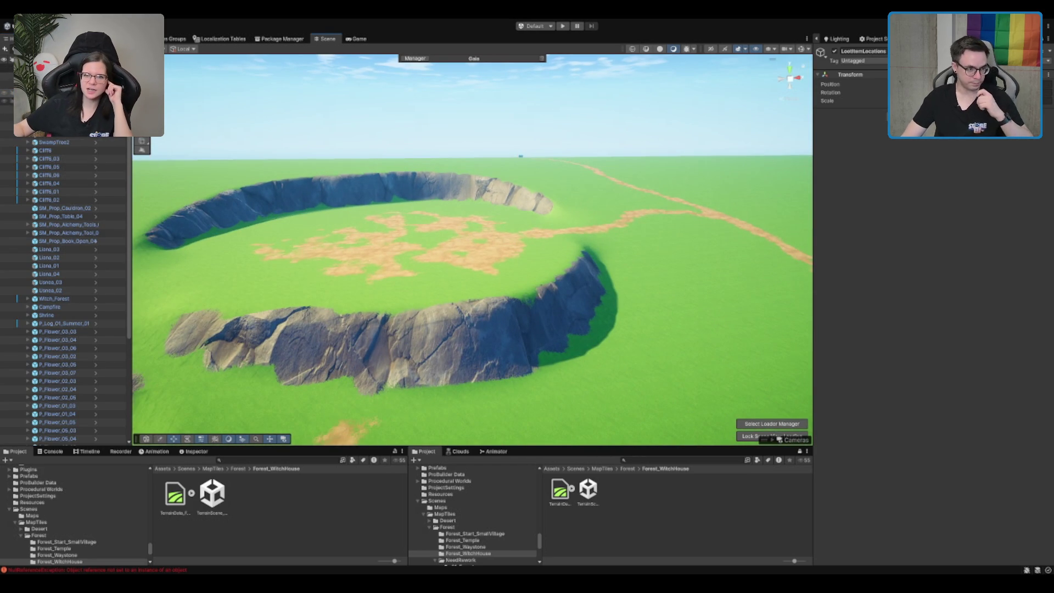
click(223, 184)
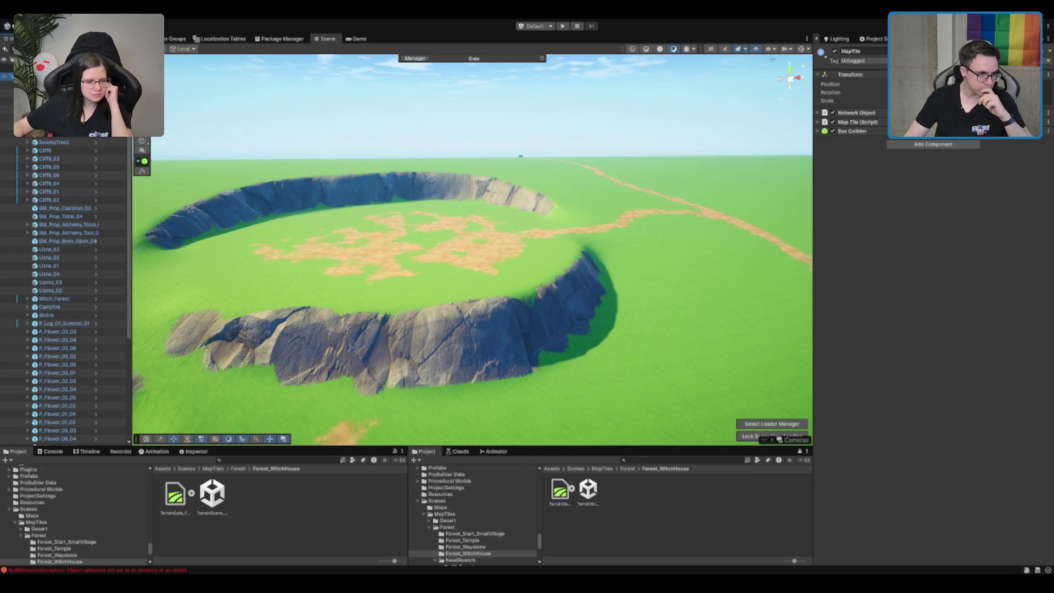
click(223, 184)
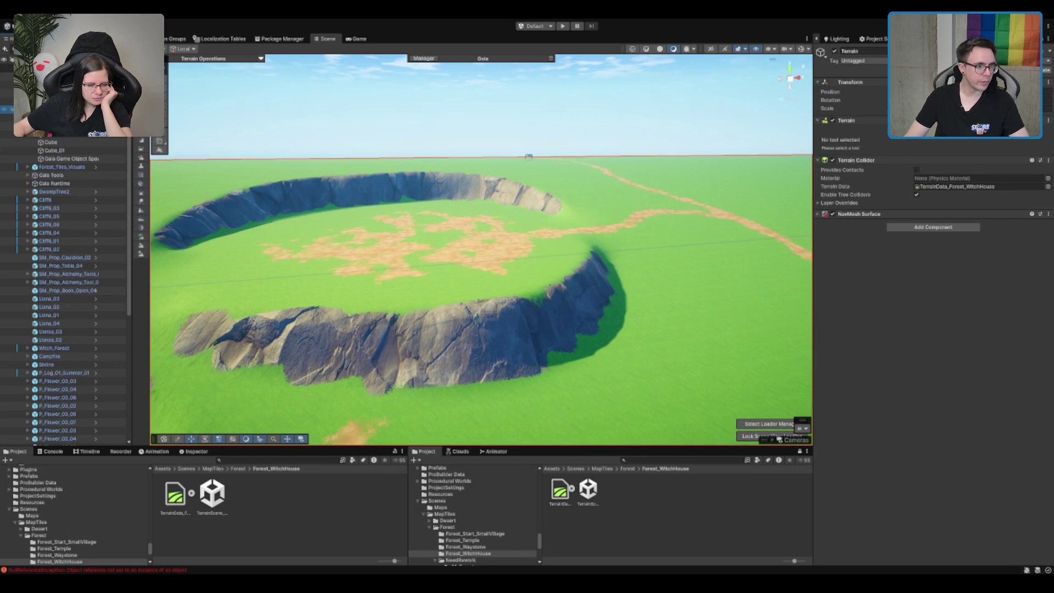
click(61, 142)
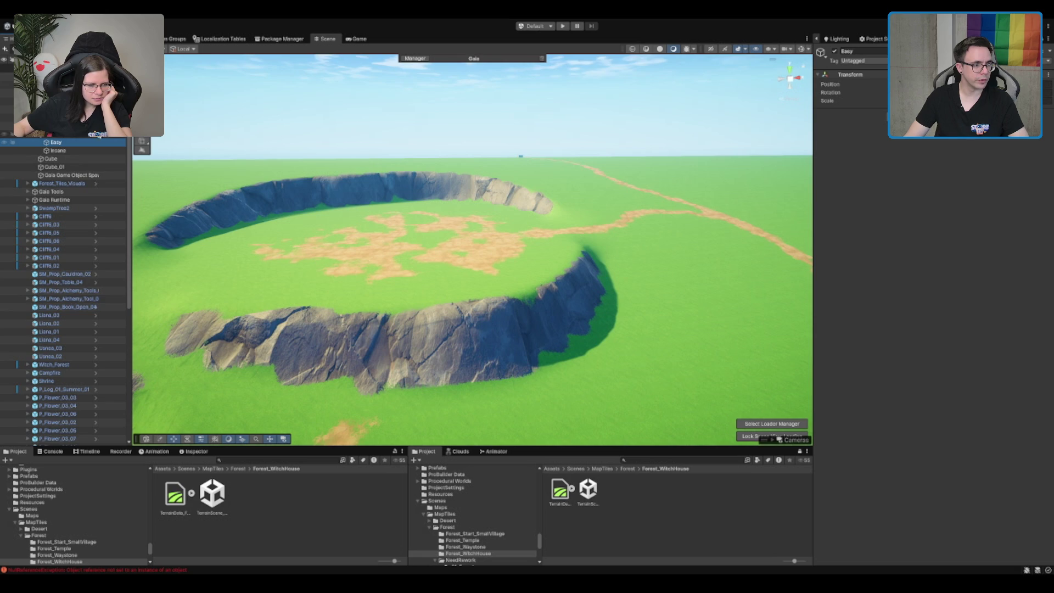
click(227, 137)
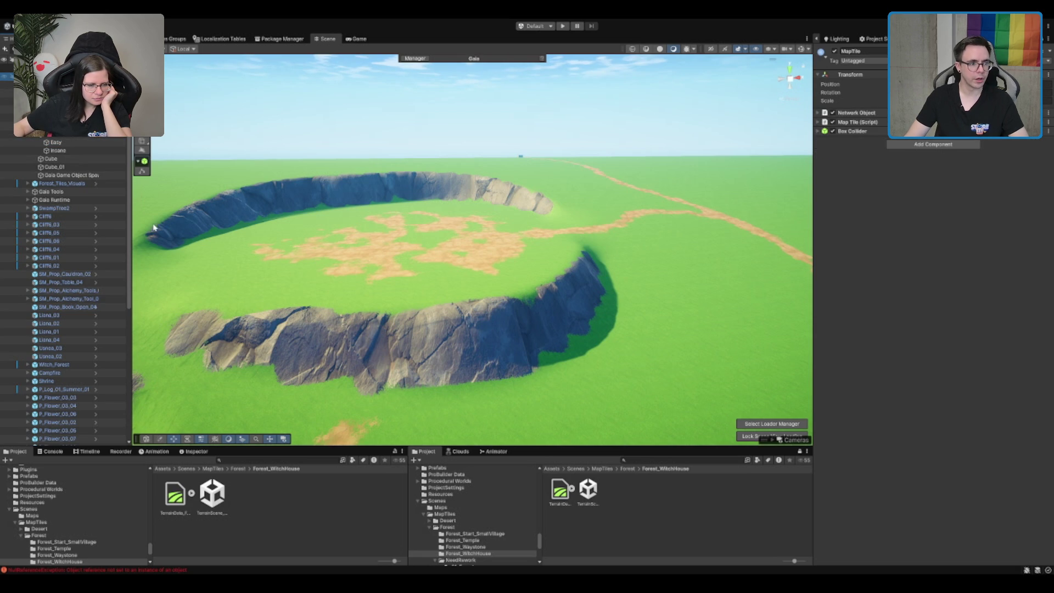
key(ctrl+shift+n)
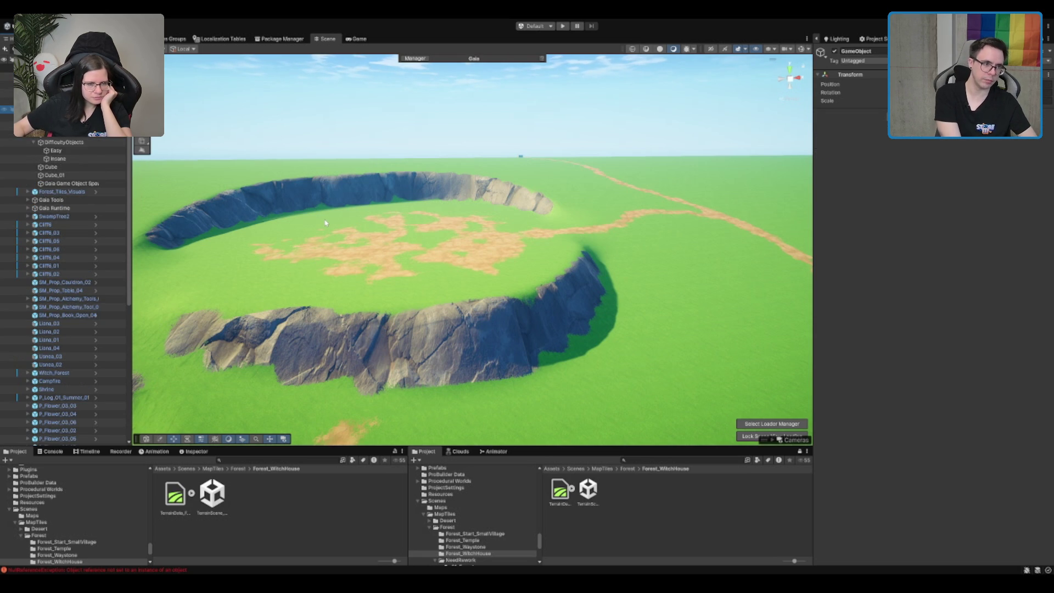
key(Return)
text(Forest_Witch_LocationArea)
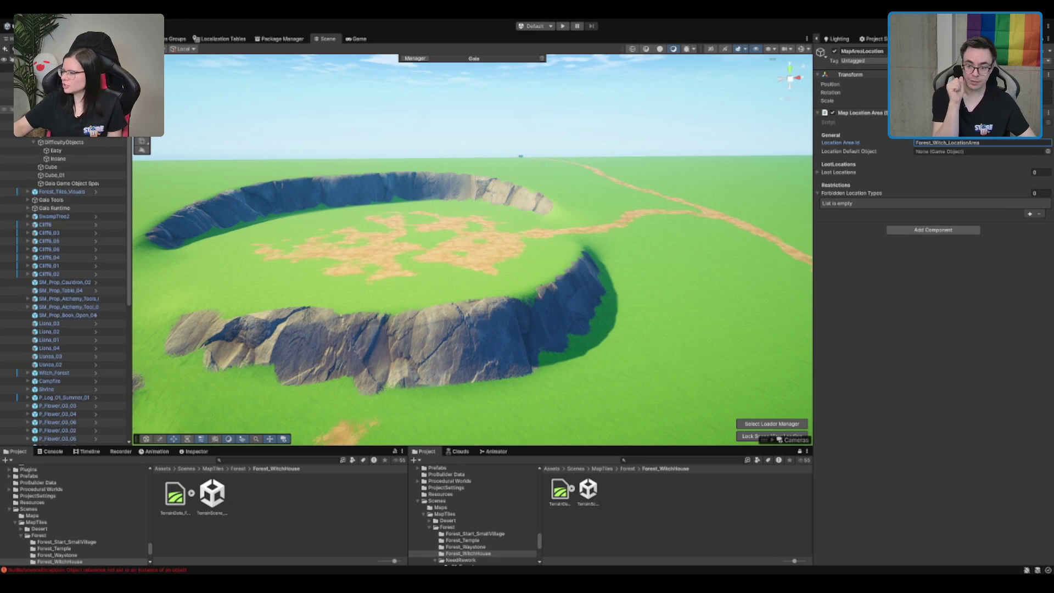
- Scroll the Inspector to review MapAreaLocation's Map Location Area component settings
scroll(472, 315, down, 5)
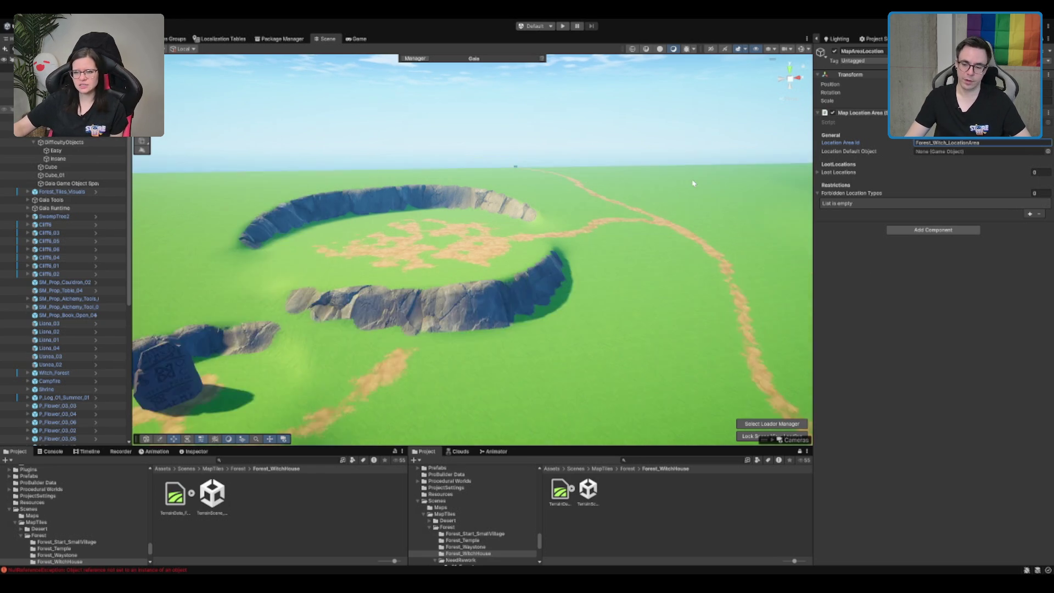
scroll(472, 315, down, 3)
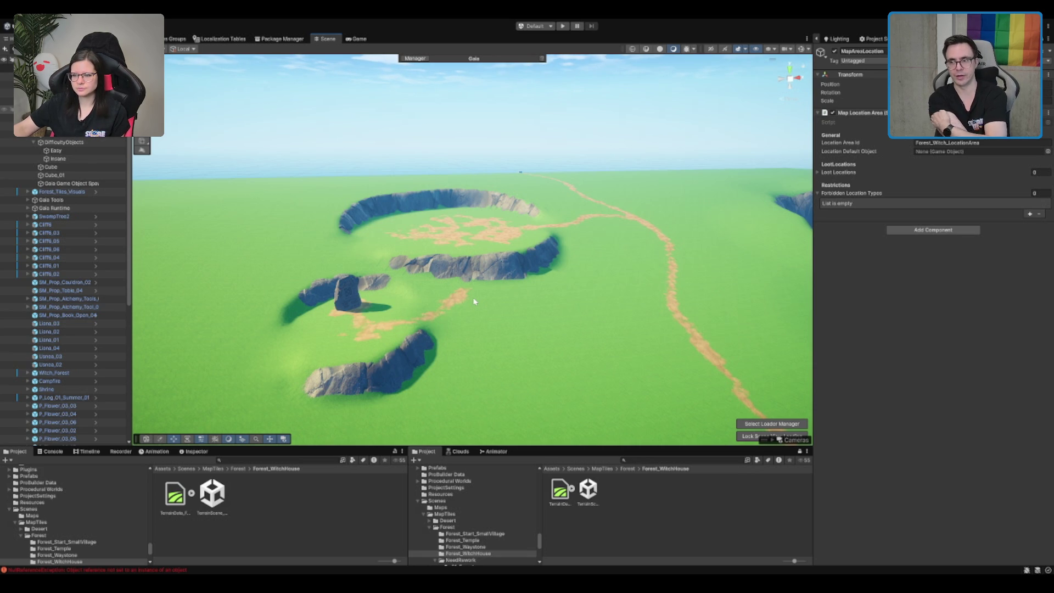
scroll(473, 297, up, 5)
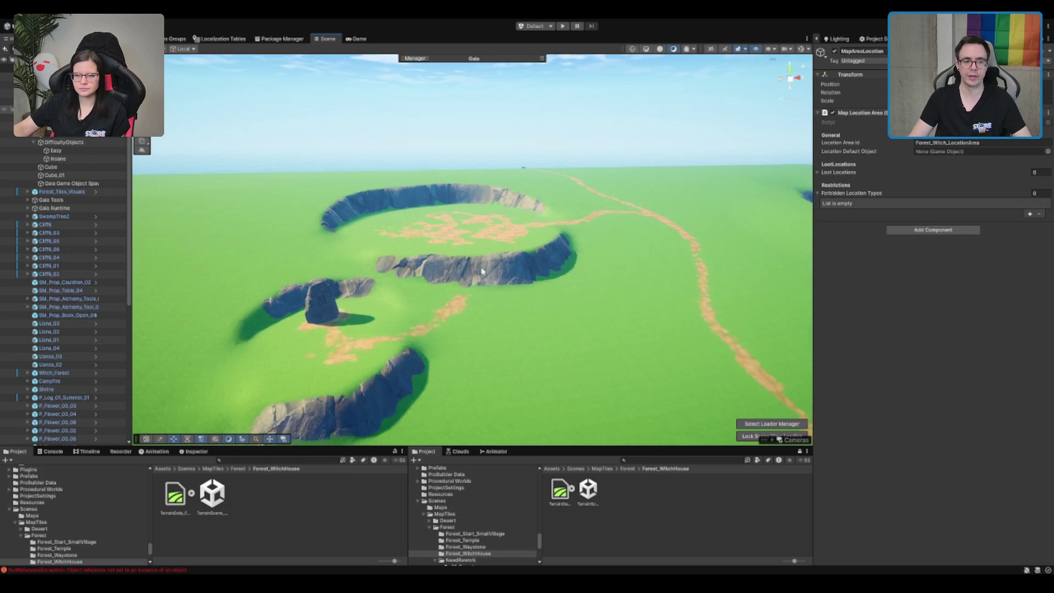
- Paint ME_Cliffs_Terrain_Layer onto the grass beside the rune stone's left cliff
click(445, 271)
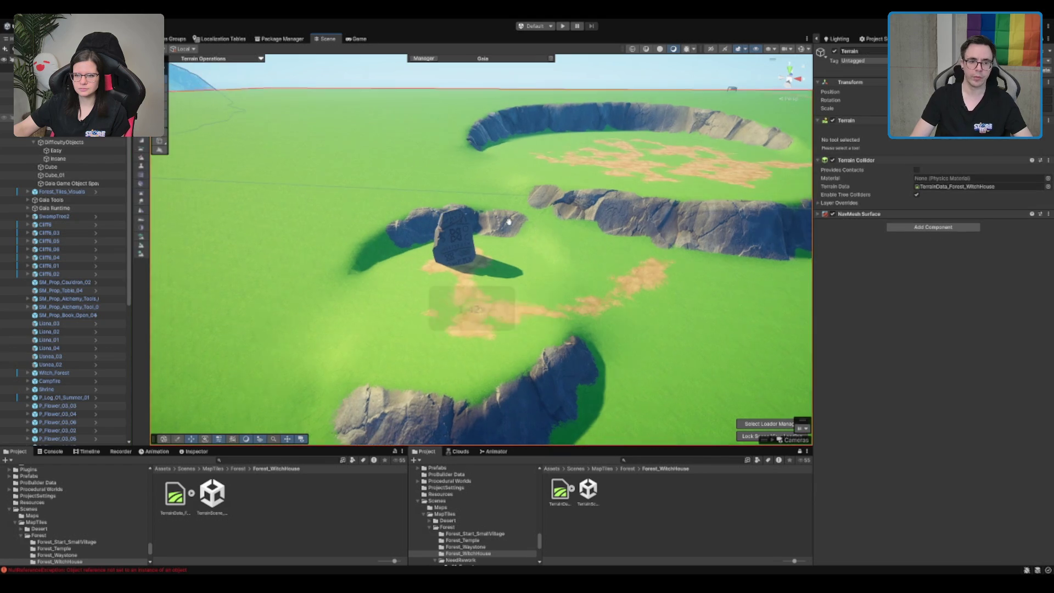
click(918, 134)
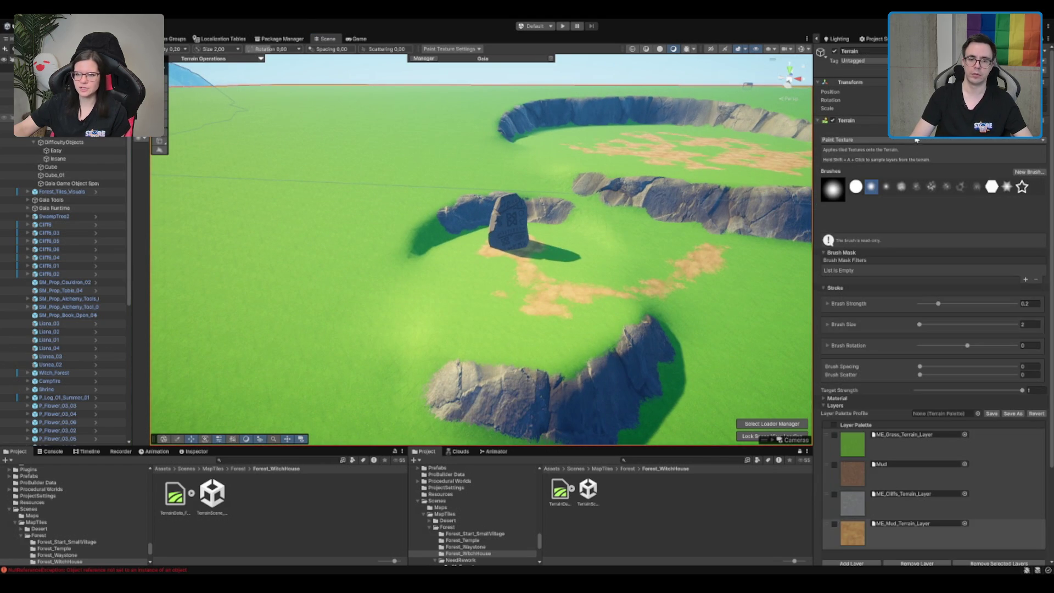
click(861, 498)
scroll(505, 304, up, 3)
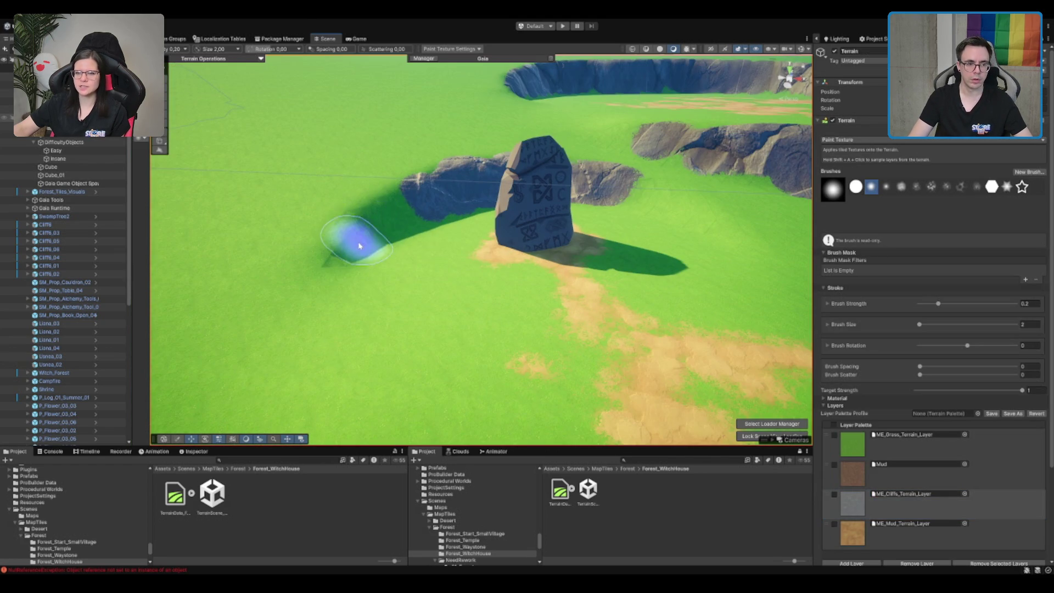
drag(390, 223, 331, 262)
scroll(331, 262, down, 10)
key(q)
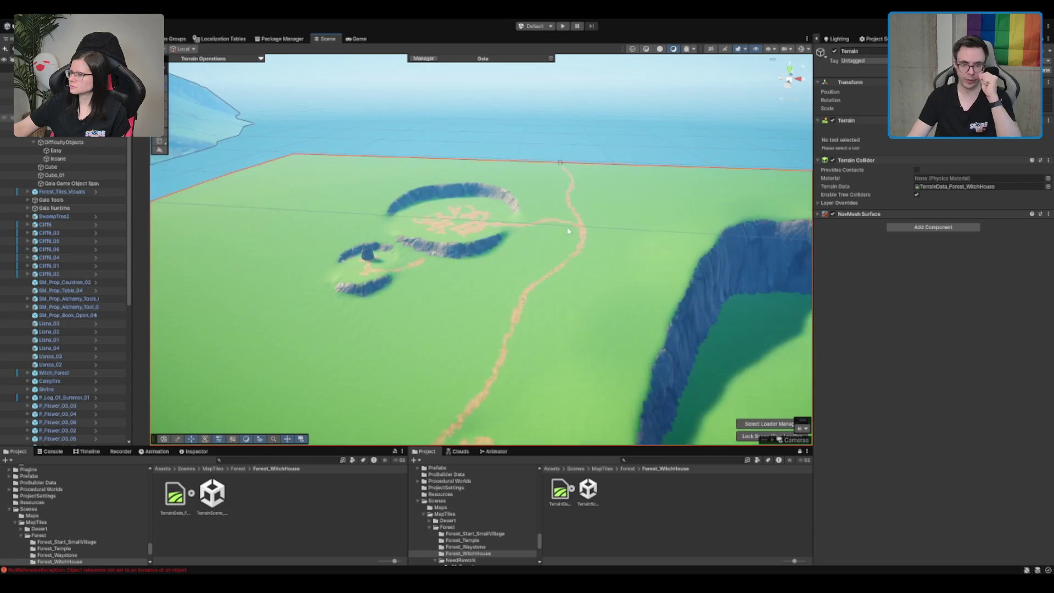
scroll(563, 230, up, 5)
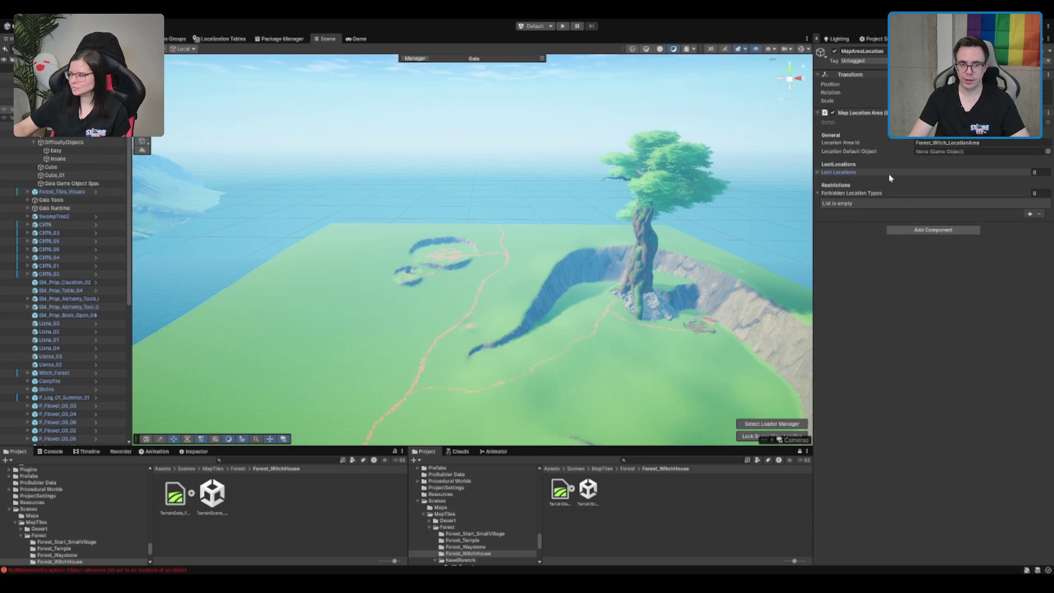
- Expand Loot Locations and move MapAreaLocation to the centre of the cliff-ringed crater
click(888, 174)
drag(517, 282, 322, 351)
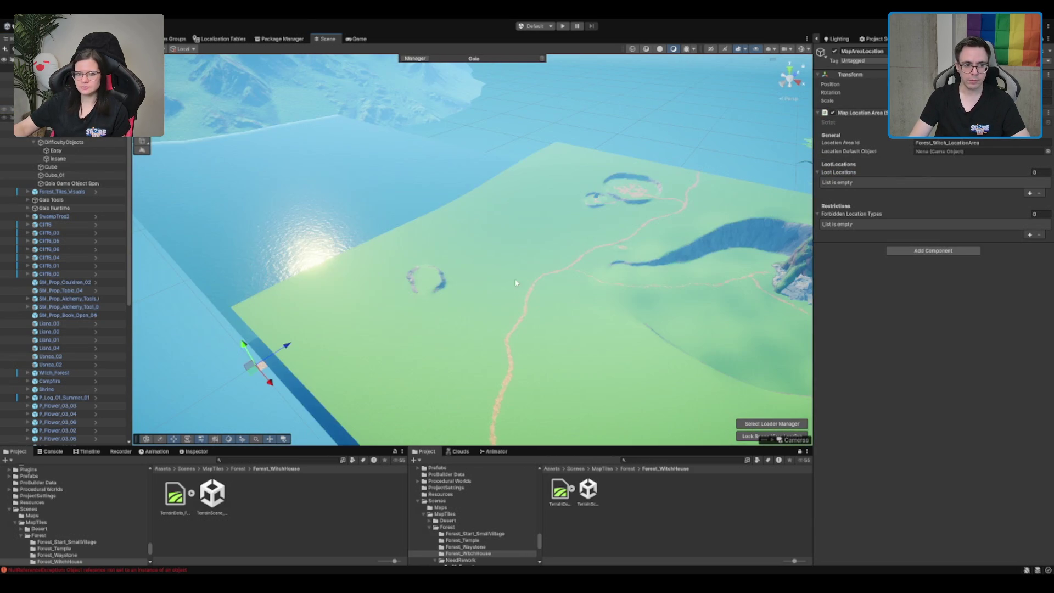
mouse_move(249, 371)
mouse_down()
mouse_move(637, 225)
mouse_move(644, 158)
mouse_up()
key(f)
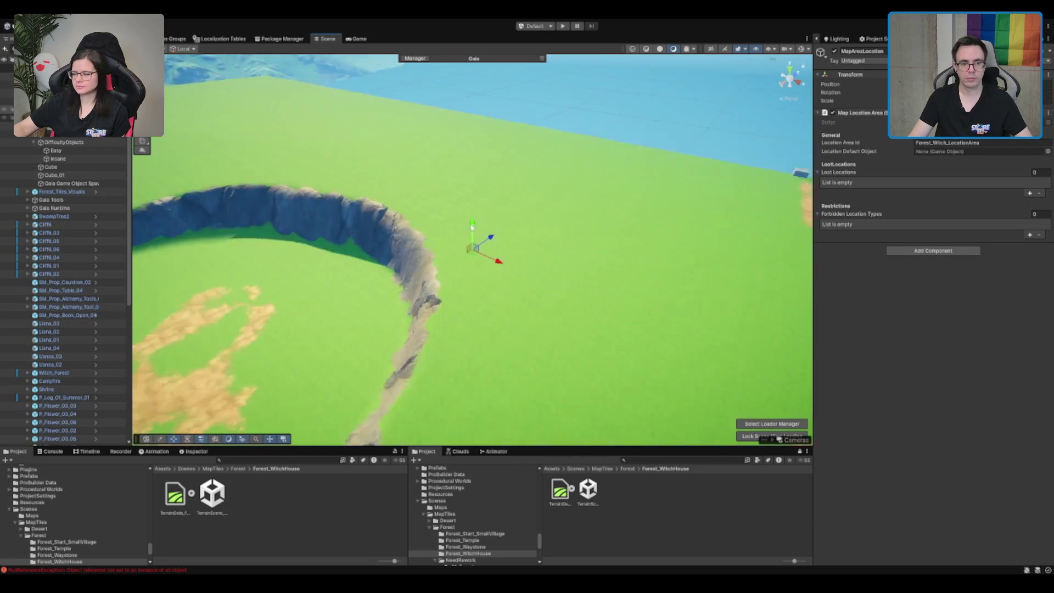
scroll(425, 280, down, 3)
drag(424, 280, 371, 310)
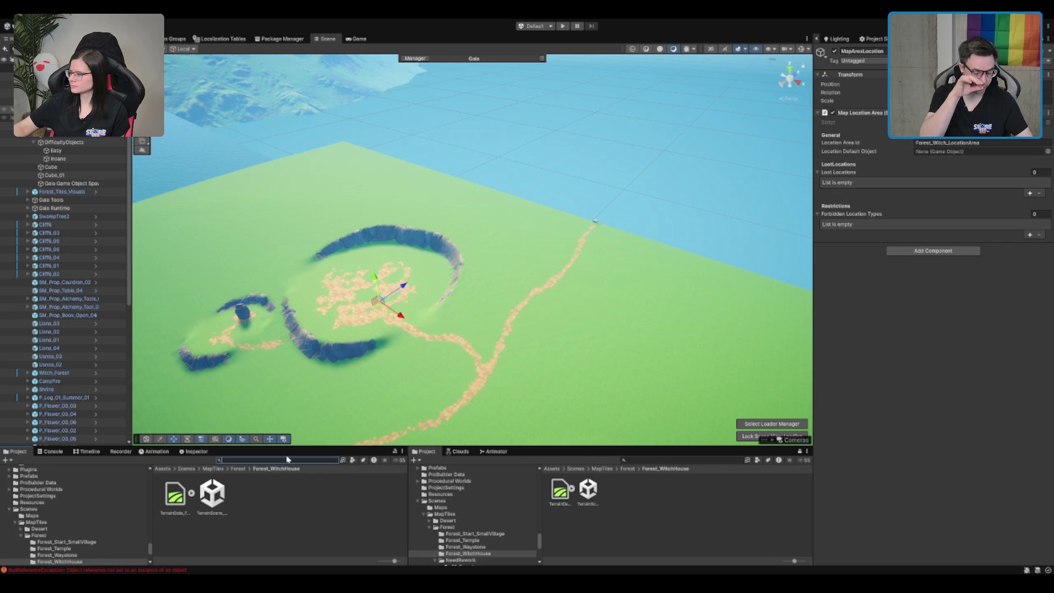
text(Ga)
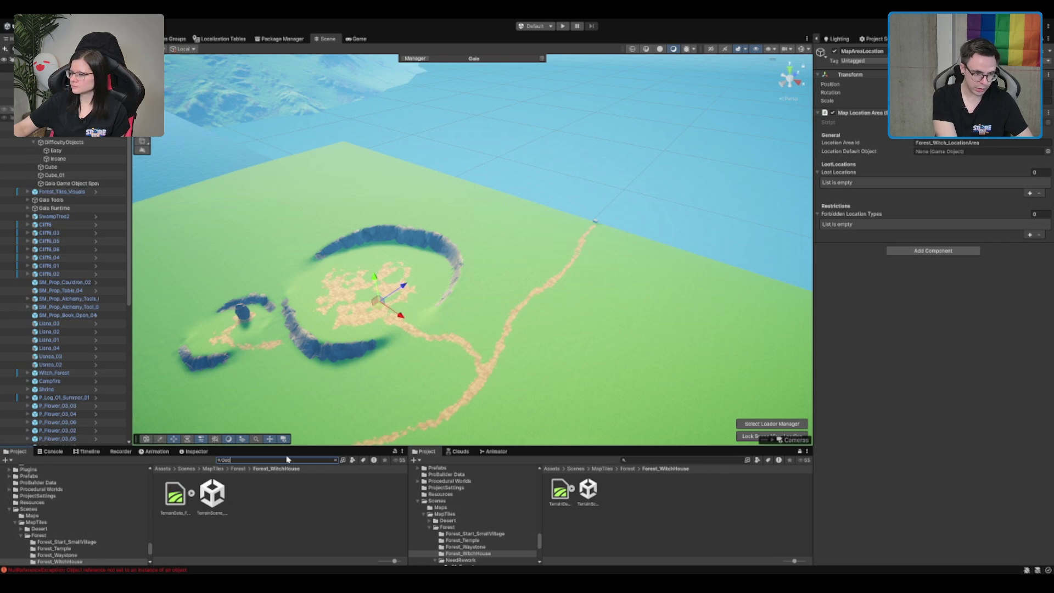
text(amp)
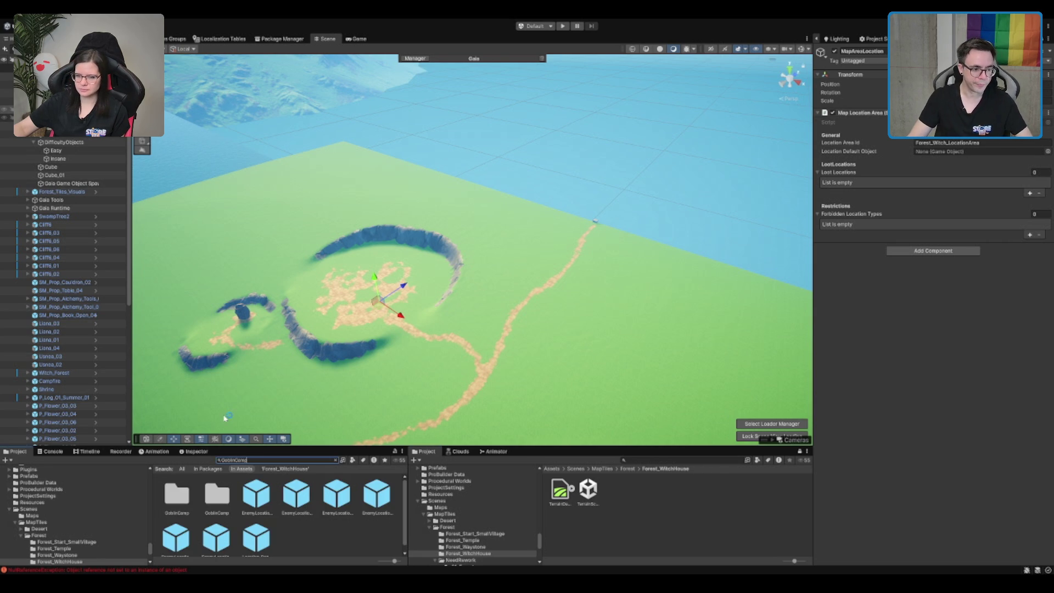
- Drag the Location_Danger_GoblinCamp prefab into the crater beside the sandy clearing
click(248, 533)
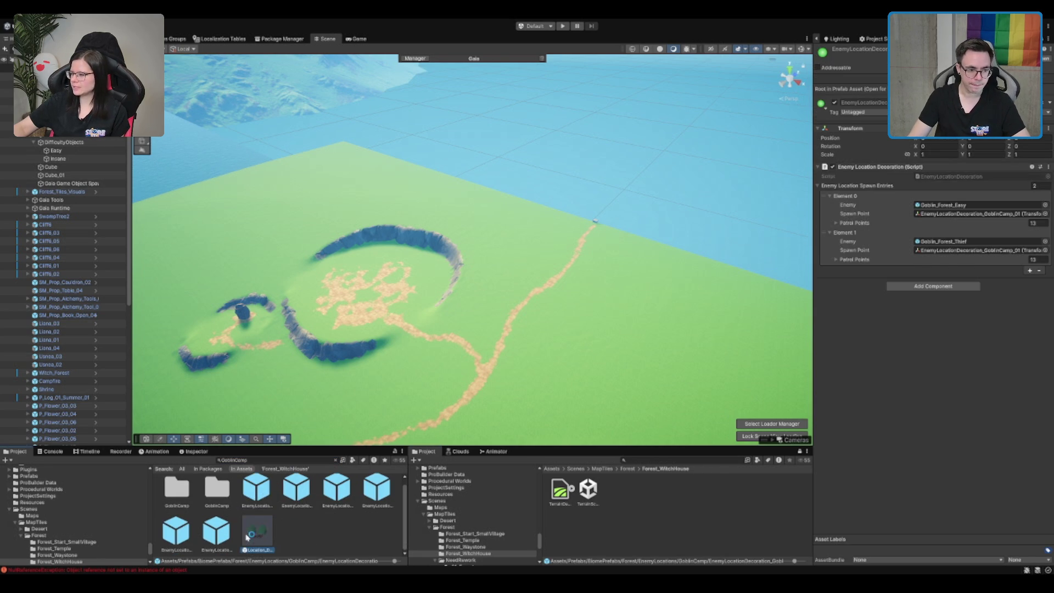
mouse_move(248, 537)
mouse_down()
mouse_move(301, 145)
mouse_move(458, 246)
mouse_move(431, 332)
mouse_move(354, 299)
mouse_move(375, 301)
mouse_up()
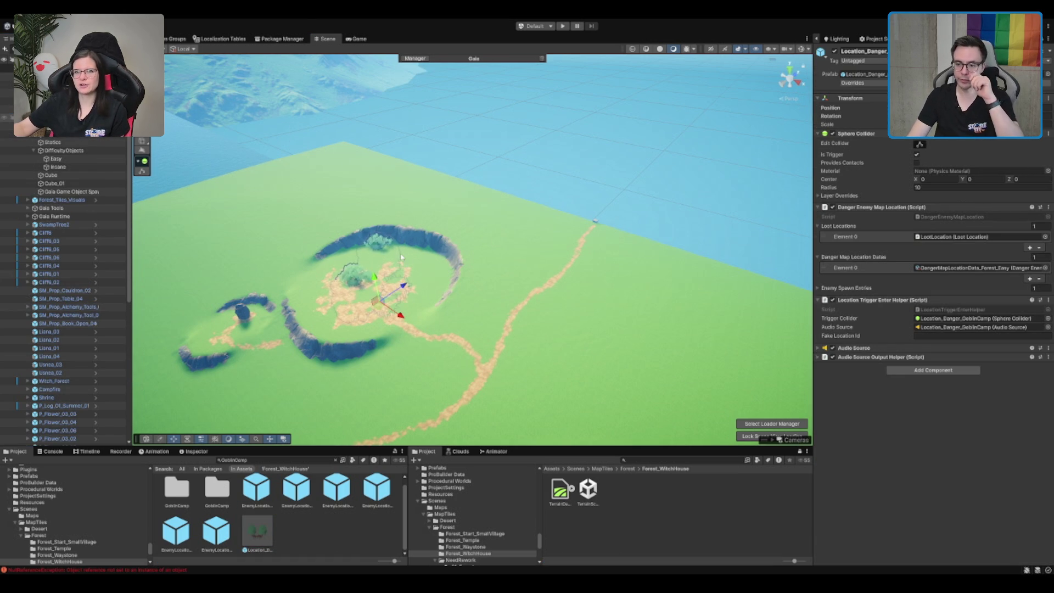
- Focus on the goblin camp and raise it above the terrain
key(f)
mouse_move(473, 251)
mouse_down()
mouse_move(496, 175)
mouse_move(498, 233)
mouse_move(592, 265)
mouse_move(197, 286)
mouse_up()
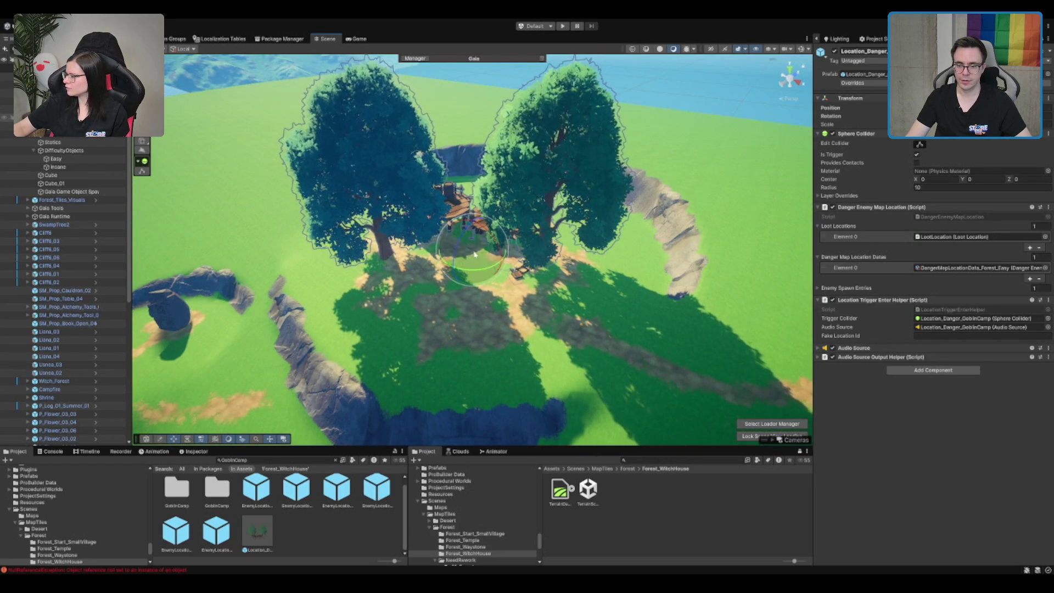
scroll(475, 255, down, 5)
scroll(494, 255, up, 7)
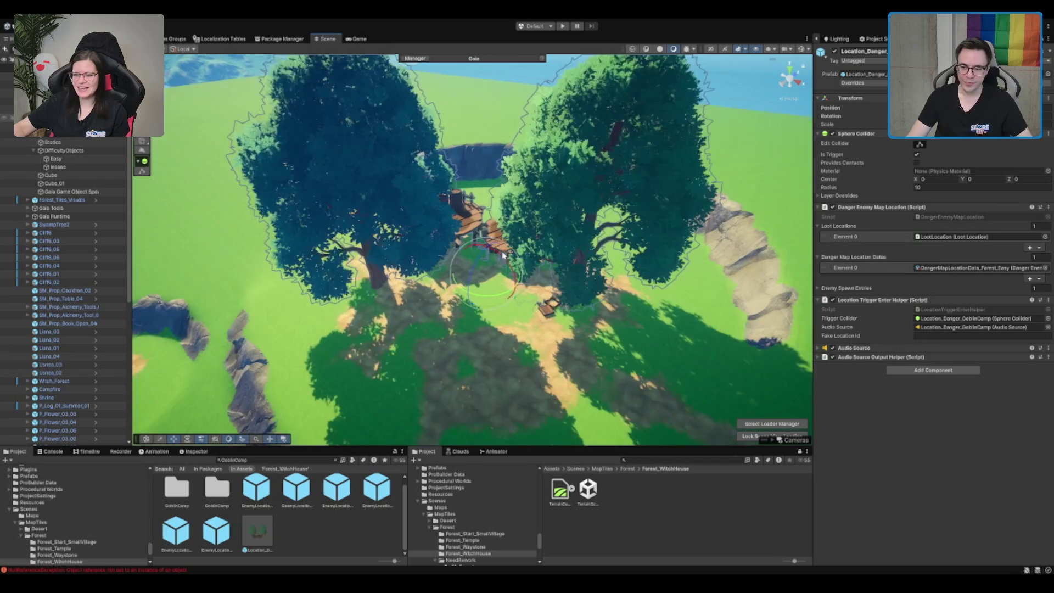
scroll(503, 254, up, 5)
scroll(510, 242, down, 3)
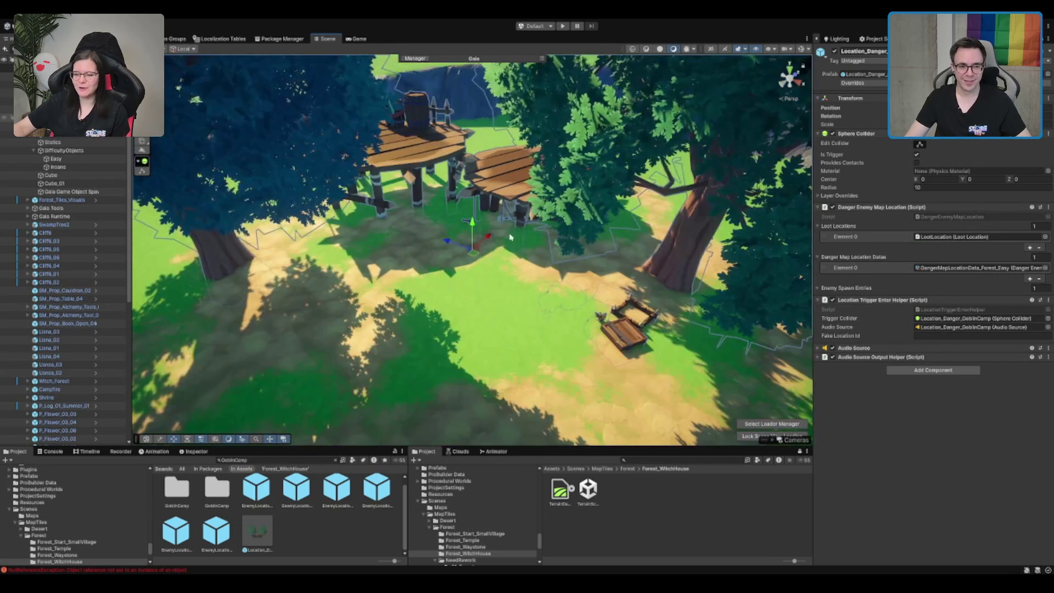
drag(472, 226, 483, 214)
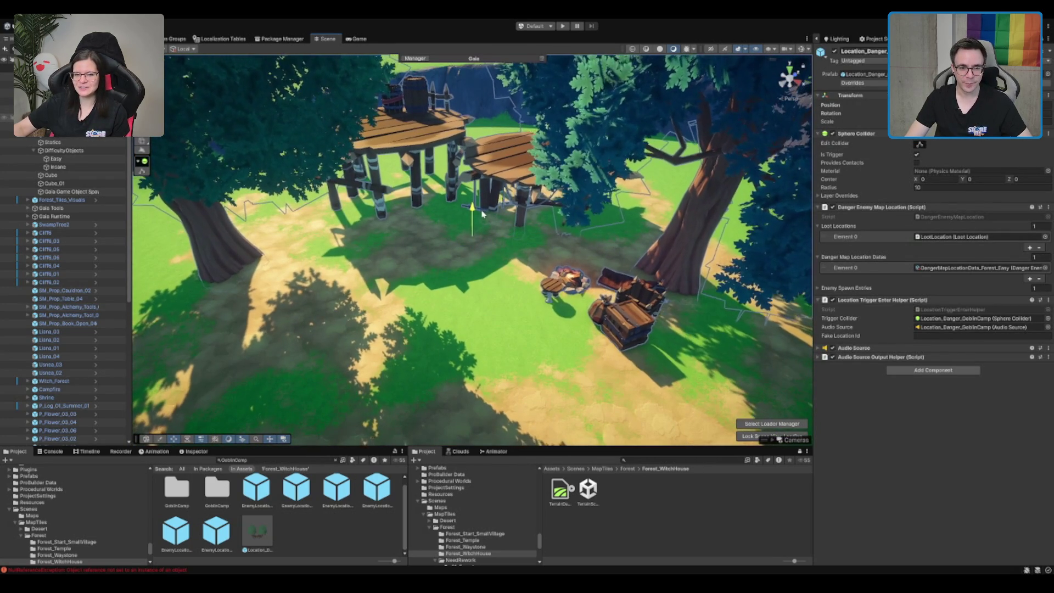
- Zoom in near the cliffs and select the terrain with Paint Texture active
scroll(477, 245, down, 10)
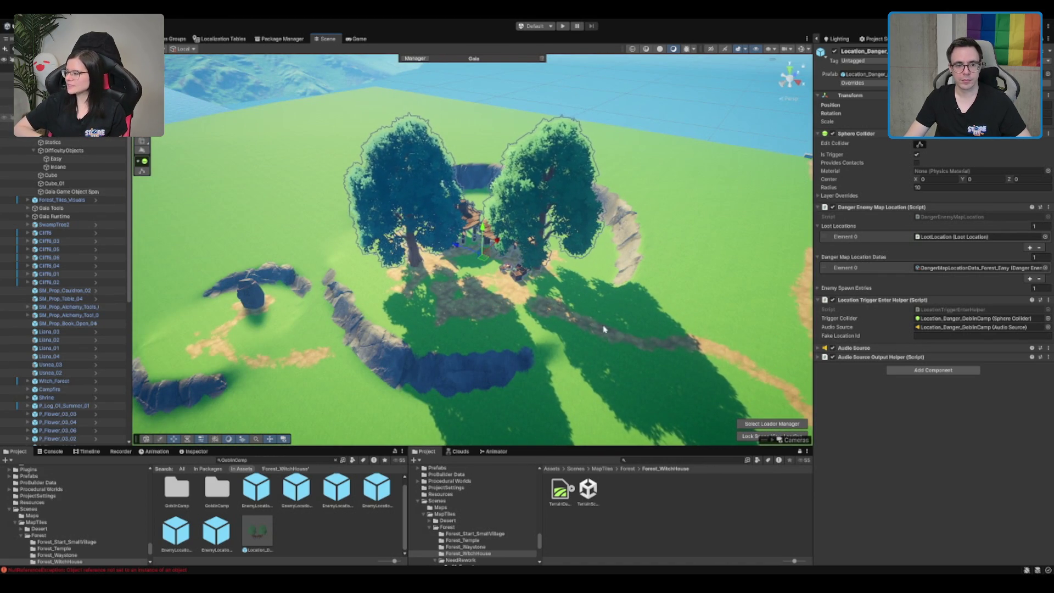
scroll(636, 330, down, 3)
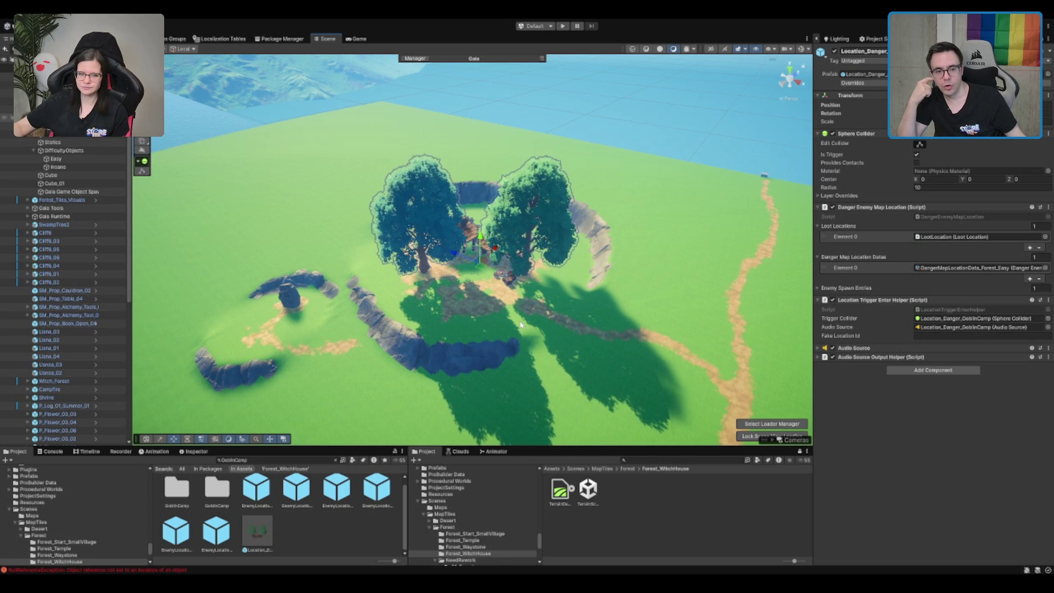
scroll(475, 337, up, 2)
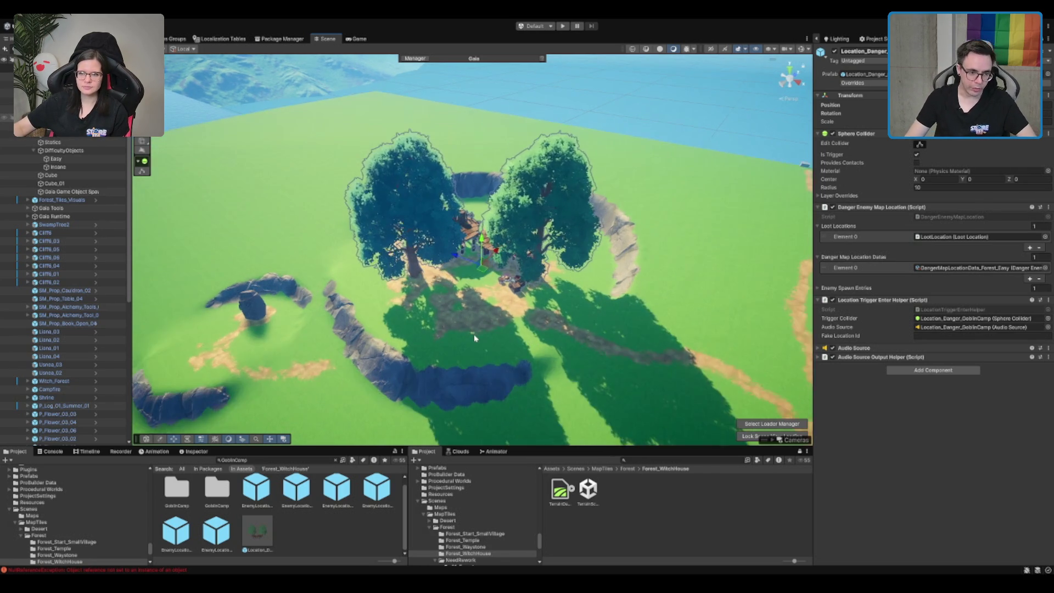
scroll(475, 338, up, 5)
click(459, 170)
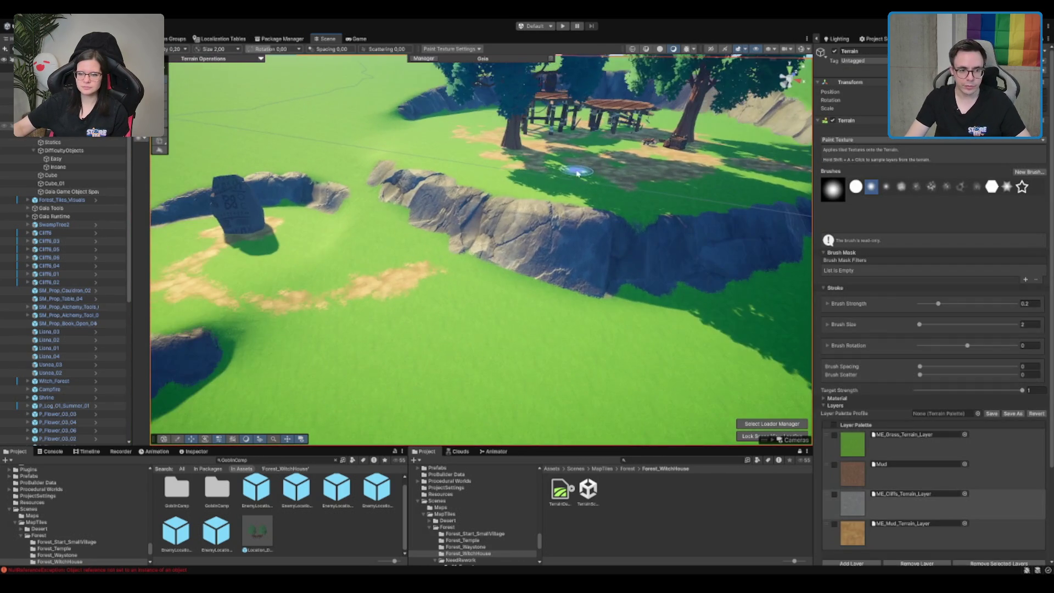
- Switch to the Smooth Height tool and set its blur radius to 13
key(F1)
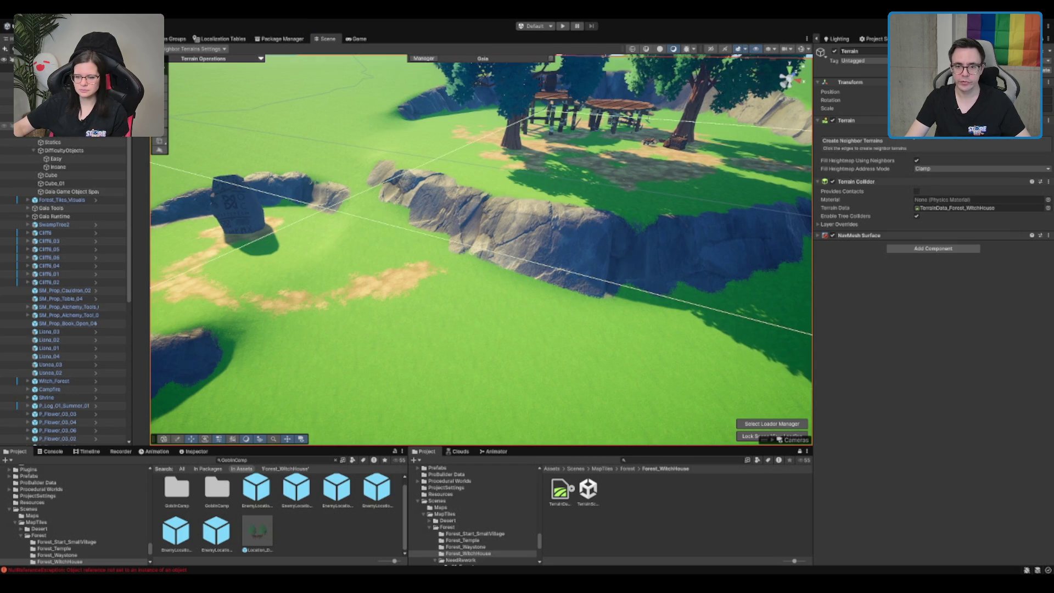
click(905, 132)
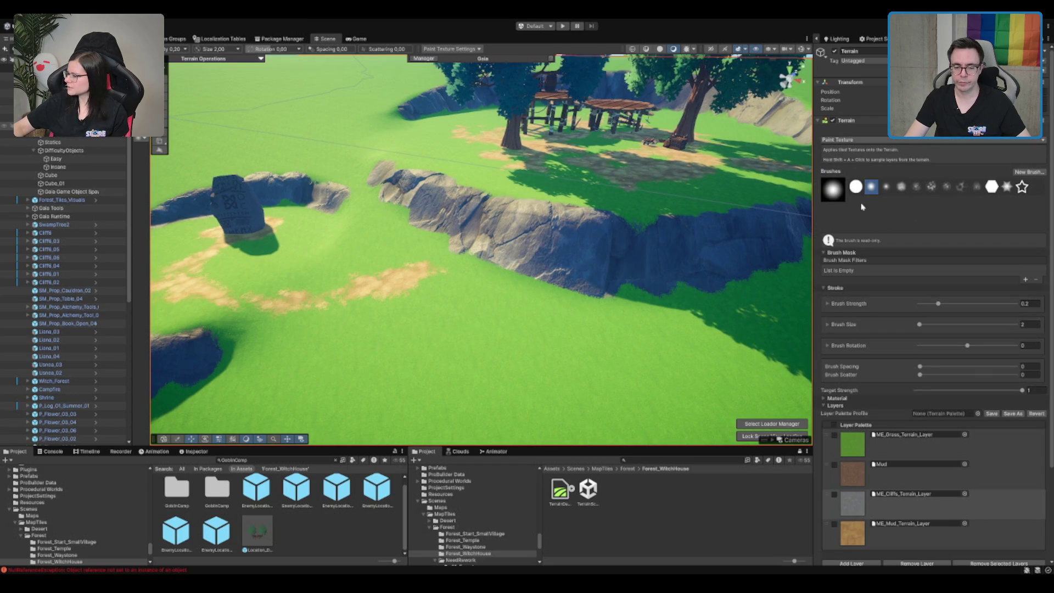
key(F3)
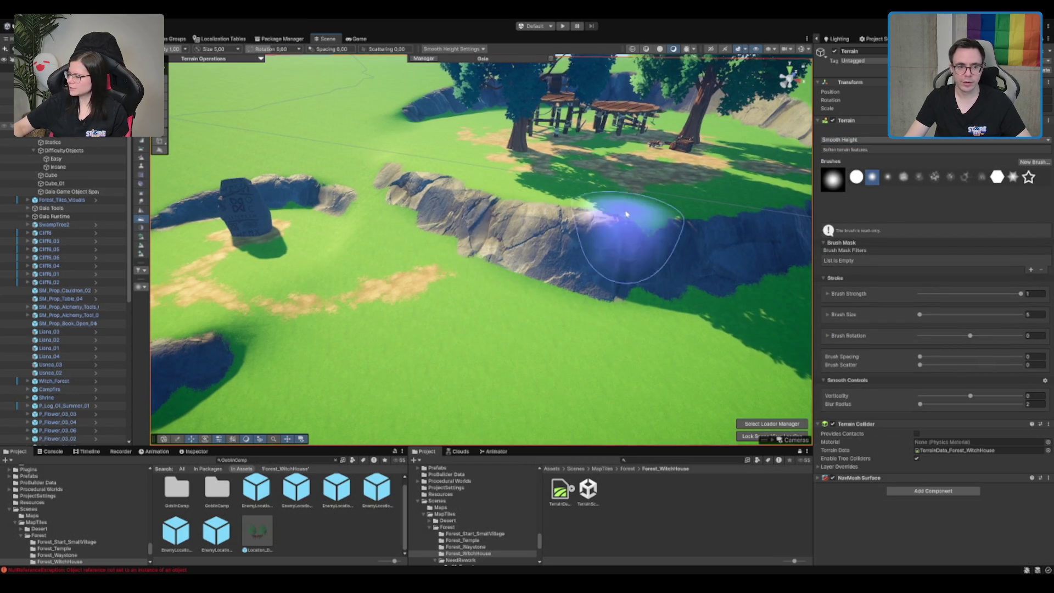
click(1034, 404)
text(1)
text(3)
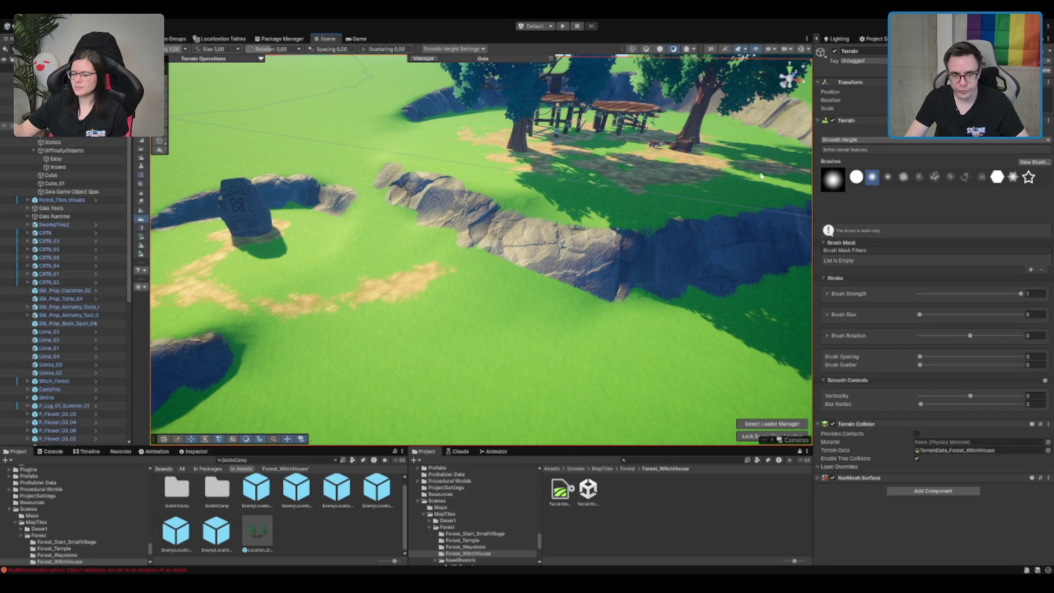
- Paint the Grass layer at strength 1, size 3 over the middle cliff section
key(F2)
click(922, 442)
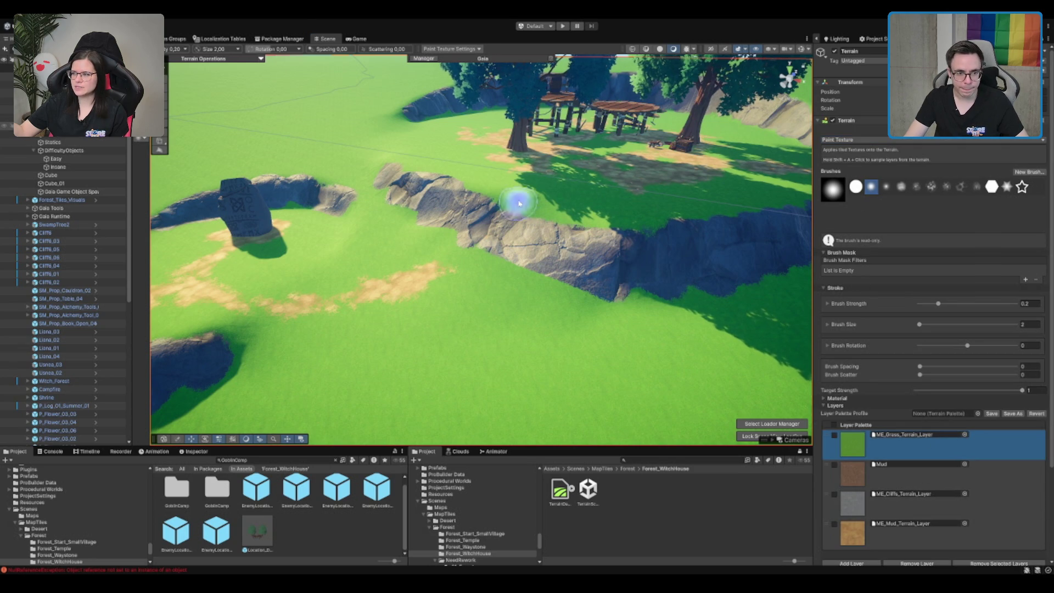
click(1026, 303)
text(1)
key(Tab)
text(3)
mouse_move(517, 235)
mouse_down()
mouse_move(486, 246)
mouse_move(565, 212)
mouse_move(583, 235)
mouse_move(536, 250)
mouse_move(617, 326)
mouse_up()
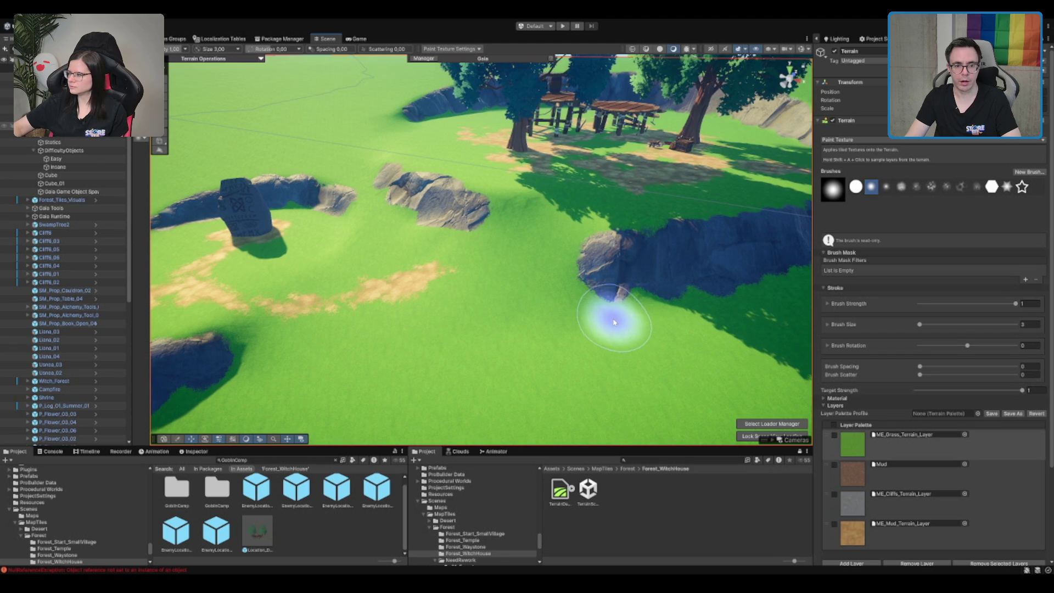
- Reset the brush to size 2, strength 0.2, and extend the mud path down-left
text(2)
key(Return)
text(0.2)
key(Return)
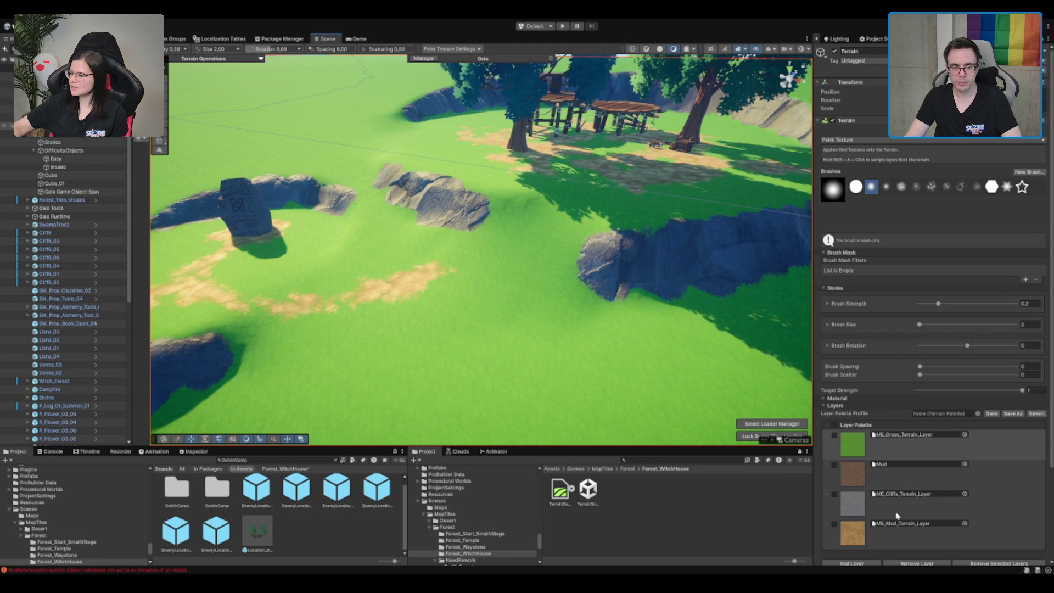
click(897, 515)
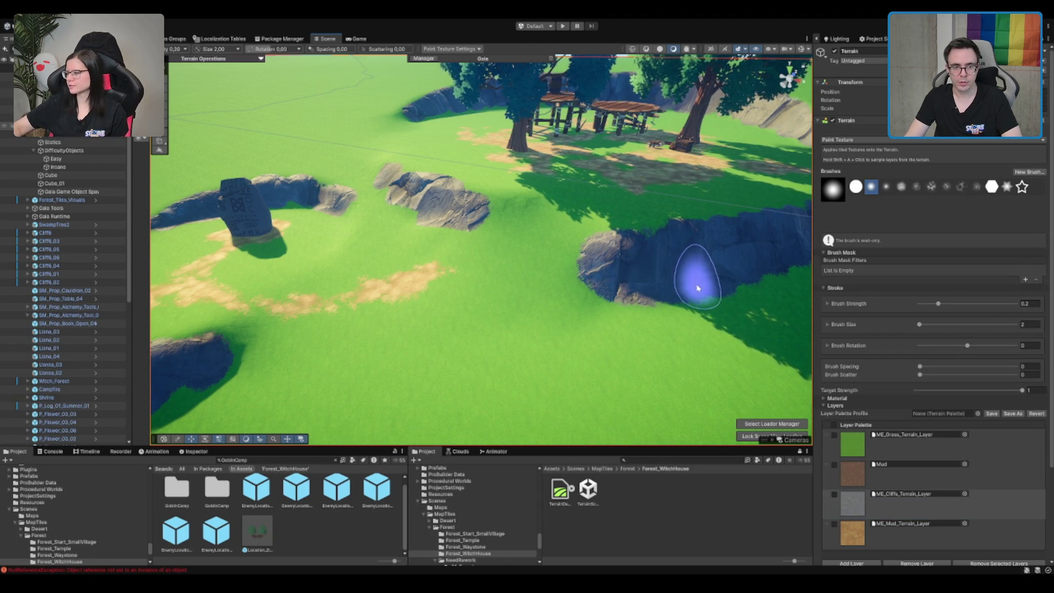
scroll(652, 247, up, 3)
mouse_move(548, 263)
mouse_down()
mouse_move(792, 109)
mouse_move(609, 226)
mouse_up()
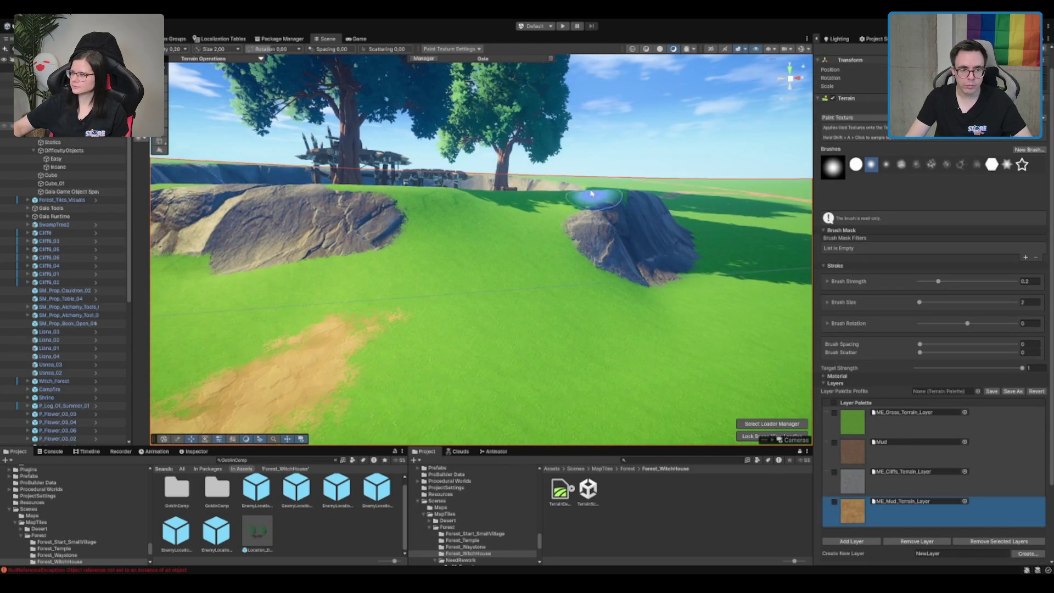
scroll(609, 226, down, 5)
mouse_move(546, 228)
mouse_down()
mouse_move(594, 251)
mouse_move(706, 155)
mouse_move(724, 118)
mouse_move(766, 140)
mouse_move(735, 147)
mouse_move(640, 228)
mouse_up()
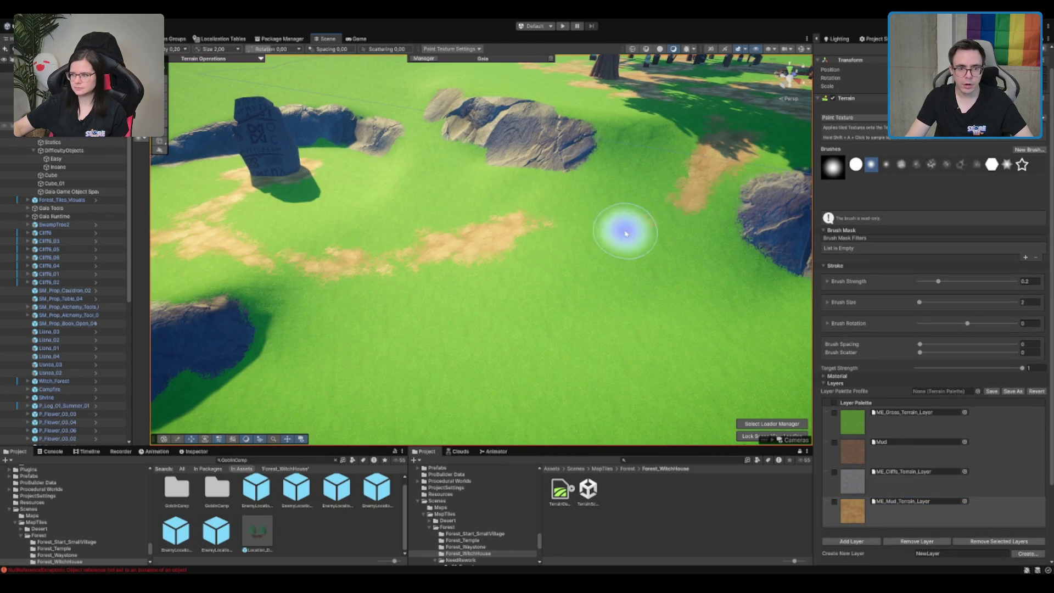
mouse_move(699, 200)
mouse_down()
mouse_move(567, 275)
mouse_move(616, 245)
mouse_move(564, 263)
mouse_move(618, 245)
mouse_up()
- Touch up with the grass layer, then select the Mud layer over the camp and rocks
scroll(619, 245, down, 3)
click(922, 426)
click(518, 235)
drag(682, 218, 546, 254)
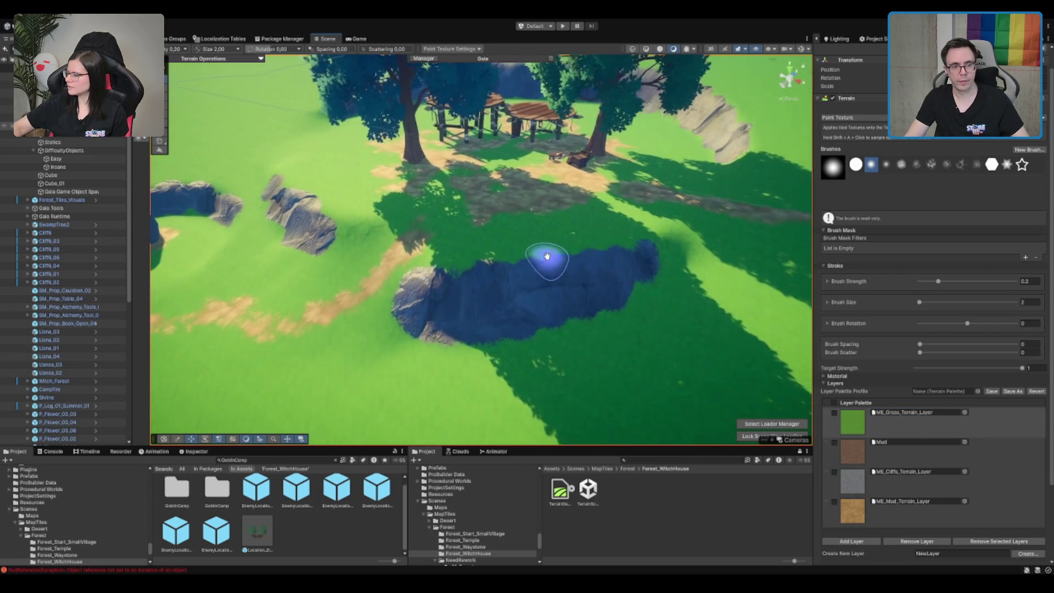
click(900, 507)
mouse_move(470, 263)
mouse_down()
mouse_move(470, 254)
mouse_move(577, 220)
mouse_up()
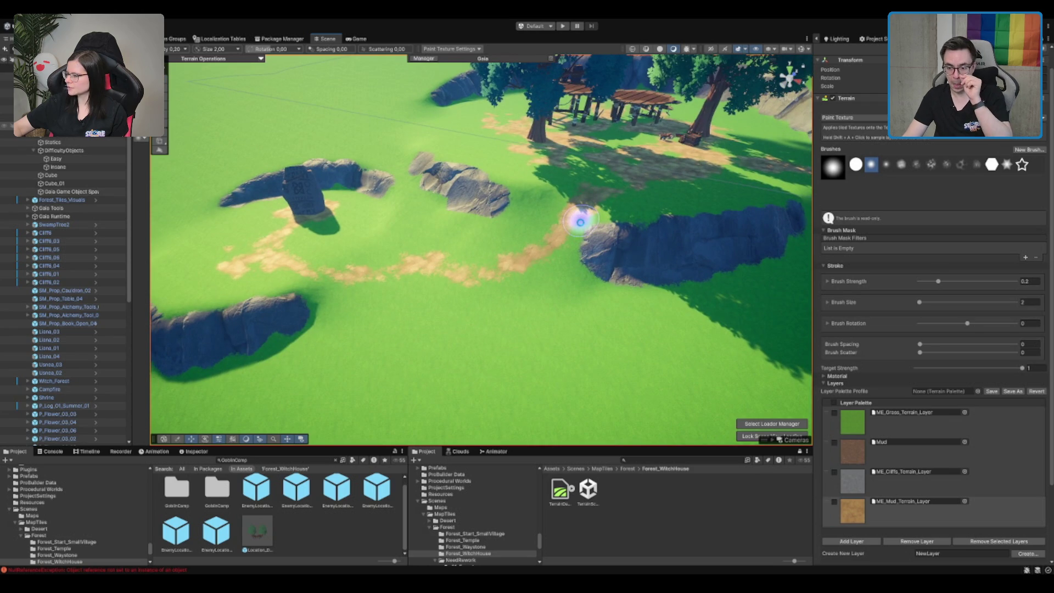
mouse_move(580, 222)
mouse_down()
mouse_move(580, 170)
mouse_move(609, 200)
mouse_move(741, 214)
mouse_move(684, 219)
mouse_up()
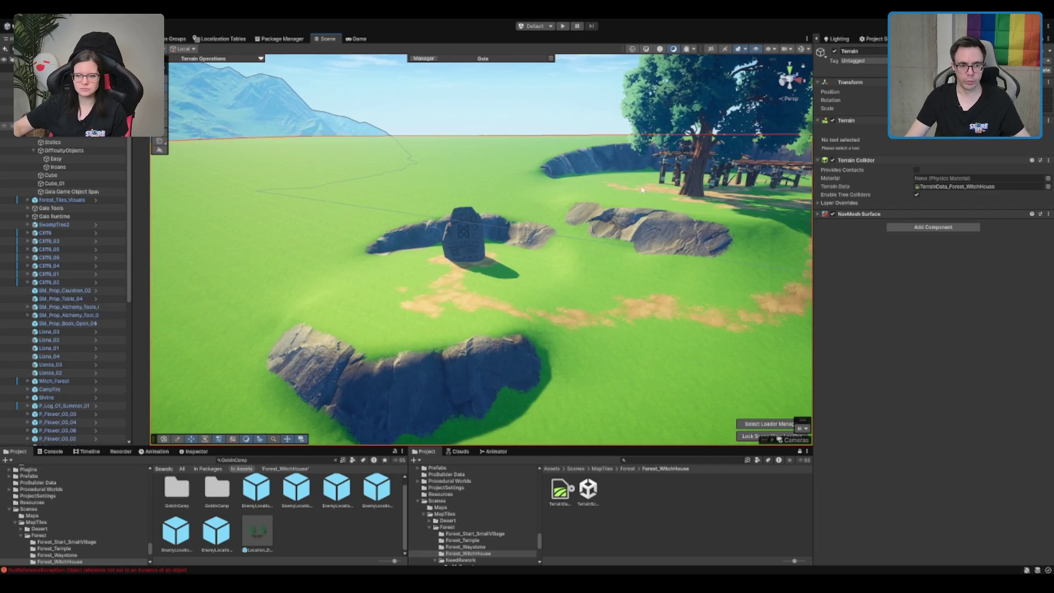
- Select the cliffs layer and set the brush size to 1
drag(626, 191, 621, 201)
mouse_move(369, 345)
mouse_down()
mouse_move(635, 357)
mouse_move(435, 336)
mouse_move(680, 221)
mouse_up()
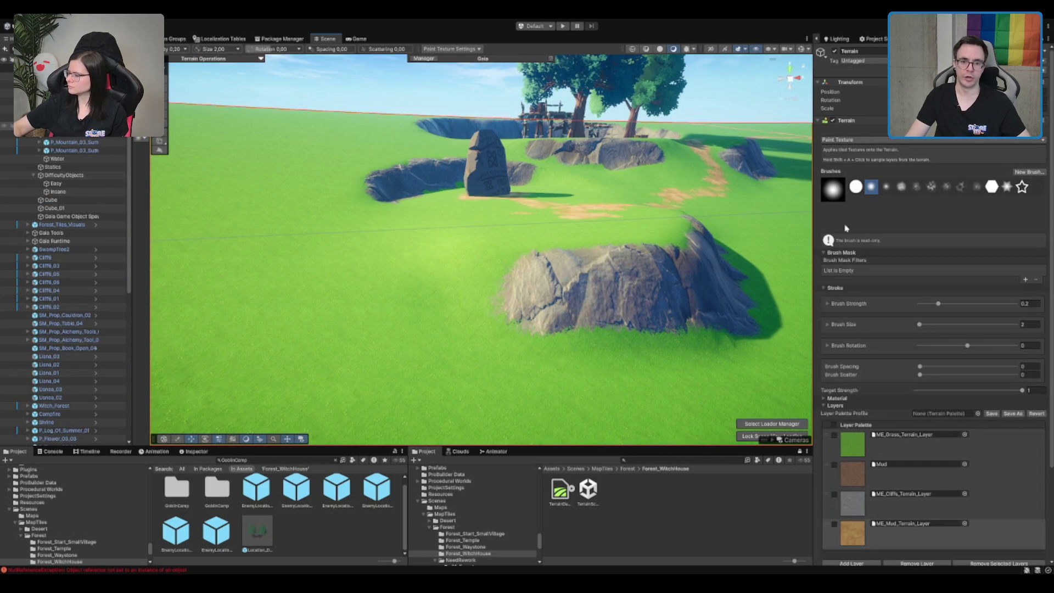
click(889, 502)
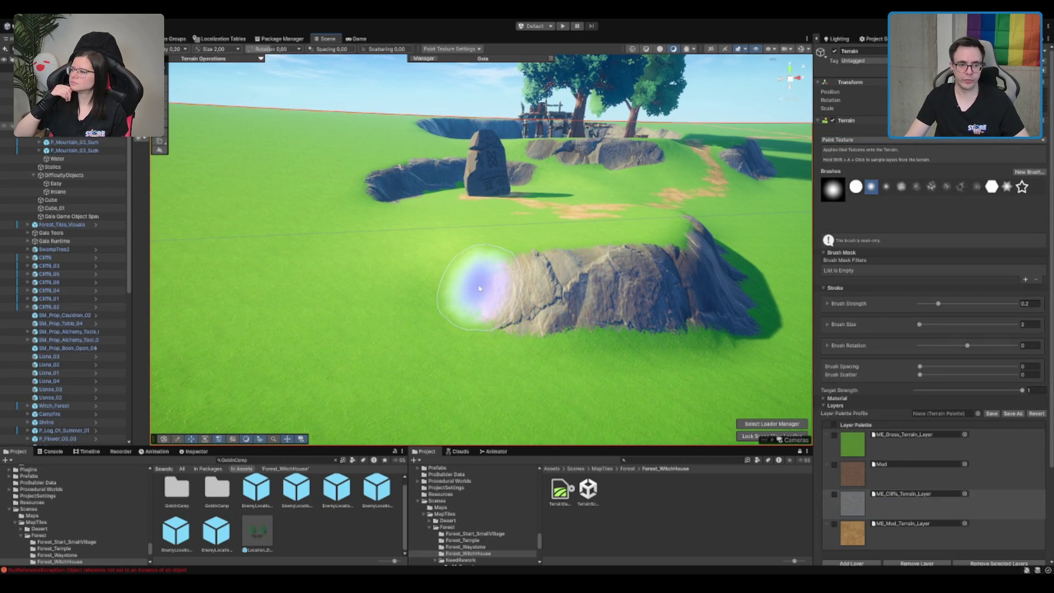
text(1)
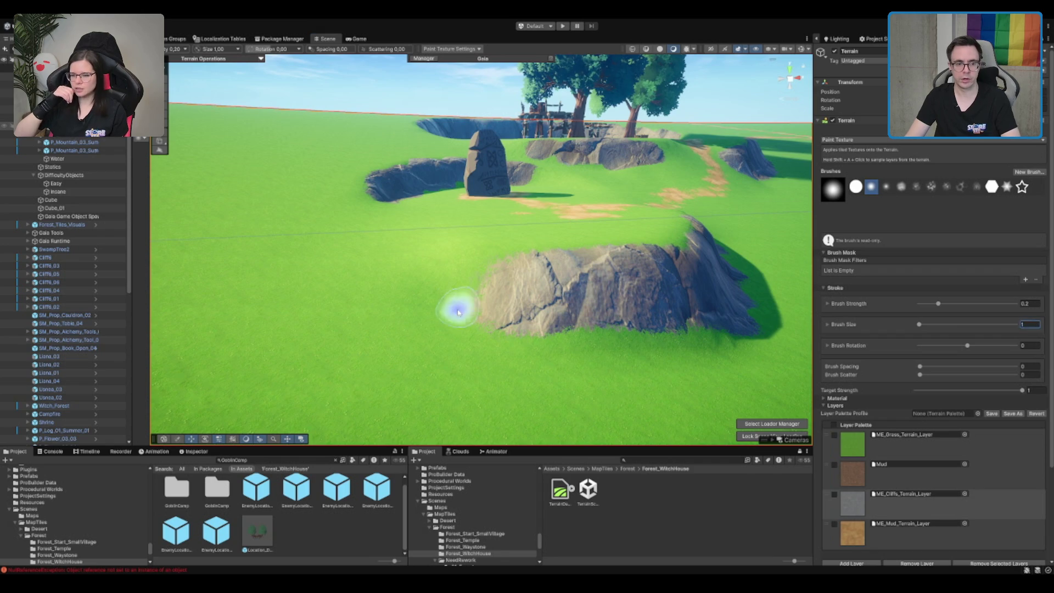
mouse_move(670, 282)
mouse_down()
mouse_move(557, 278)
mouse_move(633, 196)
mouse_up()
scroll(633, 196, down, 2)
- Reselect the terrain and pick the cliffs layer again to resume painting
key(w)
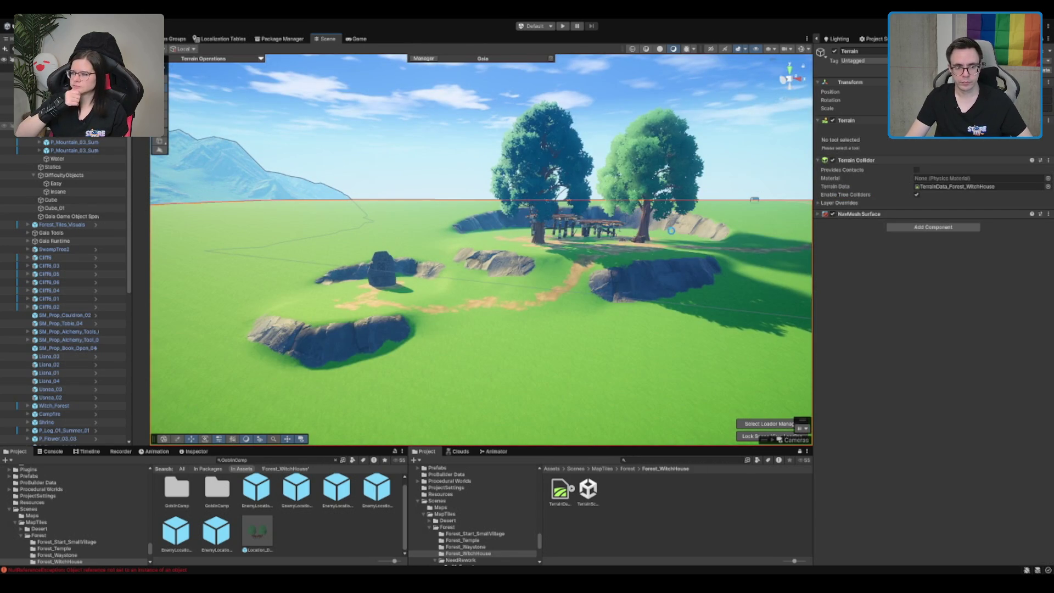
drag(668, 232, 549, 286)
scroll(550, 286, up, 3)
click(460, 291)
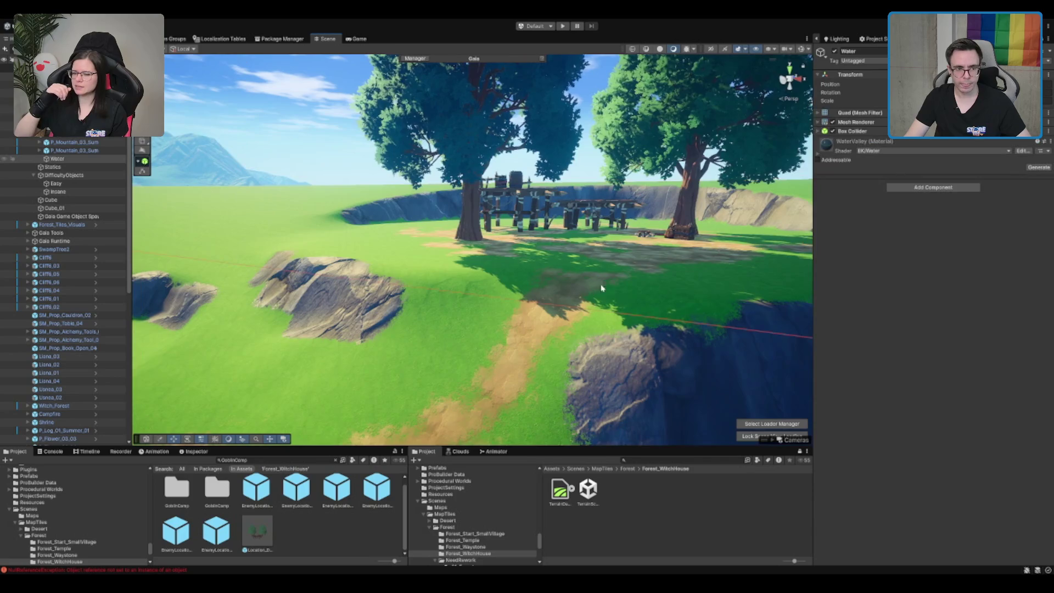
click(388, 205)
click(877, 502)
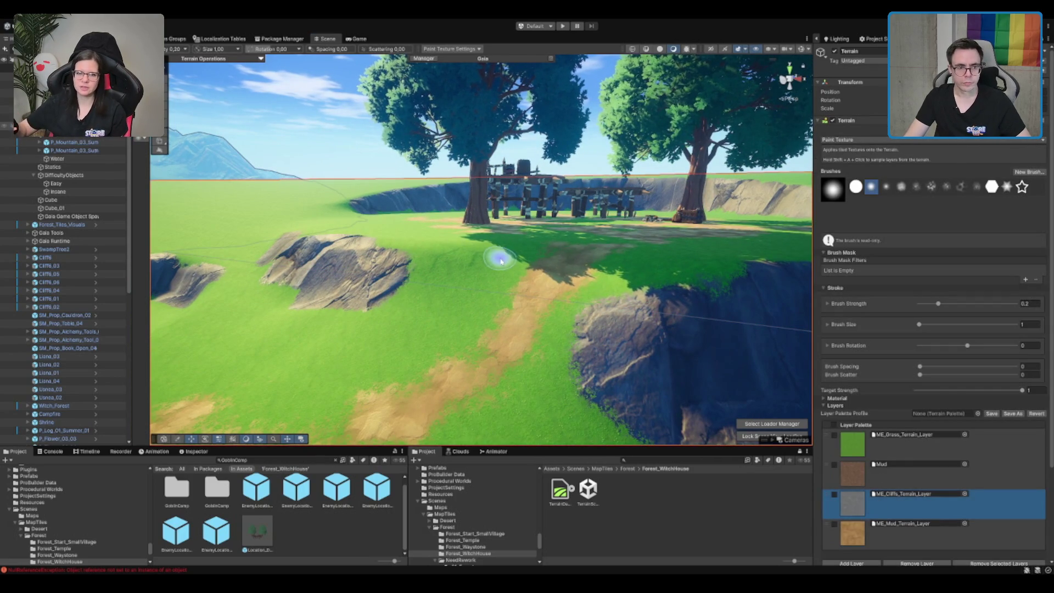
- Paint cliff-rock texture right of the left outcrop, touch up with grass, and zoom out
mouse_move(475, 260)
mouse_down()
mouse_move(446, 261)
mouse_move(473, 271)
mouse_move(498, 254)
mouse_up()
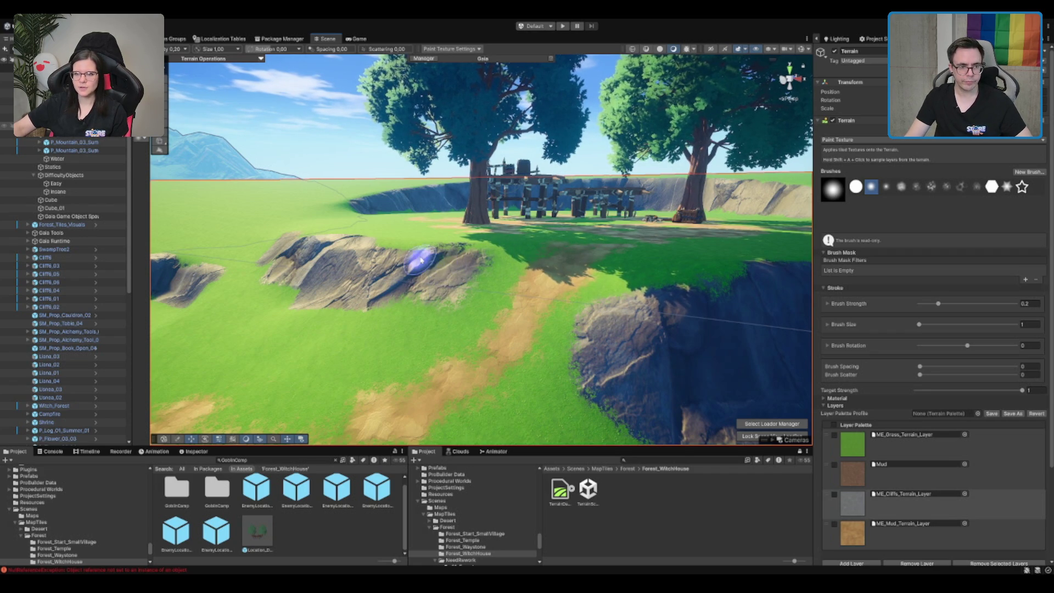
click(874, 451)
click(457, 306)
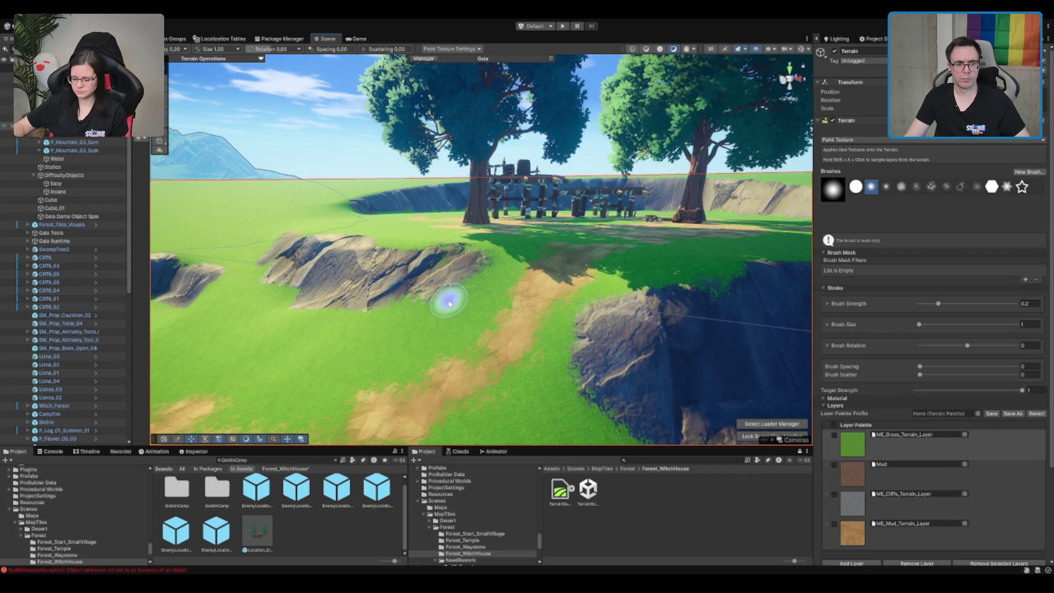
scroll(448, 304, down, 3)
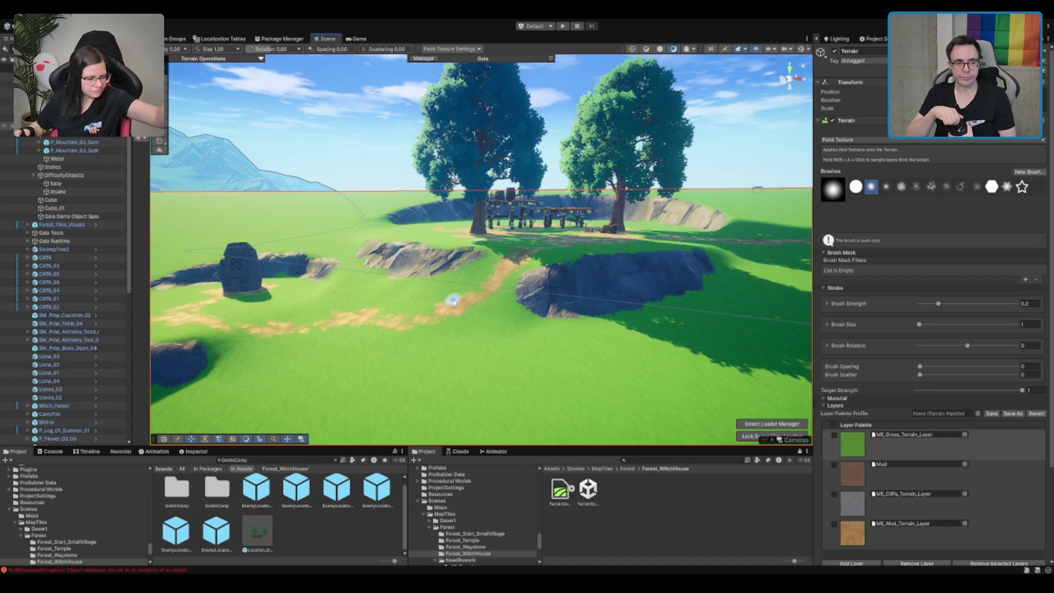
scroll(444, 277, down, 5)
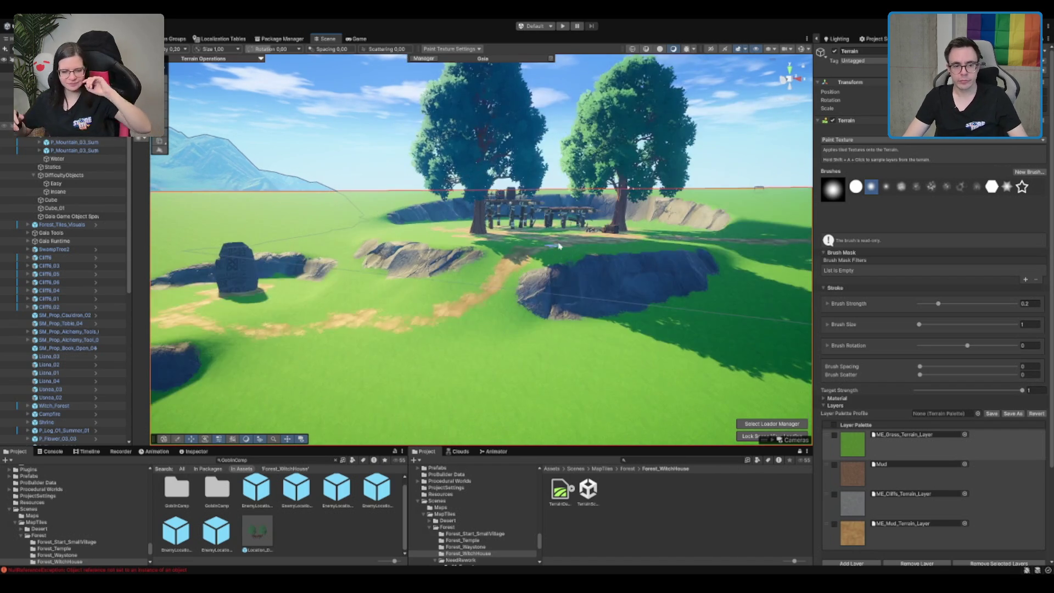
- On the MapTile, delete the two empty None entries from Map Location Areas, leaving MapAreaLocation
key(w)
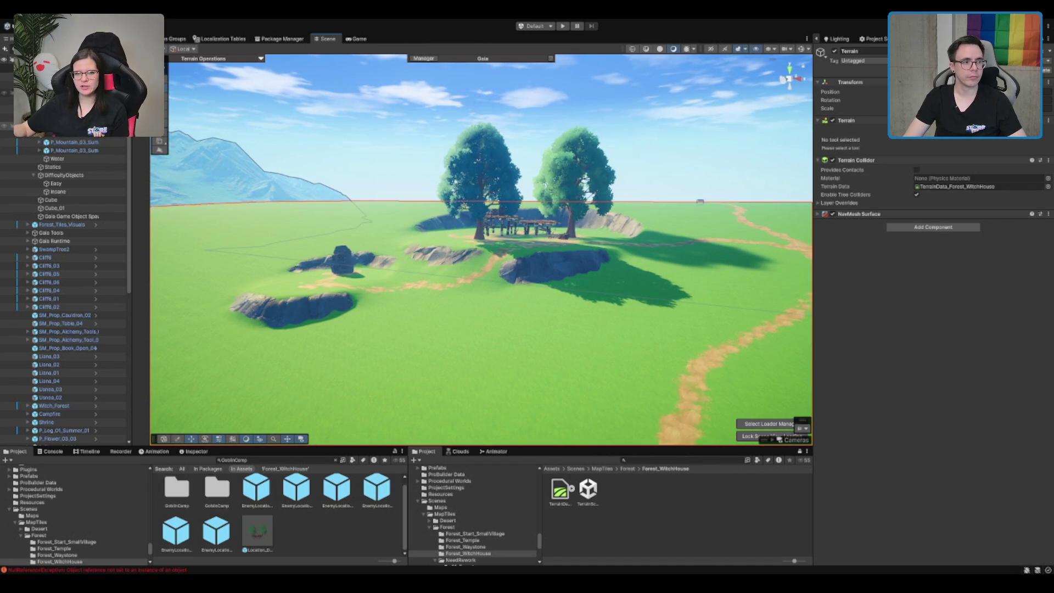
click(480, 159)
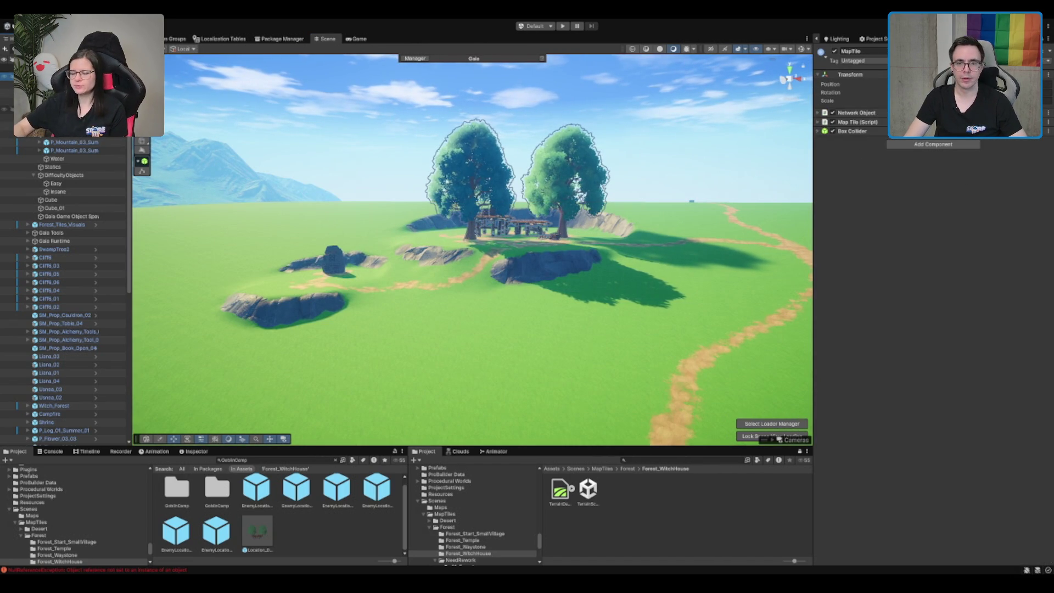
click(860, 122)
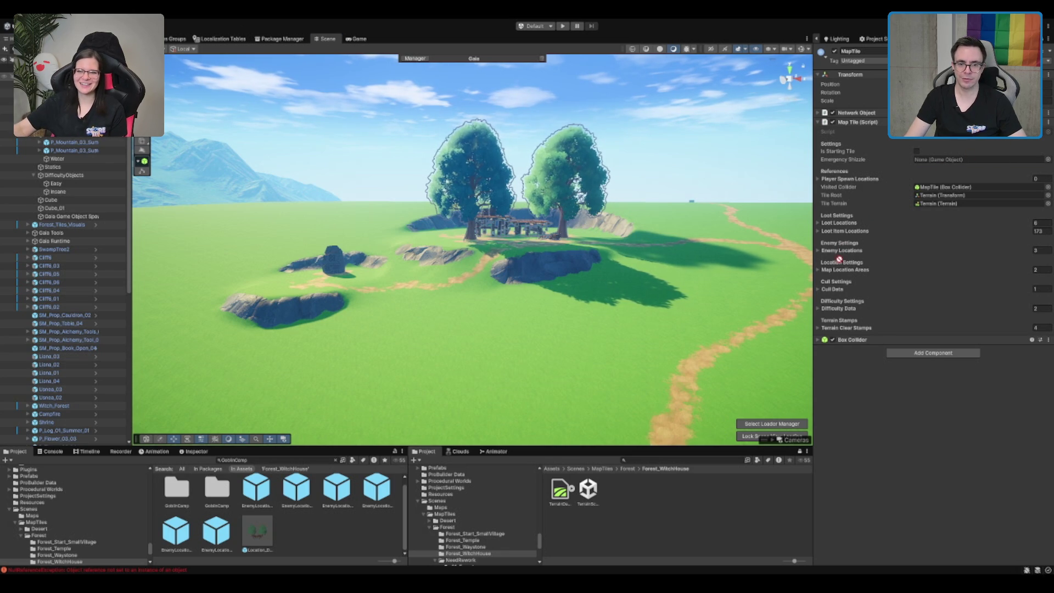
click(853, 271)
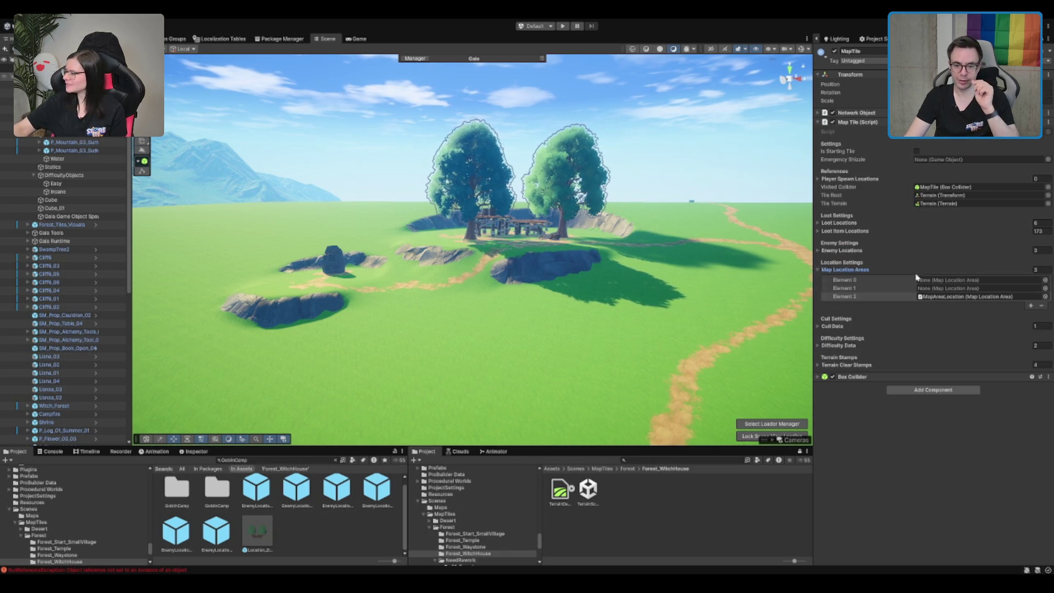
click(889, 279)
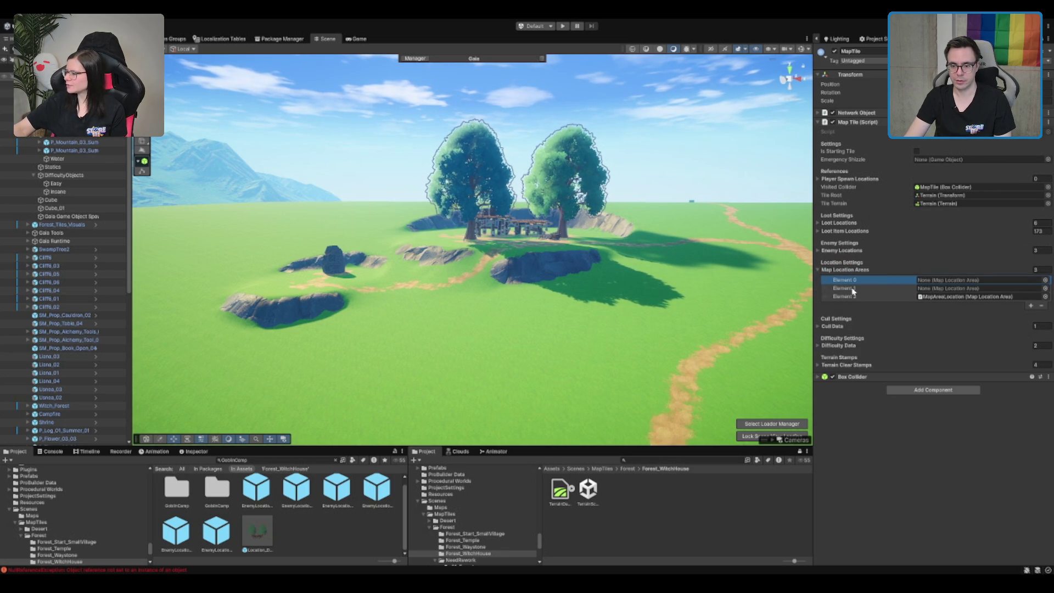
click(1041, 305)
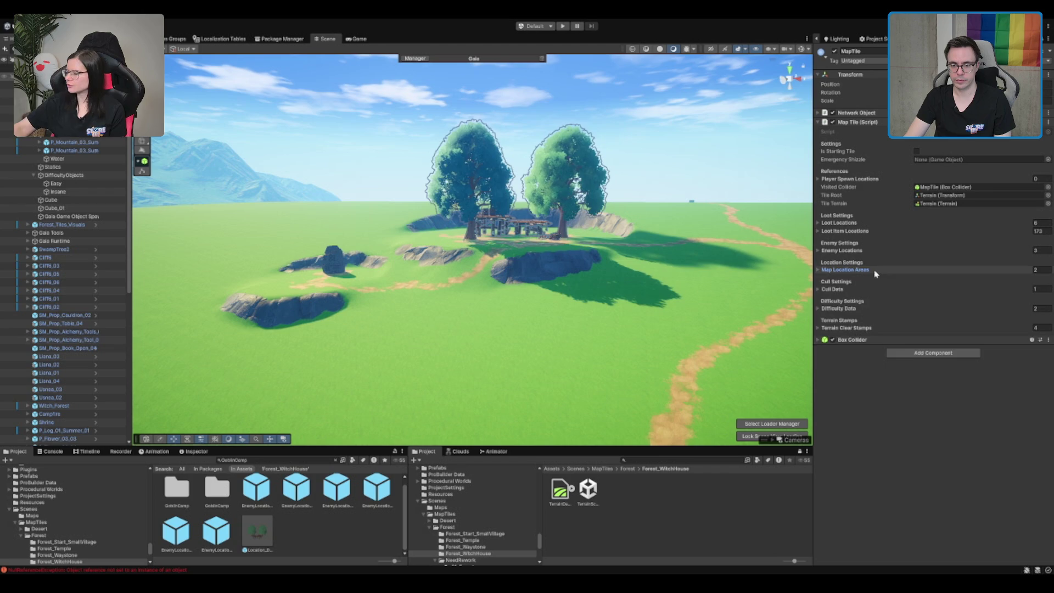
click(1040, 298)
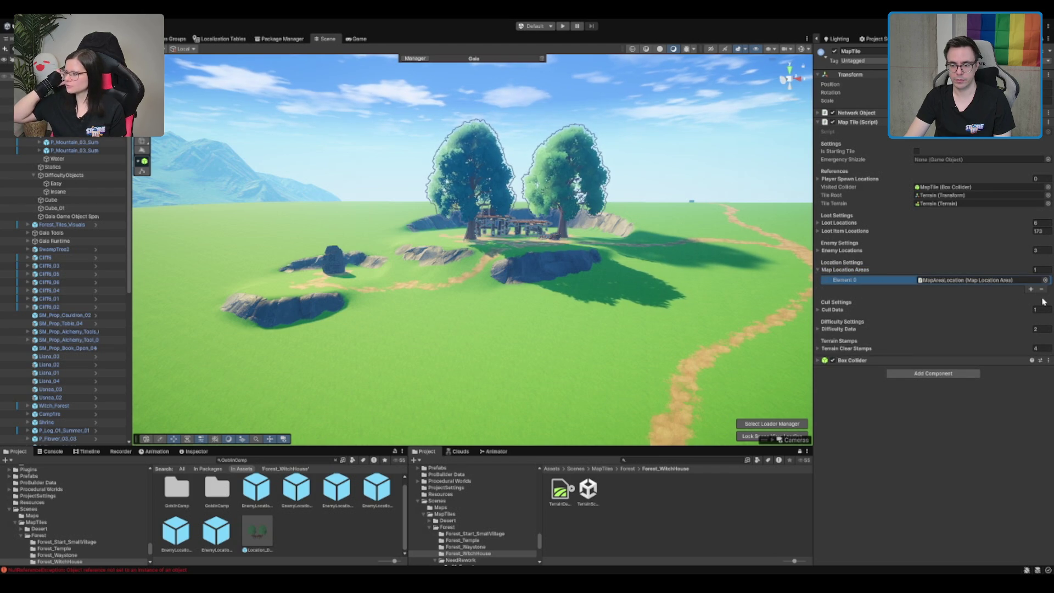
scroll(533, 188, up, 5)
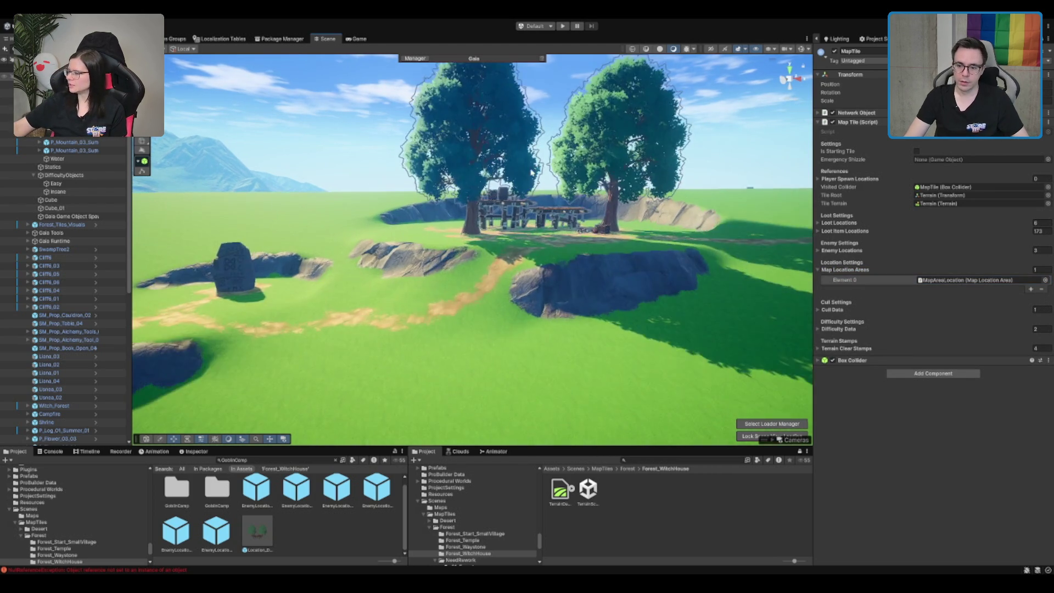
- Fly the view toward the cliff and tree, then select the terrain for texture painting
scroll(532, 188, up, 5)
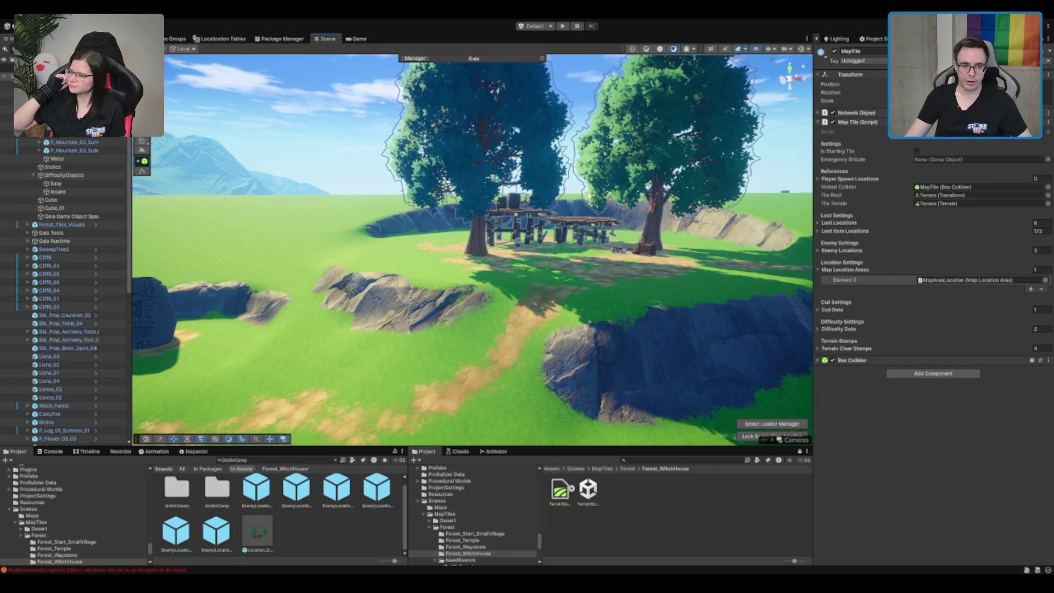
scroll(472, 250, down, 3)
scroll(471, 250, down, 3)
click(731, 162)
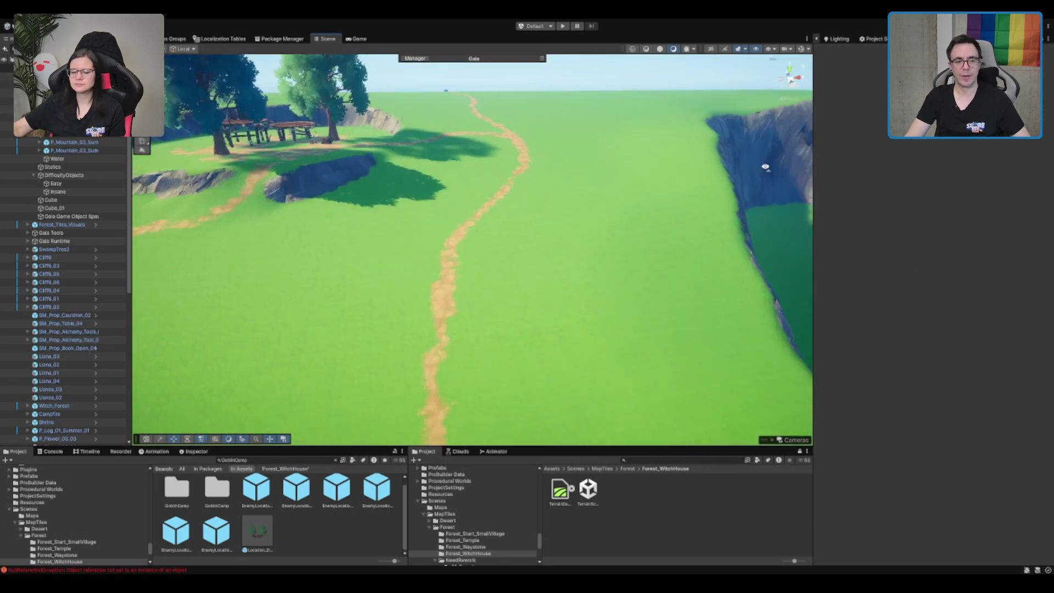
mouse_move(731, 162)
mouse_down()
mouse_move(611, 232)
mouse_move(541, 170)
mouse_move(554, 185)
mouse_move(461, 240)
mouse_up()
scroll(497, 204, down, 5)
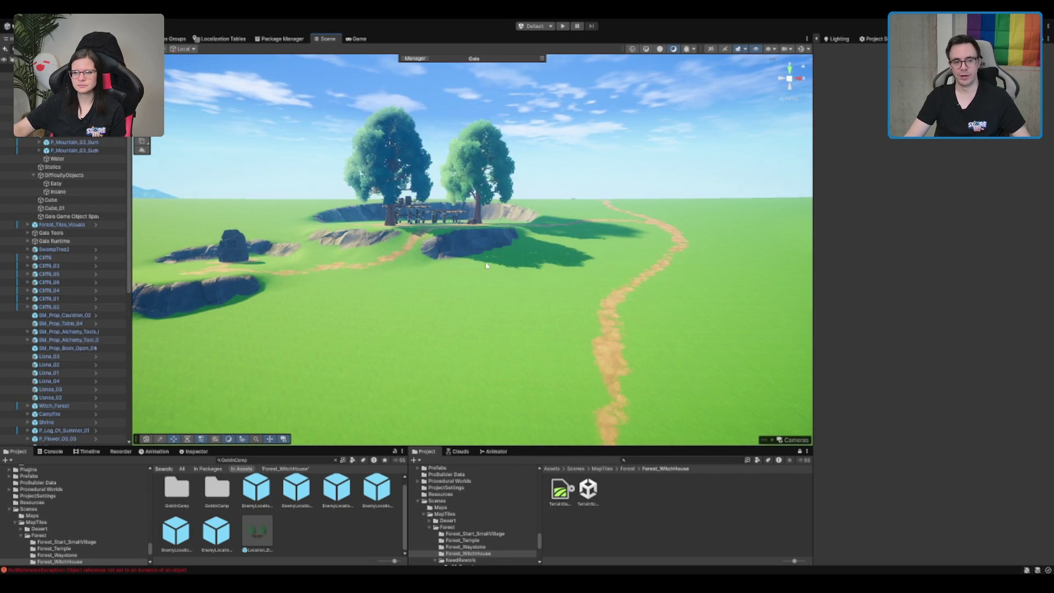
scroll(485, 266, down, 10)
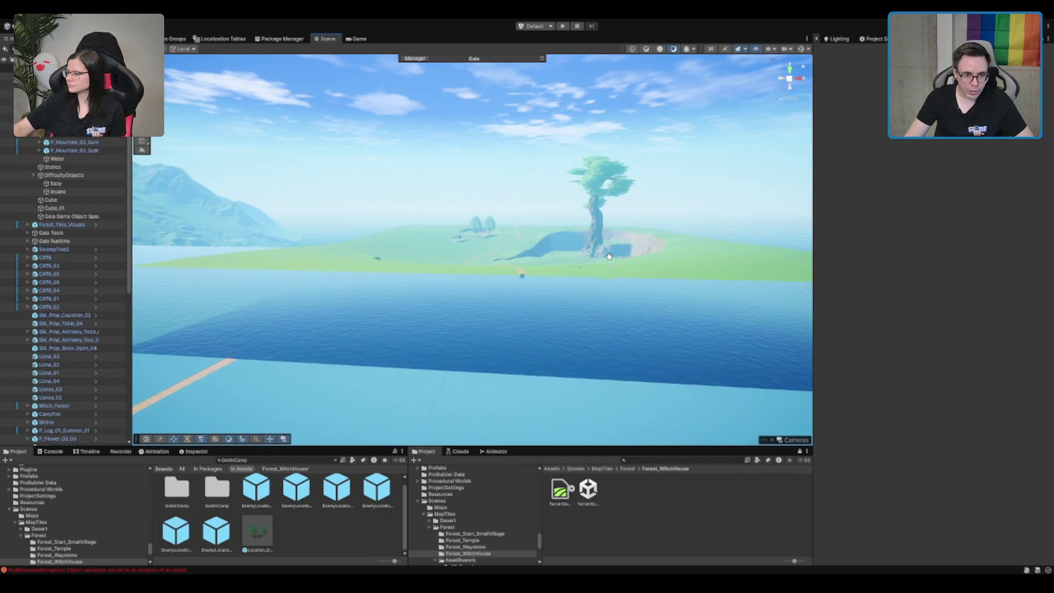
scroll(601, 271, up, 5)
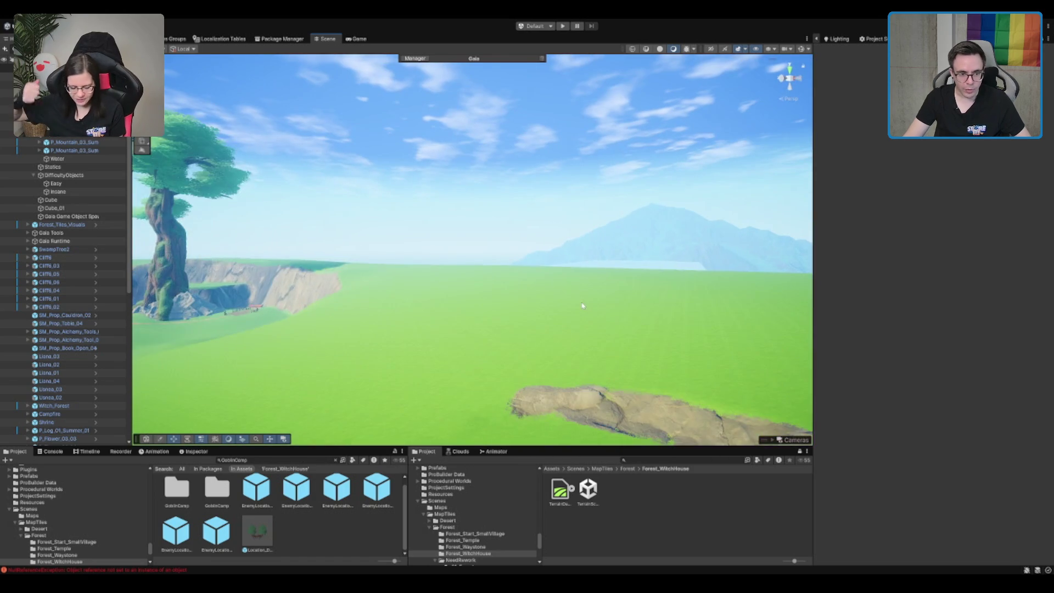
click(679, 331)
scroll(677, 329, down, 5)
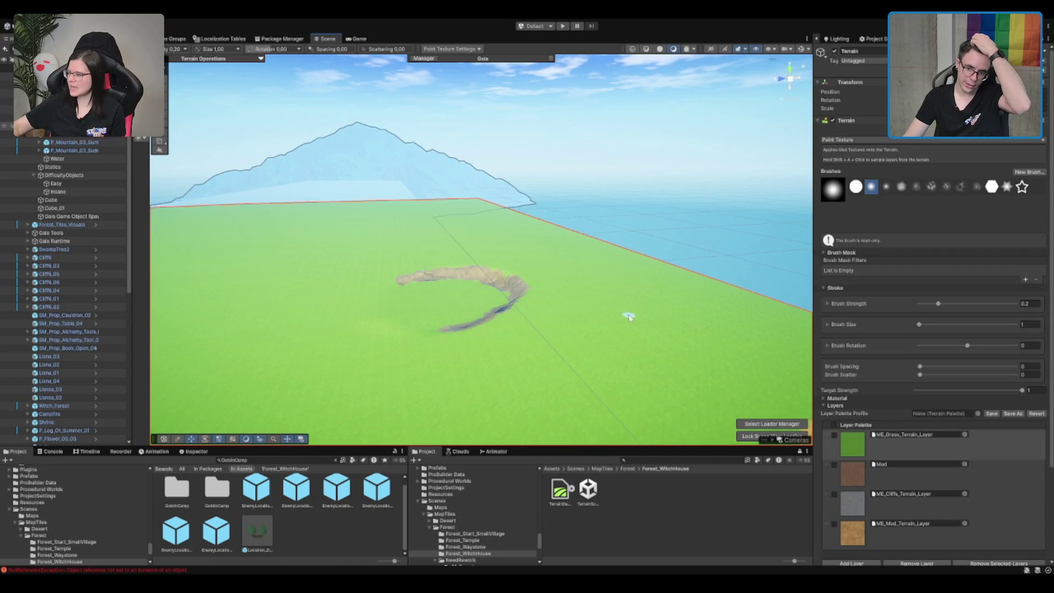
- Frame the cliff crescent and choose ME_Mud_Terrain_Layer with brush size 2
mouse_move(578, 314)
mouse_down()
mouse_move(548, 312)
mouse_move(603, 307)
mouse_up()
drag(660, 143, 384, 132)
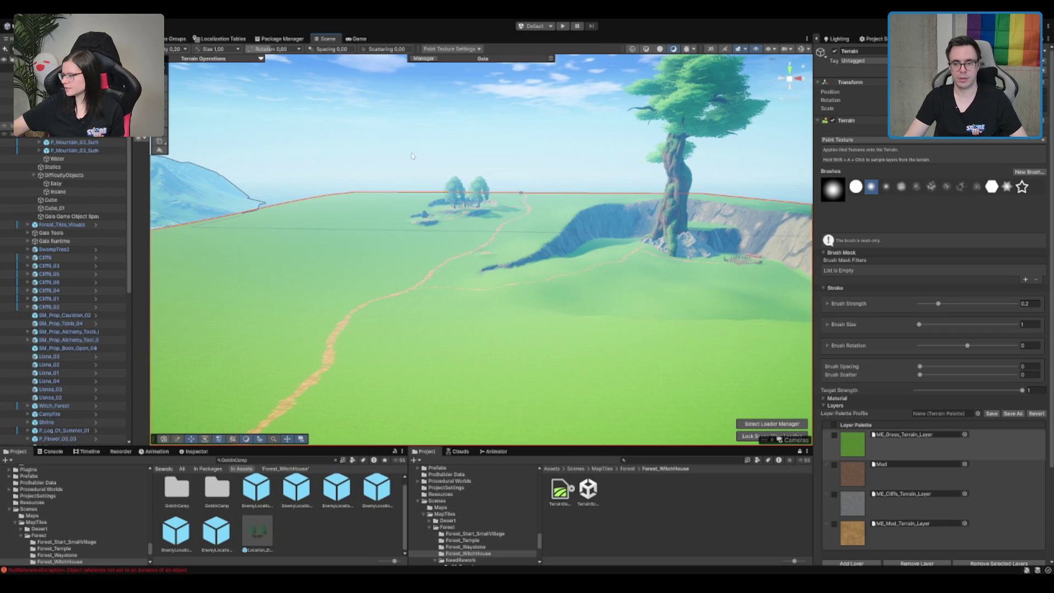
mouse_move(590, 237)
mouse_down()
mouse_move(776, 275)
mouse_move(876, 278)
mouse_up()
drag(571, 232, 508, 227)
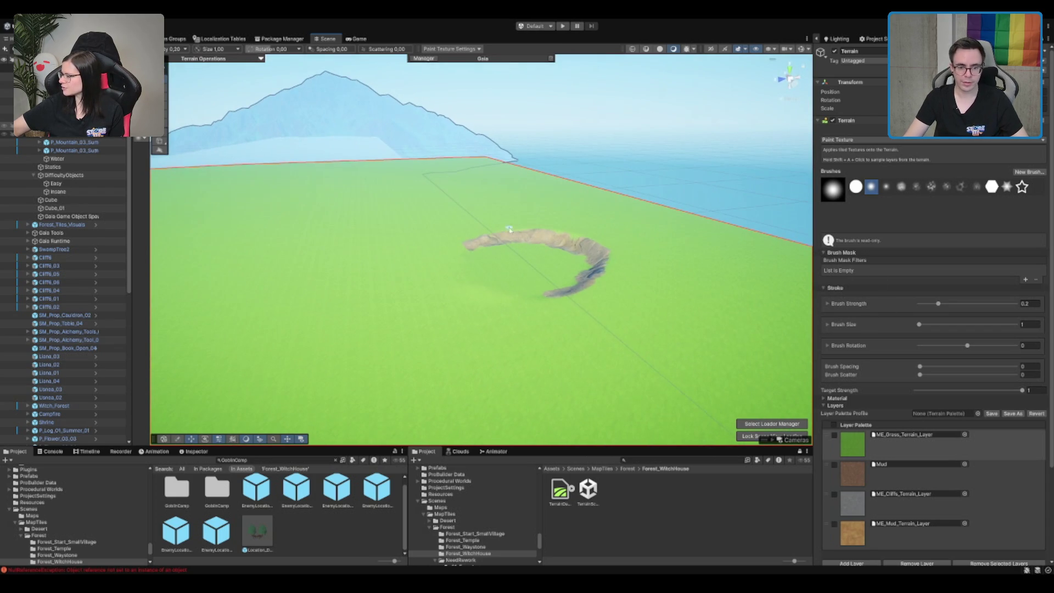
click(880, 522)
mouse_move(618, 301)
mouse_down()
mouse_move(701, 333)
mouse_move(630, 294)
mouse_up()
scroll(454, 192, up, 3)
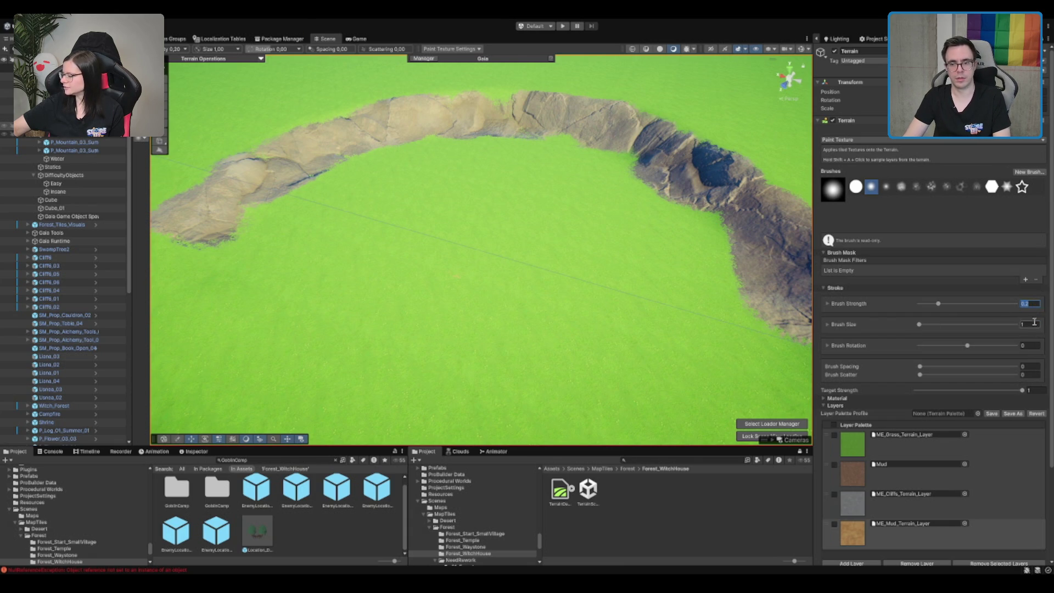
scroll(423, 220, down, 5)
- Paint four mud strokes across the grass inside the cliff crescent
mouse_move(485, 231)
mouse_down()
mouse_move(456, 207)
mouse_move(463, 270)
mouse_up()
drag(401, 237, 484, 280)
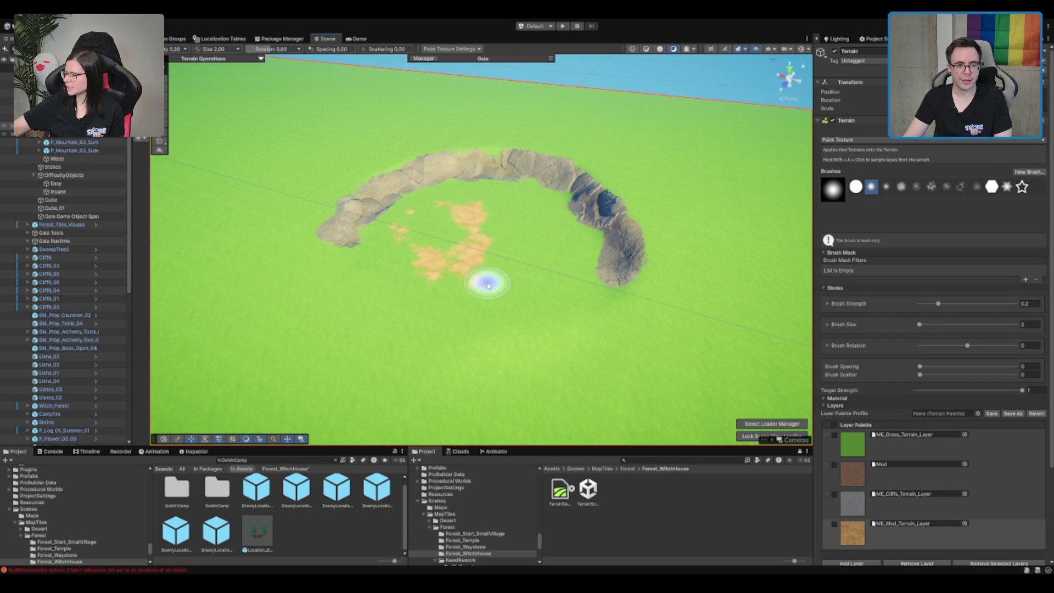
mouse_move(539, 213)
mouse_down()
mouse_move(541, 254)
mouse_move(517, 275)
mouse_move(454, 217)
mouse_up()
mouse_move(437, 288)
mouse_down()
mouse_move(442, 306)
mouse_move(470, 287)
mouse_up()
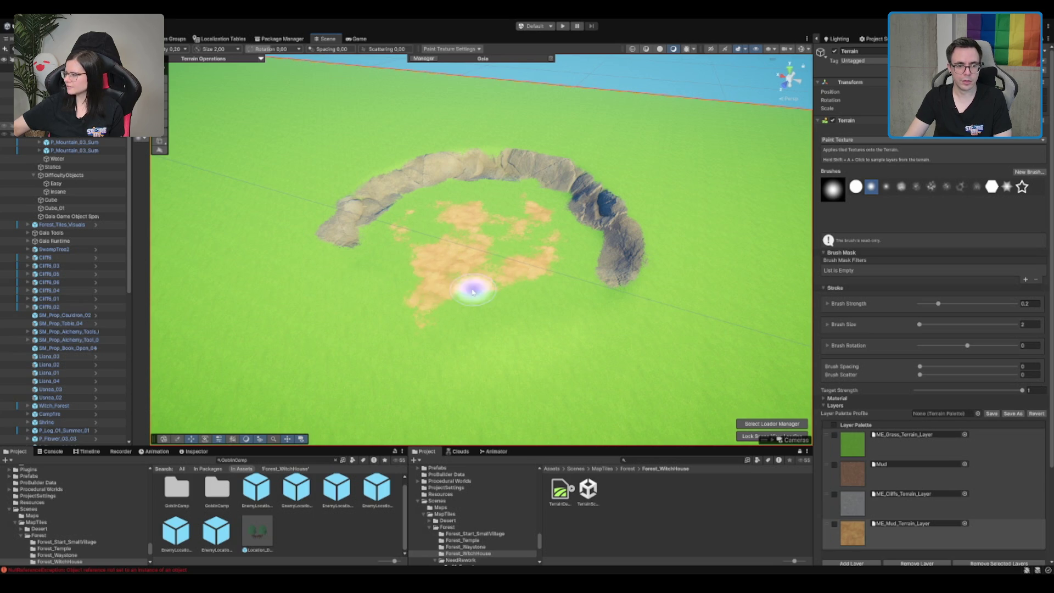
scroll(576, 308, down, 3)
scroll(580, 311, up, 3)
scroll(592, 277, down, 8)
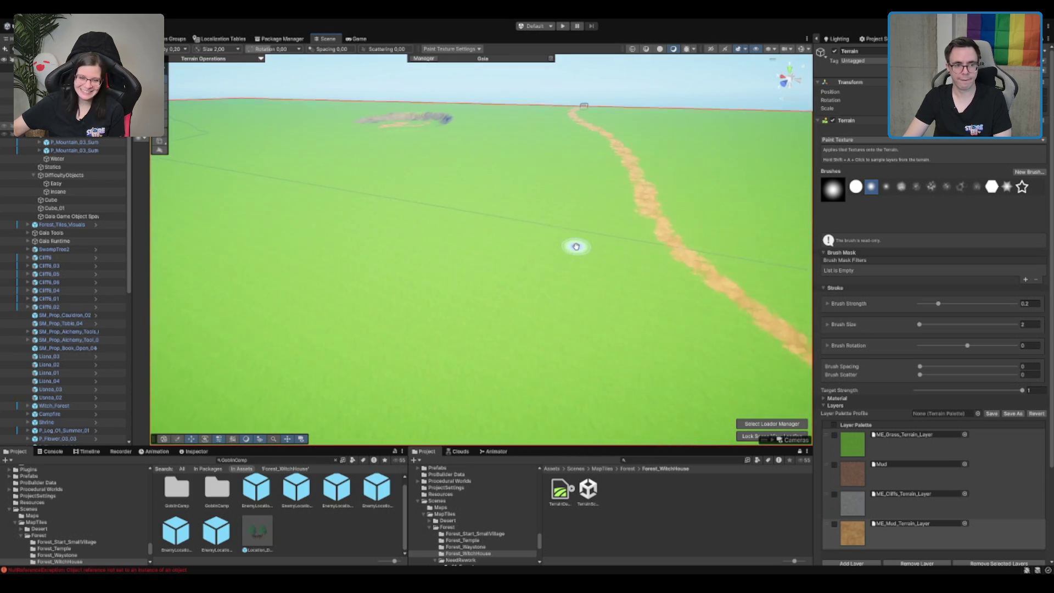
- Paint another mud patch onto the green terrain near the cliff crater
mouse_move(575, 247)
mouse_down()
mouse_move(539, 242)
mouse_move(552, 264)
mouse_move(483, 278)
mouse_move(512, 265)
mouse_move(482, 236)
mouse_move(360, 206)
mouse_move(372, 184)
mouse_up()
scroll(494, 249, up, 1)
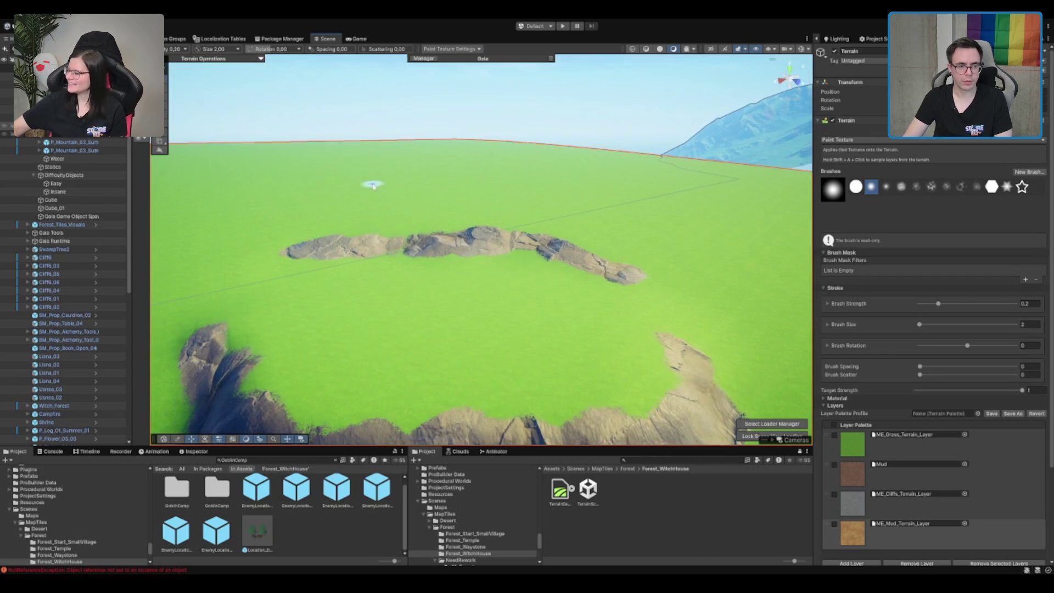
mouse_move(443, 300)
mouse_down()
mouse_move(426, 357)
mouse_move(426, 273)
mouse_move(371, 334)
mouse_move(384, 300)
mouse_move(425, 346)
mouse_move(499, 282)
mouse_move(515, 334)
mouse_move(505, 328)
mouse_up()
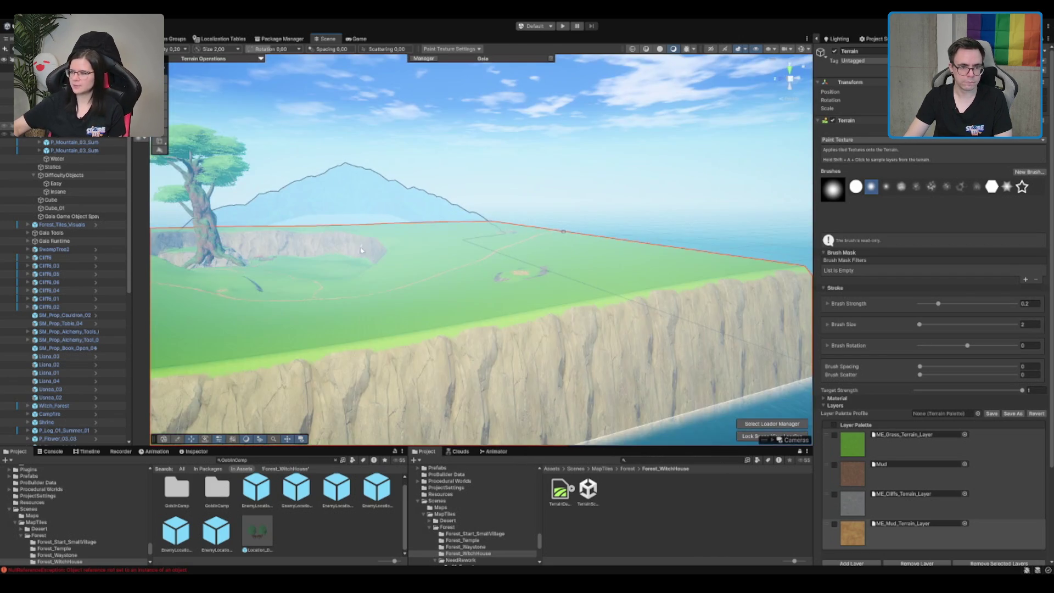
- Fly the camera around the crater to inspect the rock arch and fence
scroll(401, 248, up, 5)
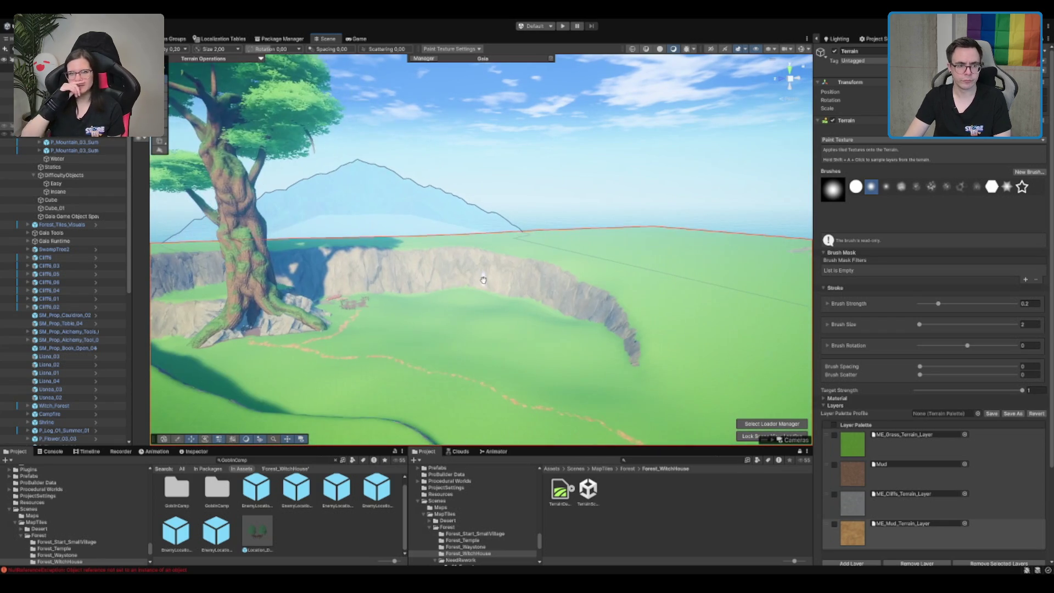
scroll(490, 301, up, 3)
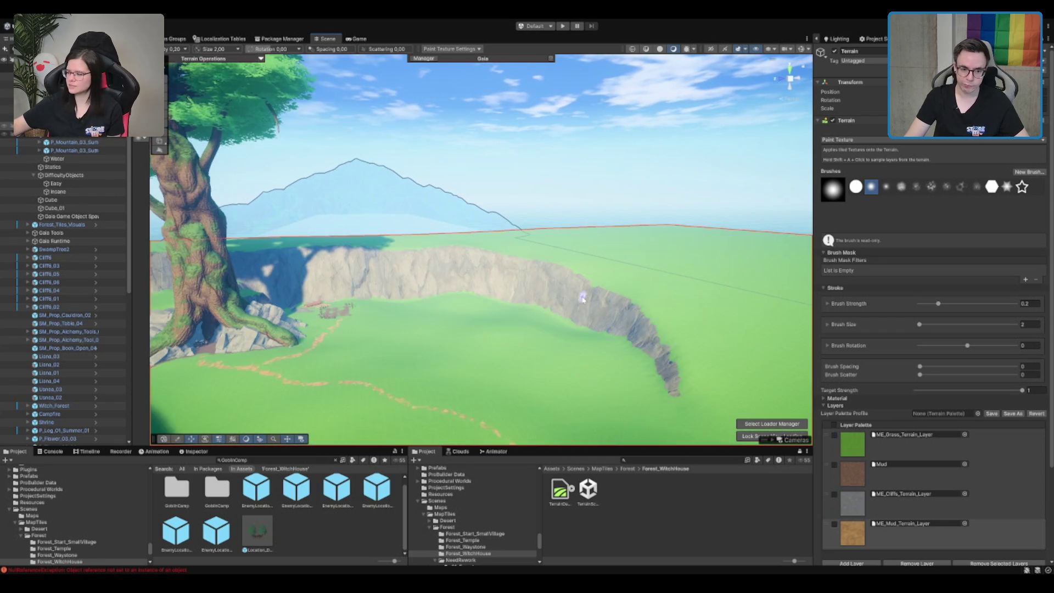
scroll(558, 300, up, 2)
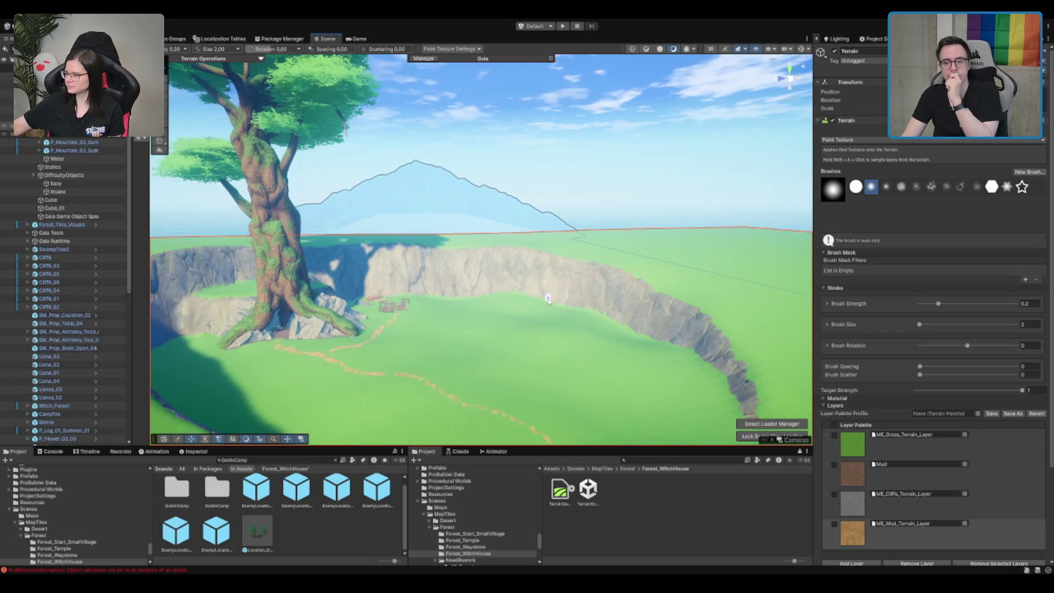
scroll(548, 299, up, 2)
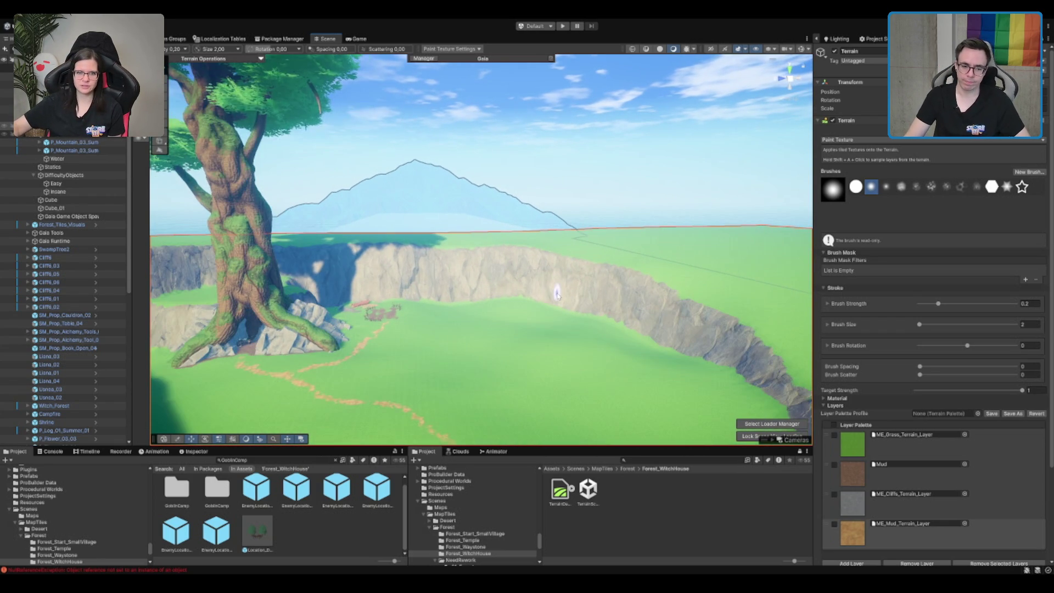
scroll(557, 295, up, 2)
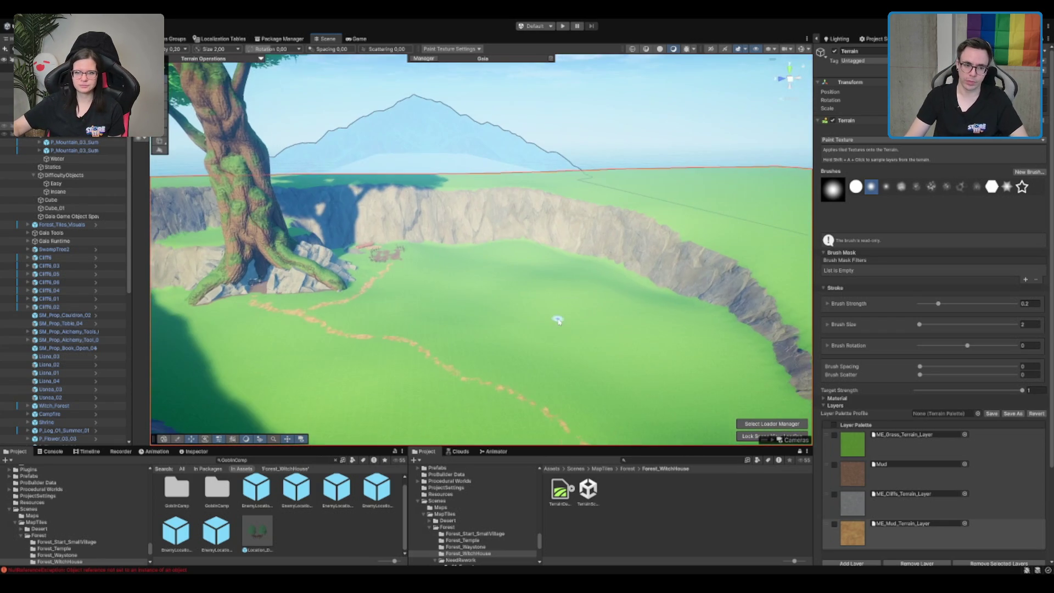
scroll(571, 301, up, 3)
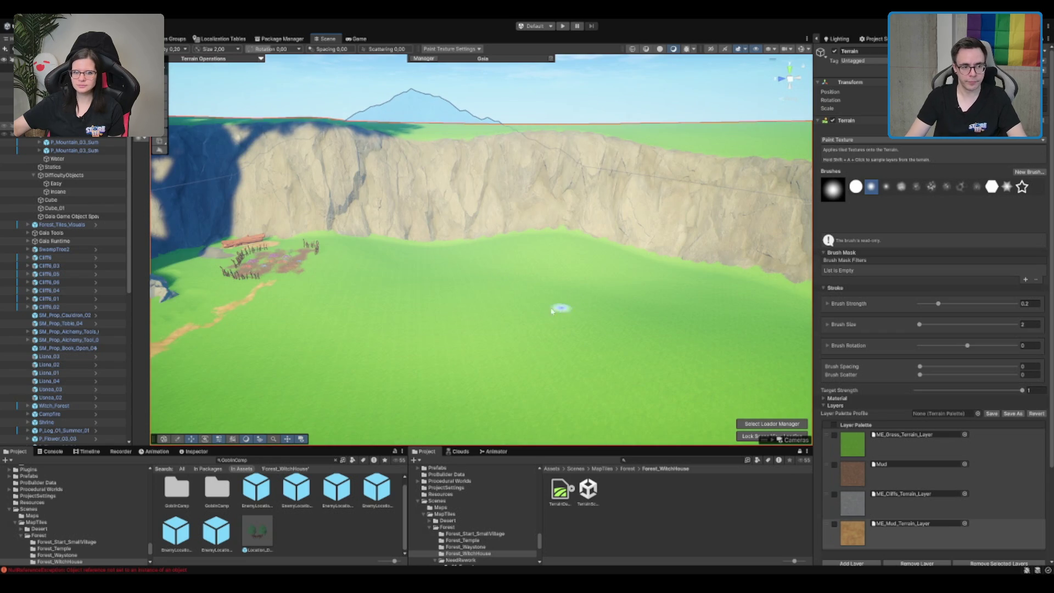
mouse_move(551, 310)
mouse_down()
mouse_move(455, 308)
mouse_move(547, 235)
mouse_up()
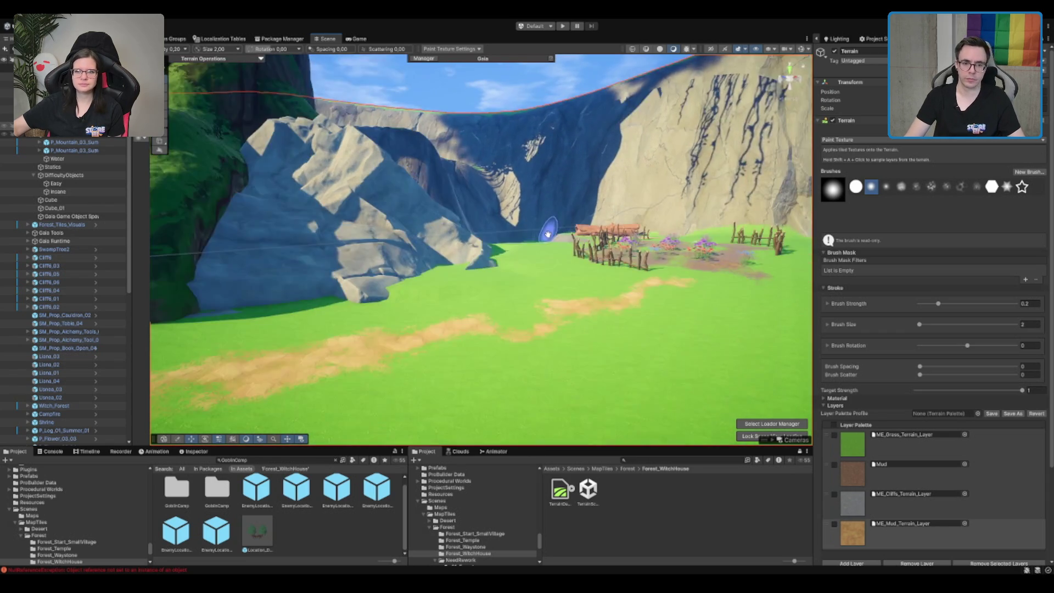
scroll(547, 235, down, 5)
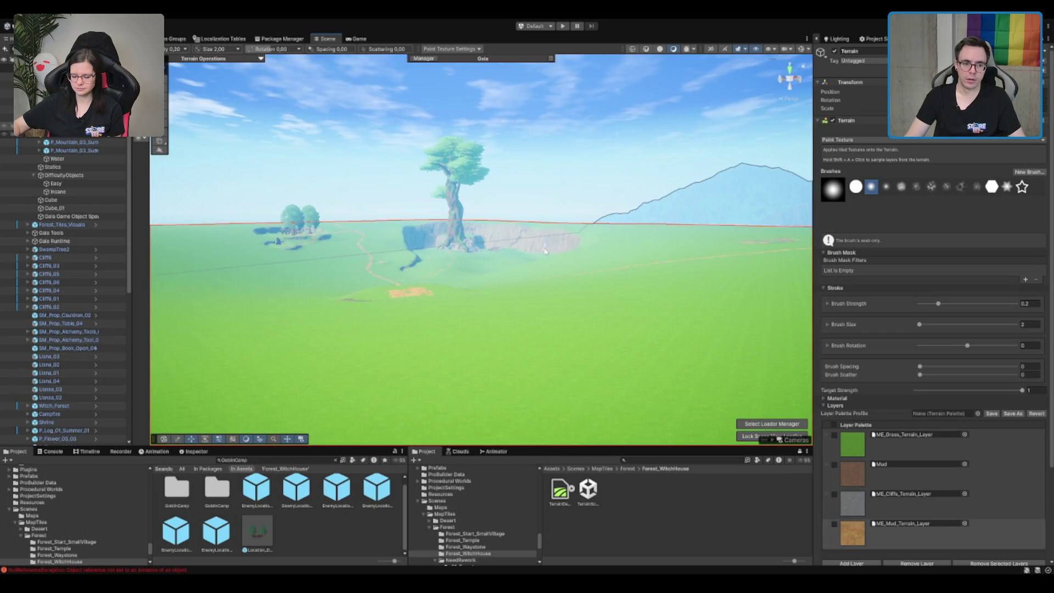
scroll(544, 251, up, 4)
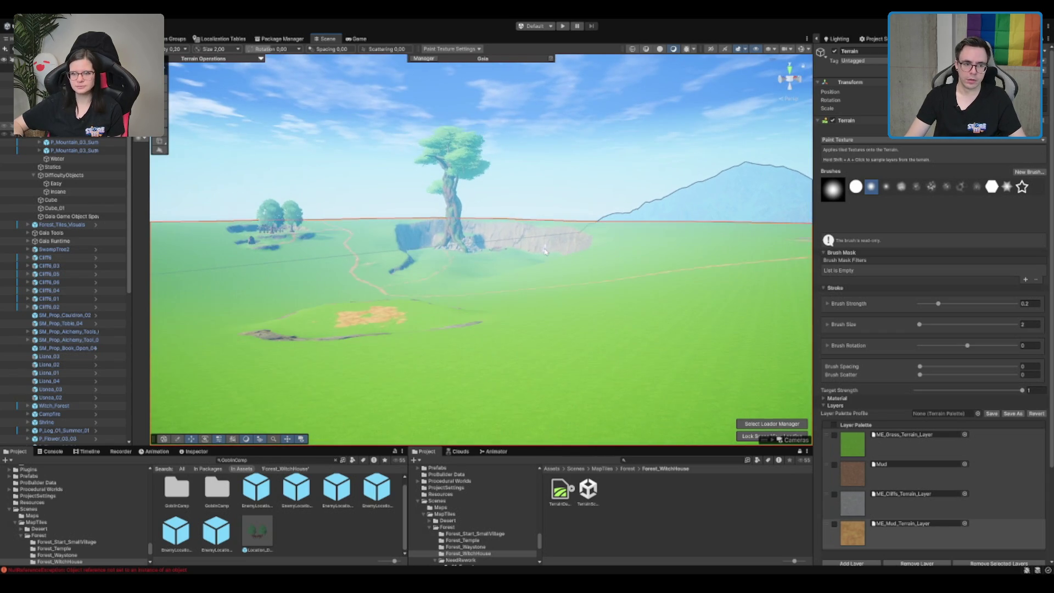
- Pull the camera back to show the whole tile, cliffs, giant tree and winding mud path
mouse_move(397, 283)
mouse_down()
mouse_move(339, 276)
mouse_move(574, 236)
mouse_up()
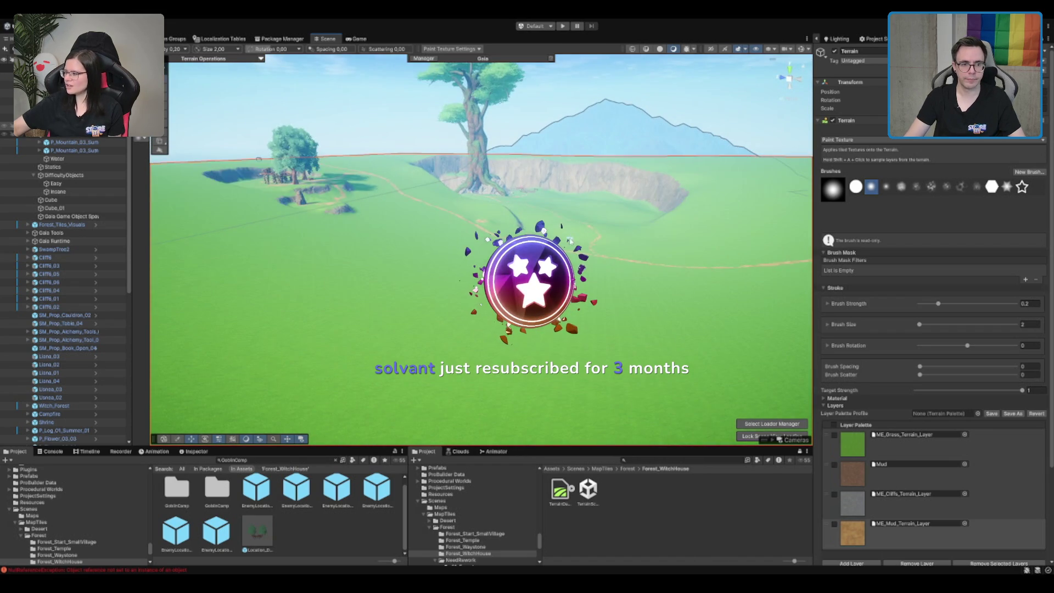
scroll(572, 240, up, 10)
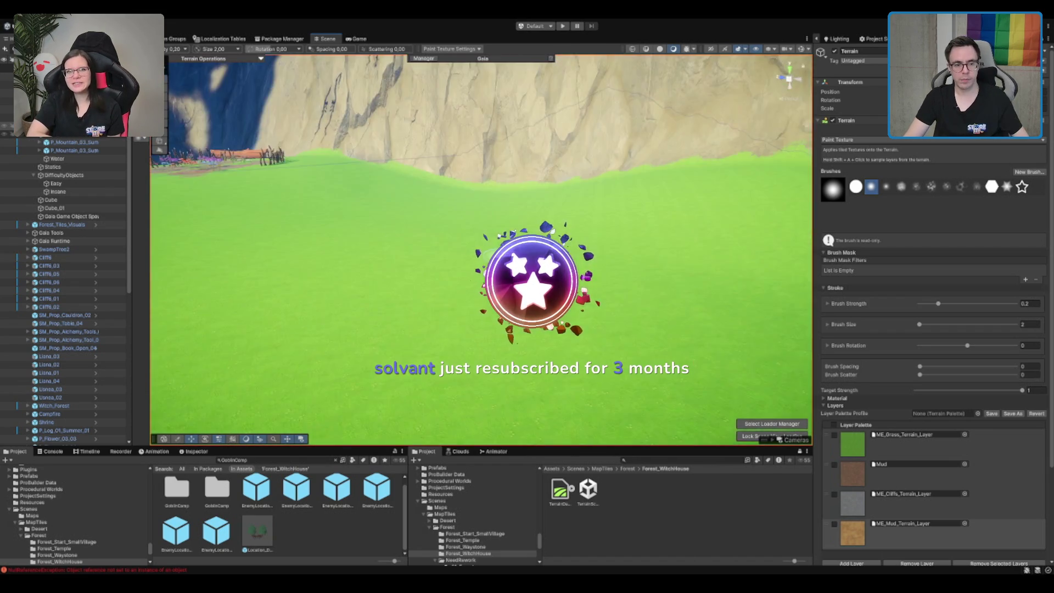
scroll(482, 250, down, 10)
scroll(481, 249, up, 10)
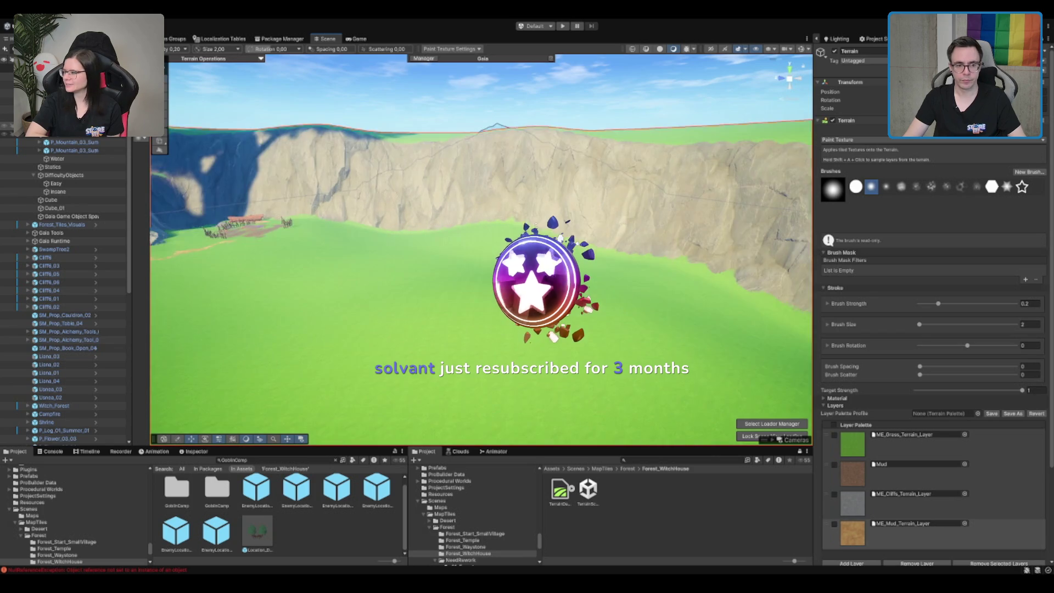
scroll(481, 249, up, 3)
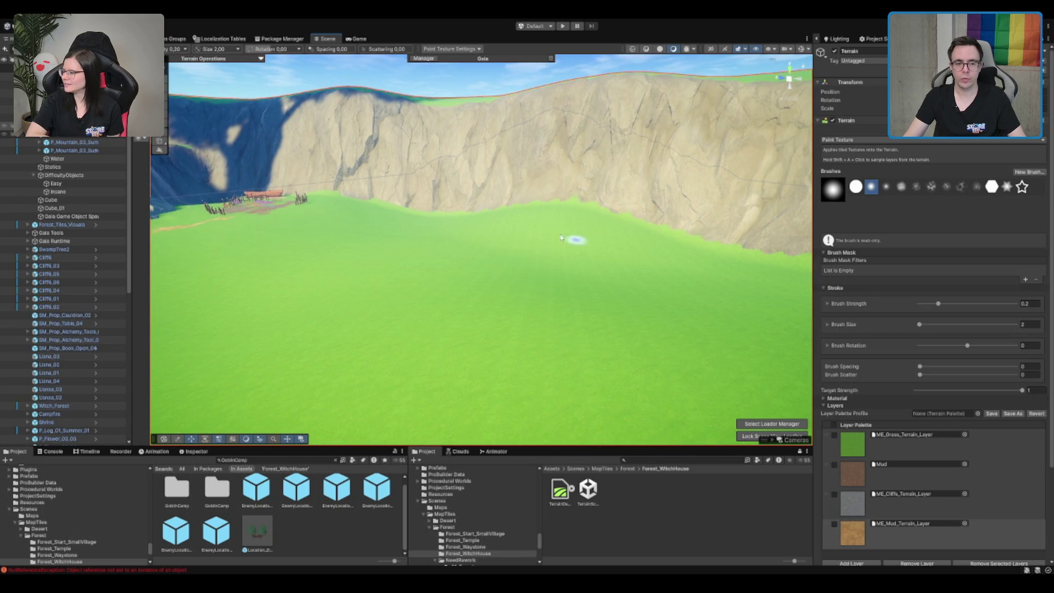
scroll(534, 245, up, 3)
scroll(532, 269, down, 3)
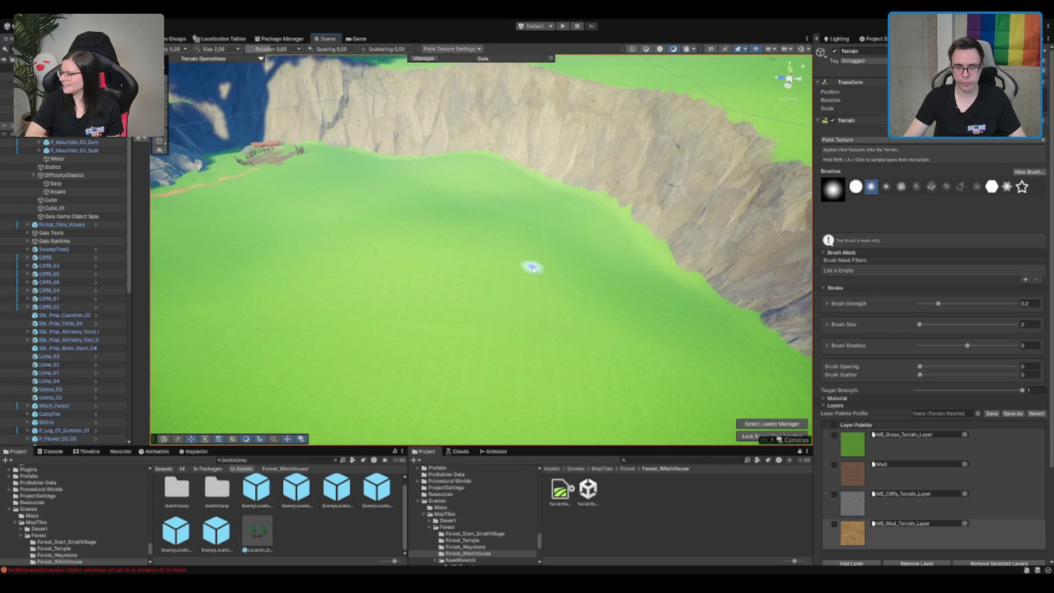
drag(531, 264, 431, 221)
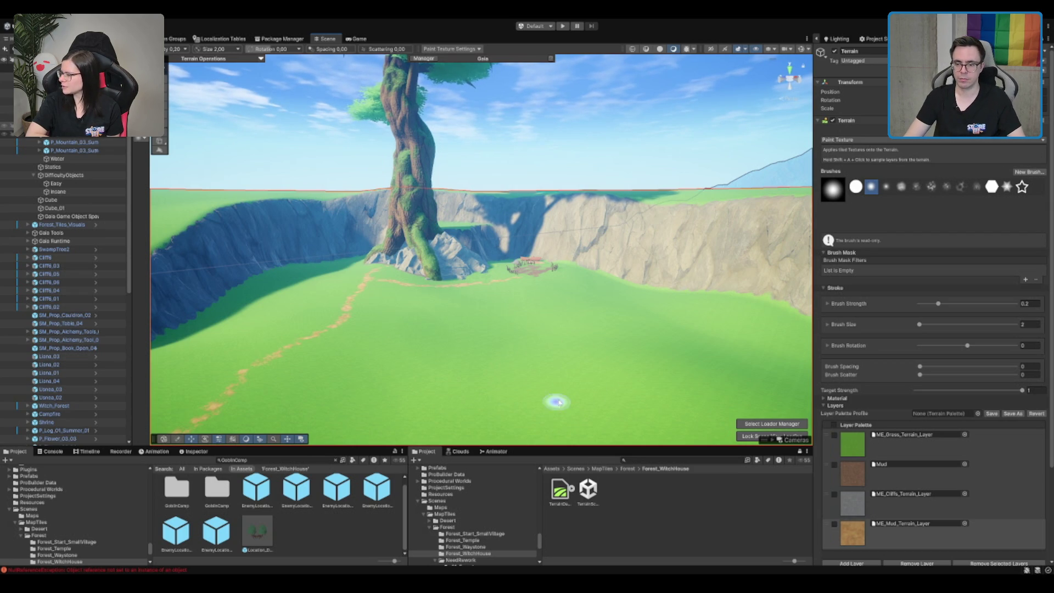
drag(525, 289, 528, 233)
mouse_move(635, 244)
mouse_down()
mouse_move(614, 241)
mouse_move(635, 267)
mouse_move(527, 235)
mouse_move(589, 234)
mouse_move(593, 263)
mouse_up()
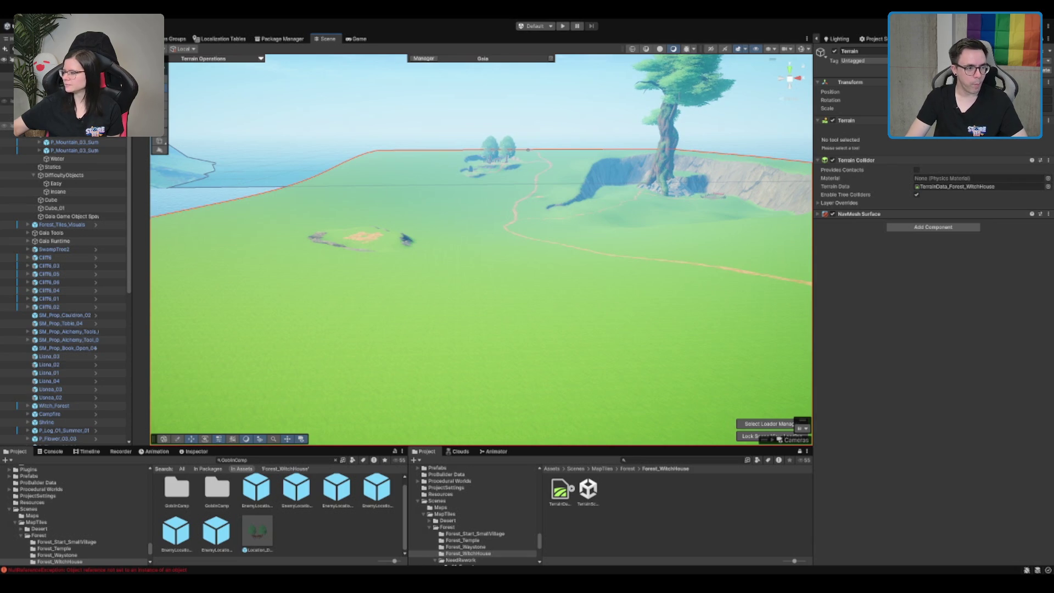
- Cycle through the overlapping loot locations and locate the first decoration prefab in the project
click(362, 237)
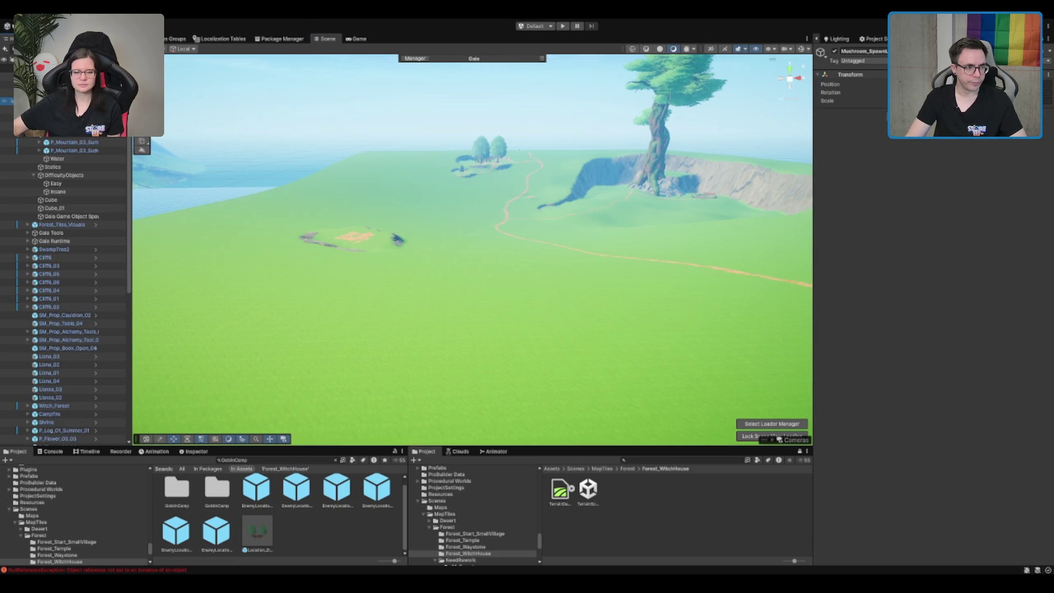
click(362, 237)
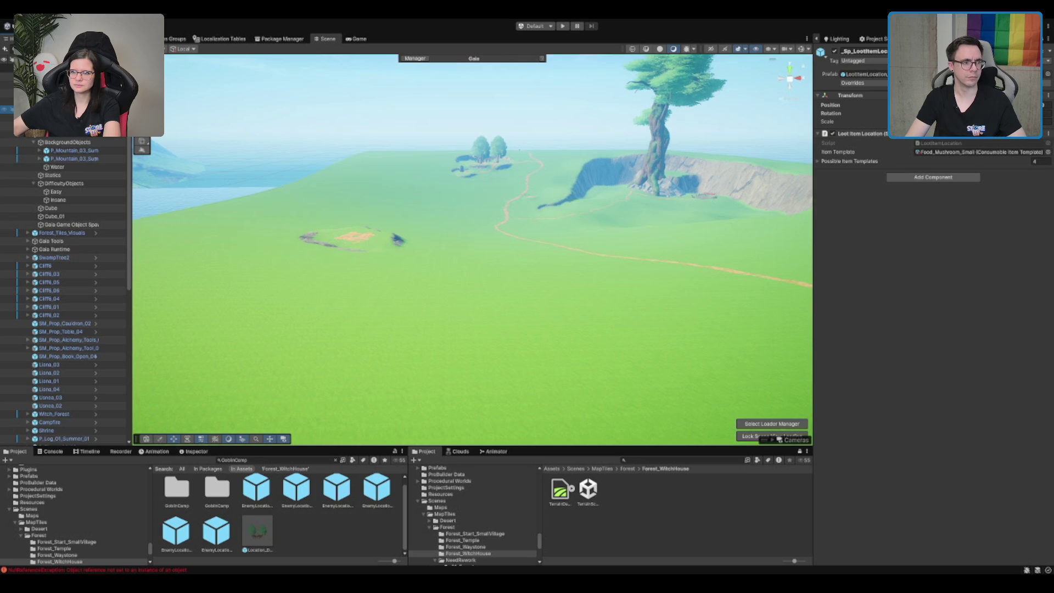
click(362, 237)
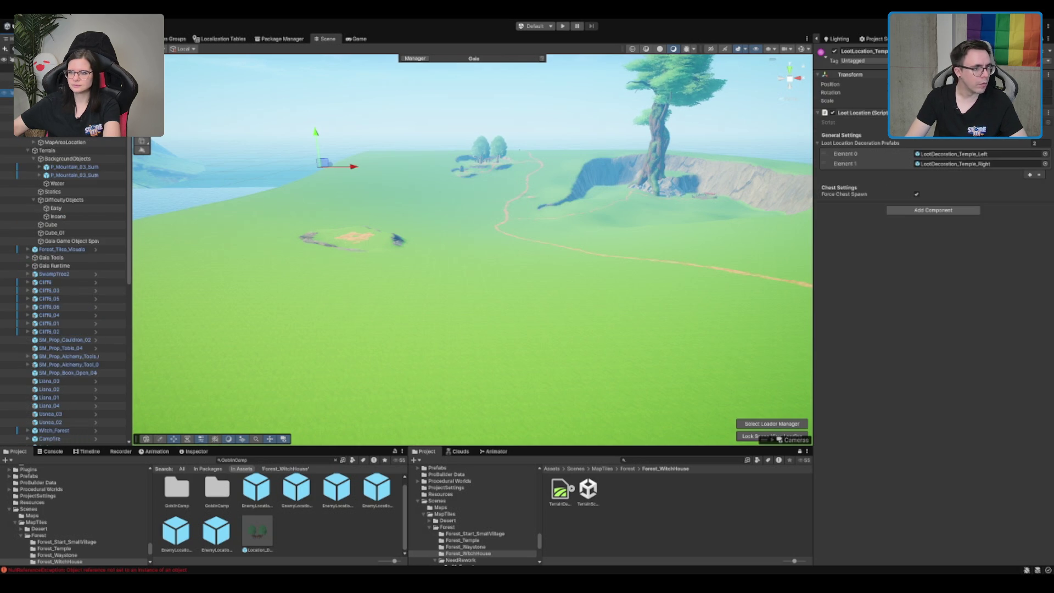
click(362, 237)
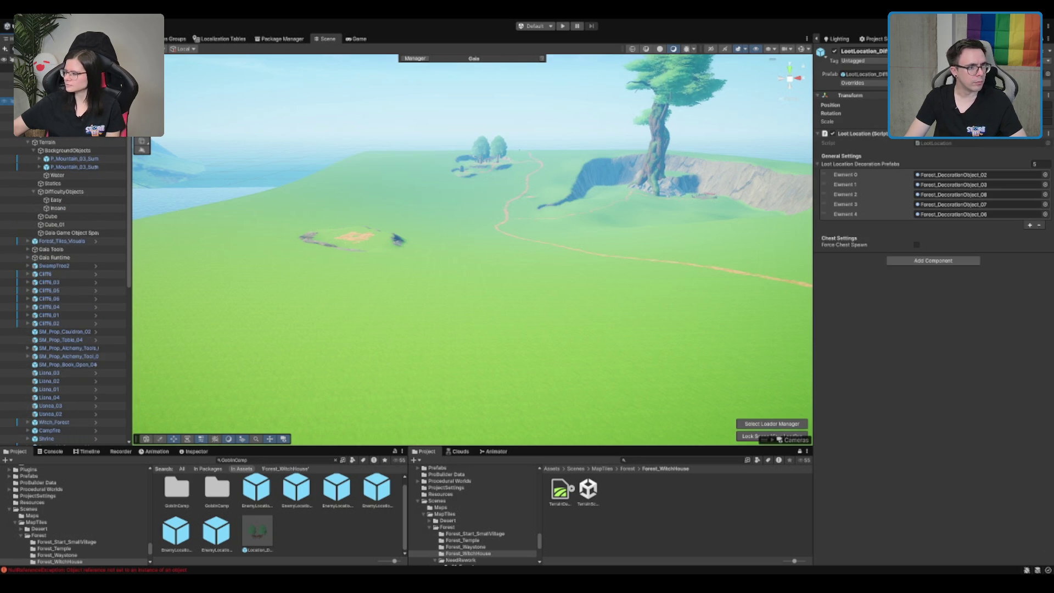
click(362, 237)
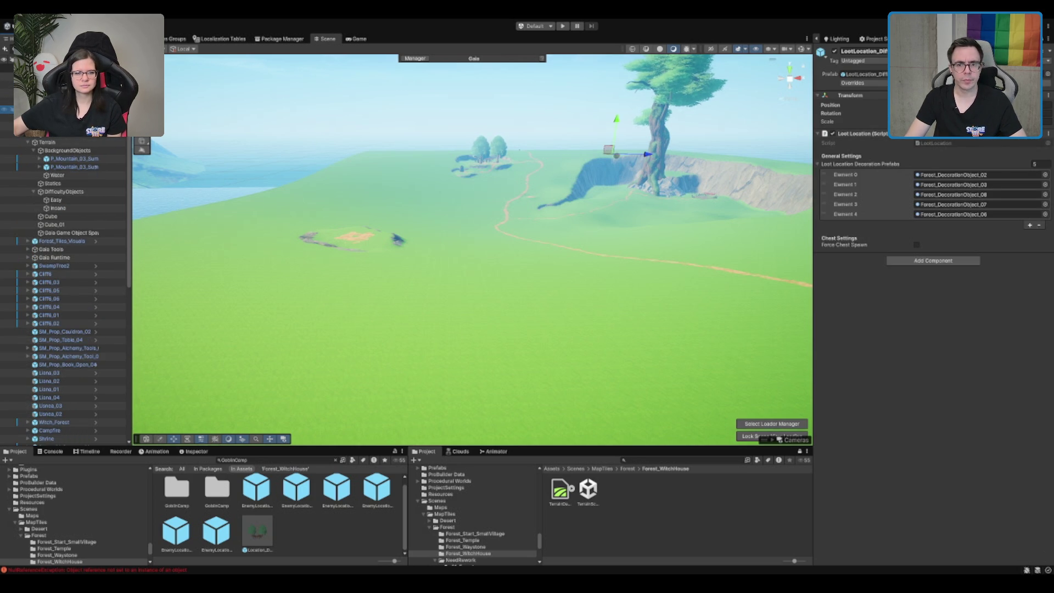
click(363, 237)
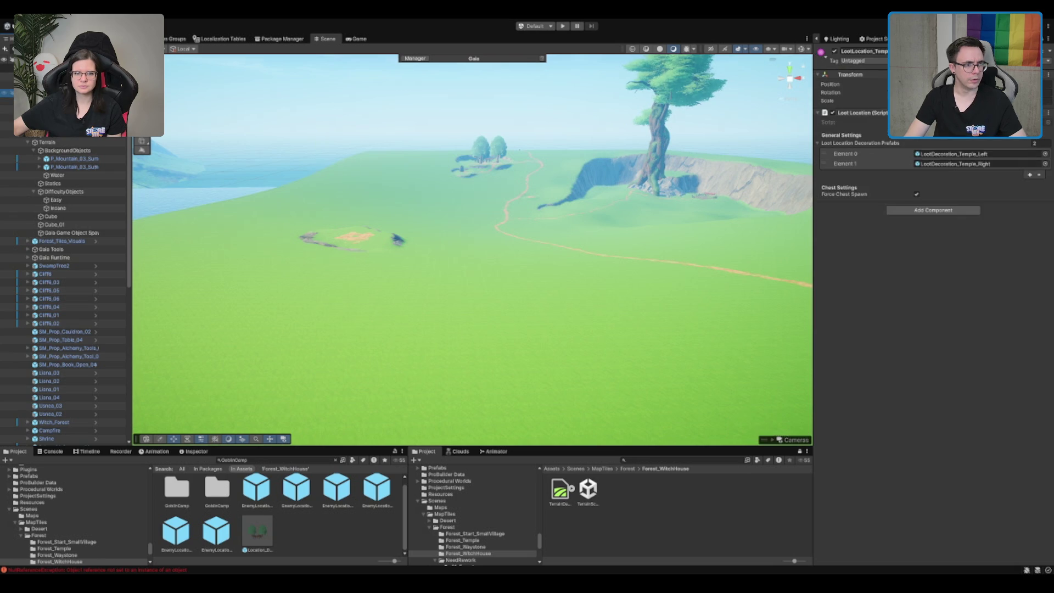
click(362, 237)
click(966, 175)
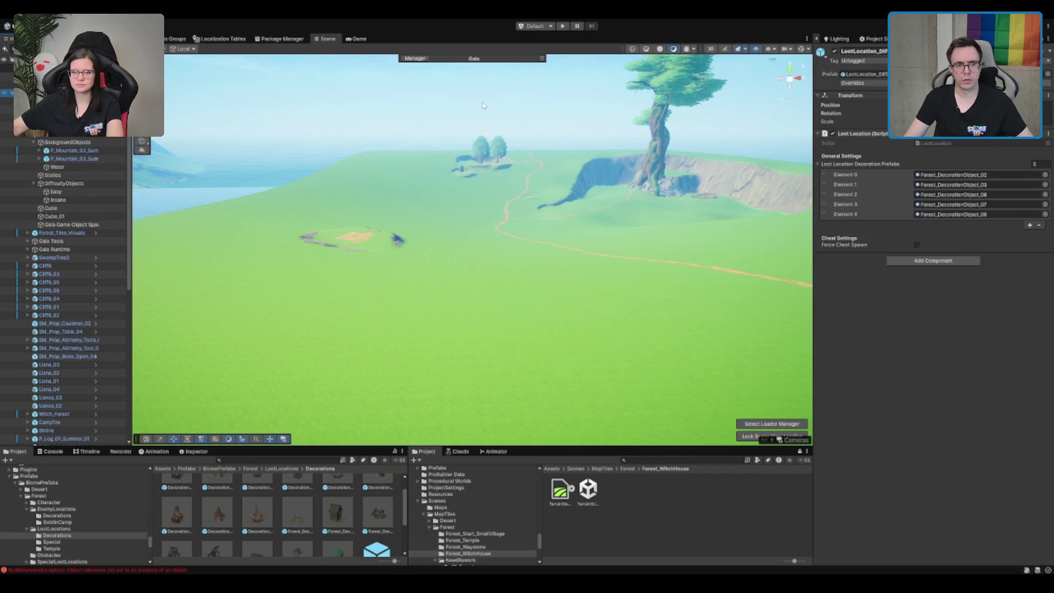
- Frame the shed loot location, raise it above ground, and rotate it so the door faces left
key(f)
mouse_move(495, 196)
mouse_down()
mouse_move(459, 247)
mouse_move(475, 194)
mouse_move(477, 235)
mouse_up()
key(f)
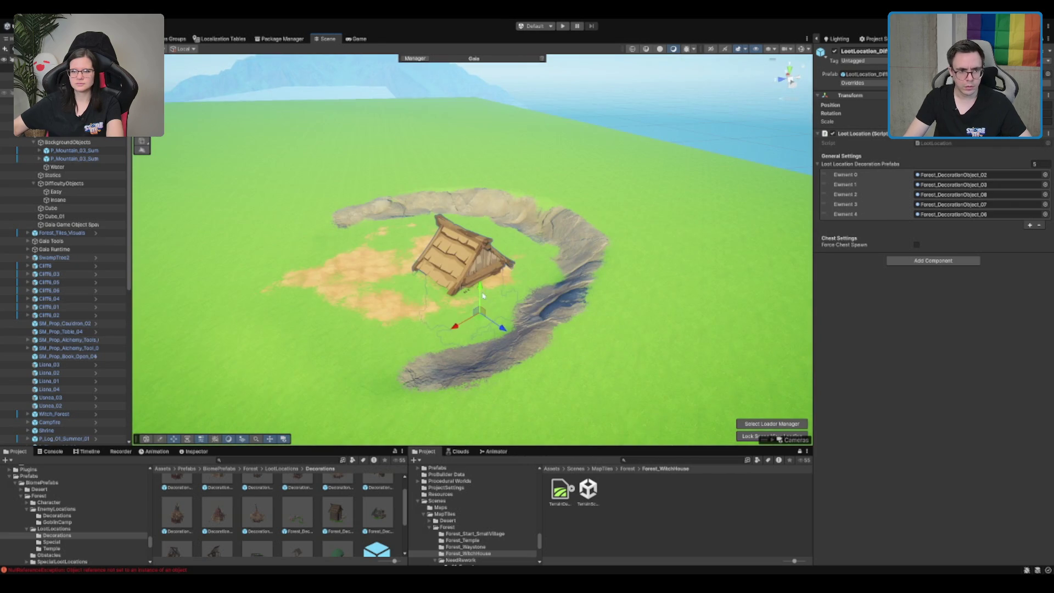
mouse_move(483, 296)
mouse_down()
mouse_move(462, 250)
mouse_move(385, 311)
mouse_up()
key(e)
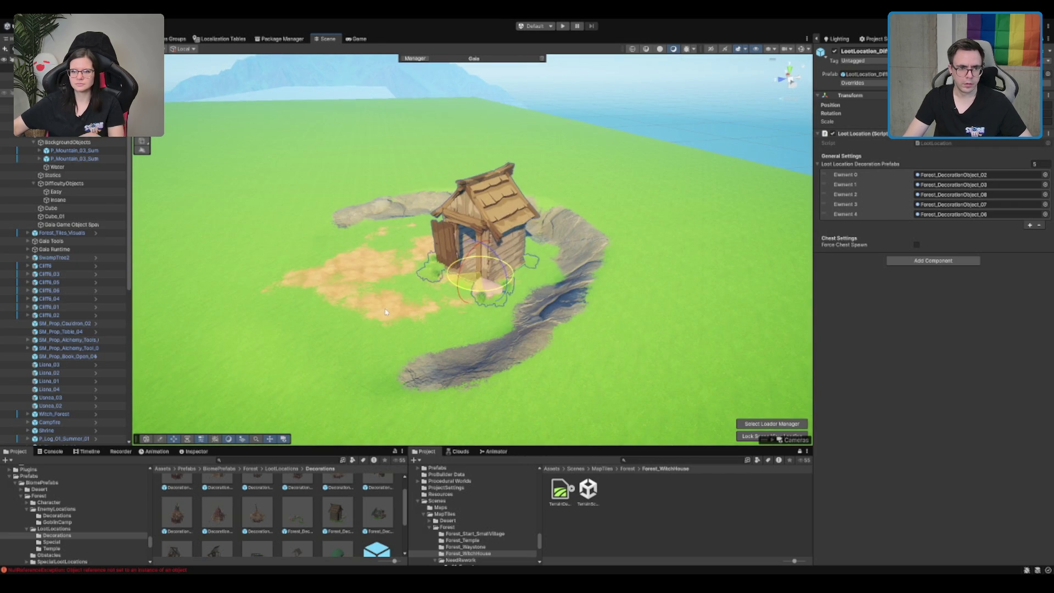
key(w)
key(f)
mouse_move(478, 289)
mouse_down()
mouse_move(466, 258)
mouse_move(479, 289)
mouse_move(466, 299)
mouse_up()
- Paint the Grass terrain layer over the sand patches beside the house, leaving small dirt spots
click(388, 350)
scroll(549, 384, up, 3)
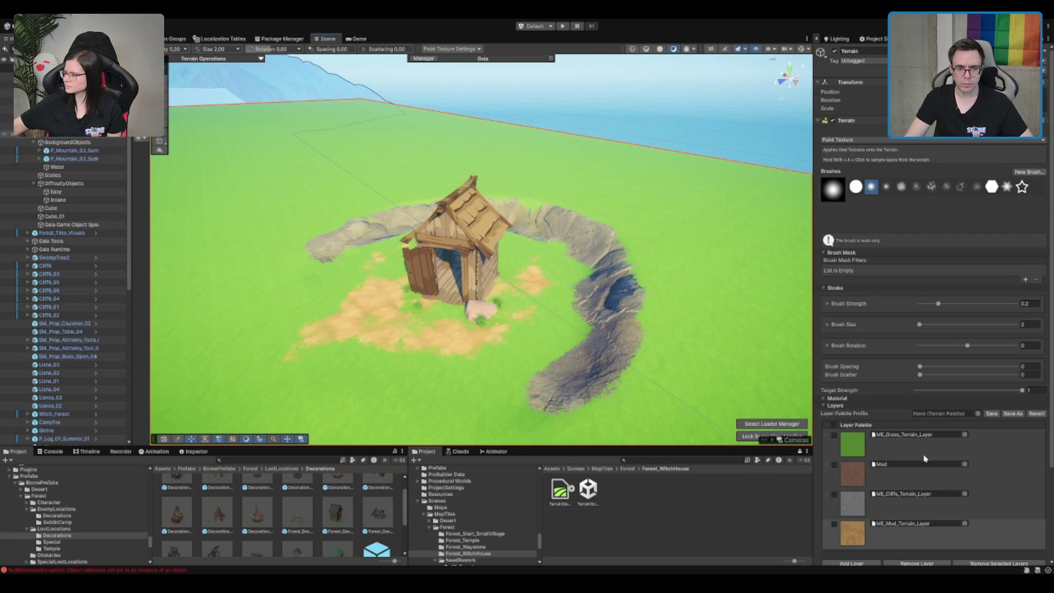
click(932, 443)
mouse_move(348, 299)
mouse_down()
mouse_move(348, 330)
mouse_move(369, 364)
mouse_move(328, 321)
mouse_up()
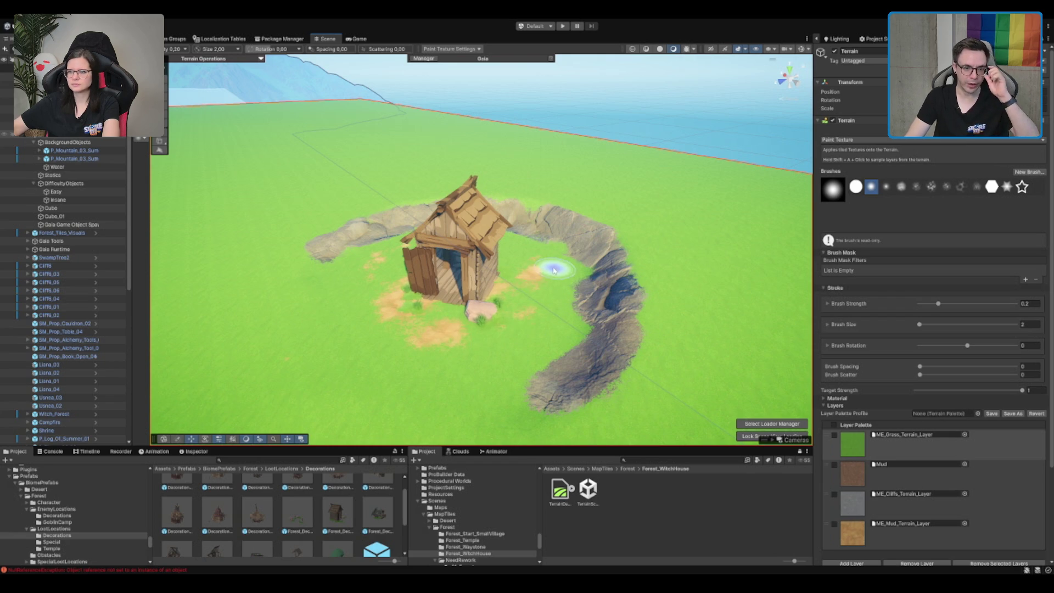
key(w)
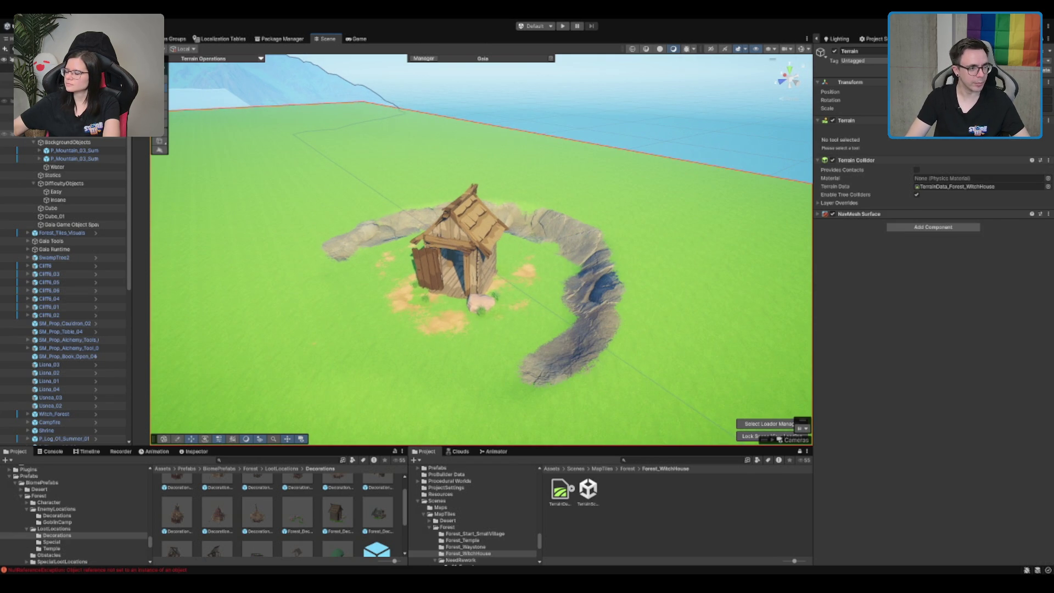
key(f)
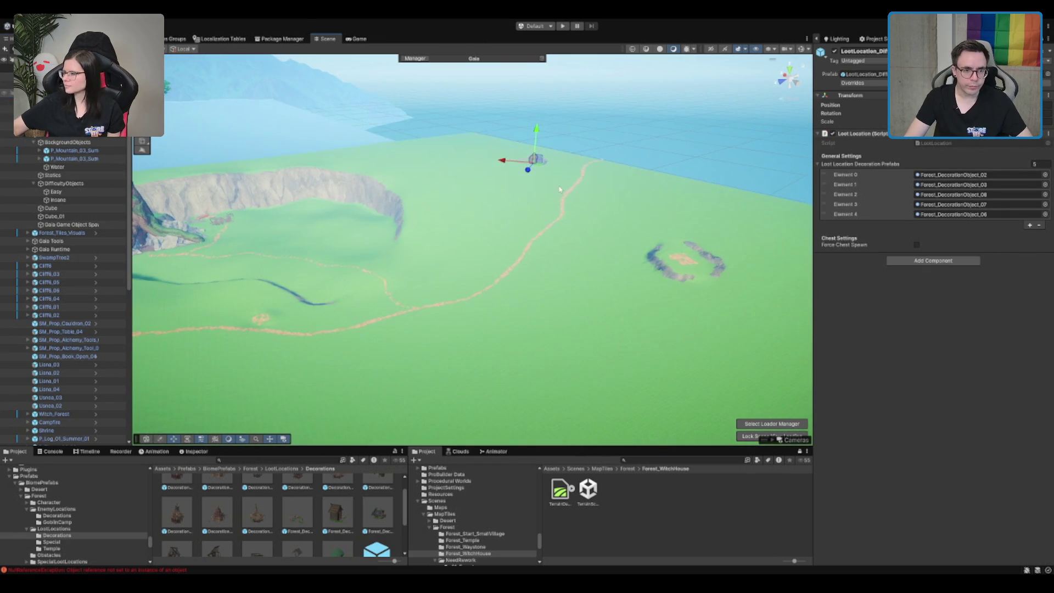
- Move the loot location house down beside the dirt path below the cliff
mouse_move(539, 167)
mouse_down()
mouse_move(222, 301)
mouse_move(250, 296)
mouse_up()
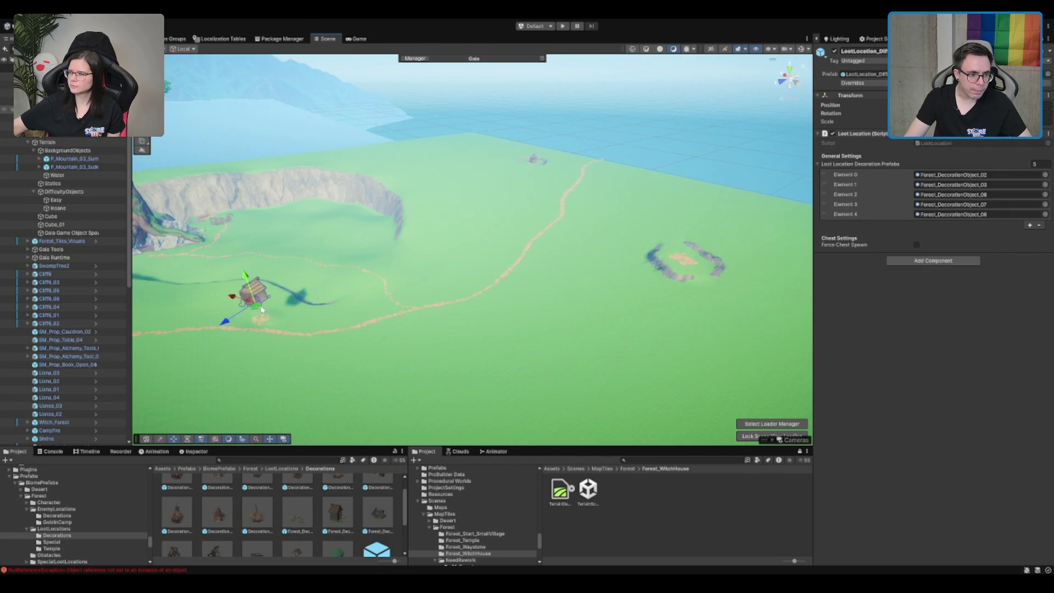
key(f)
mouse_move(486, 253)
mouse_down()
mouse_move(464, 387)
mouse_move(368, 273)
mouse_move(395, 329)
mouse_up()
key(f)
scroll(630, 273, down, 5)
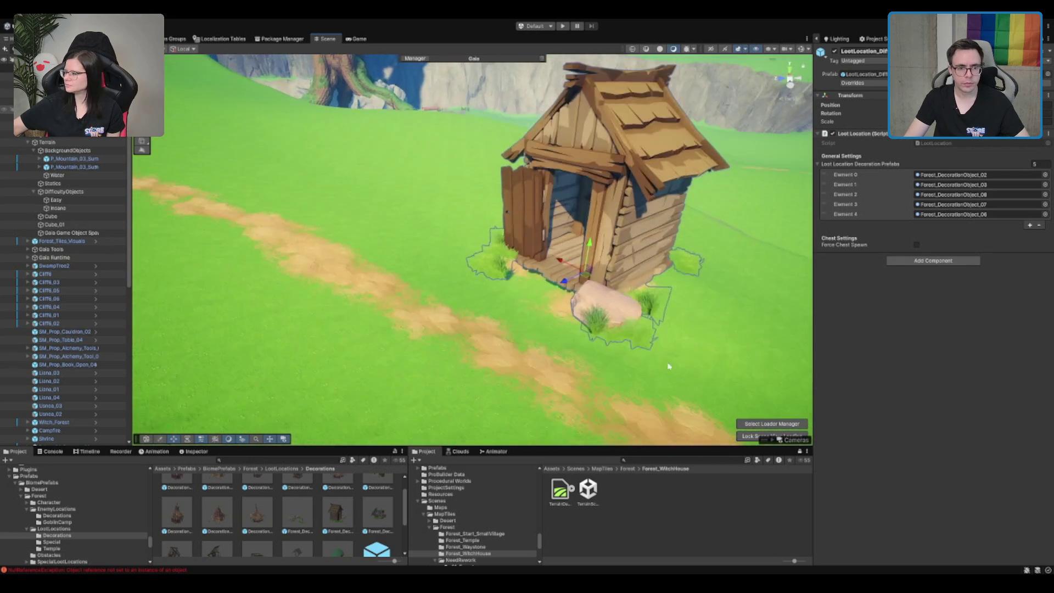
- Rotate the house so its door faces left and lower it onto the ground
key(e)
drag(472, 277, 520, 272)
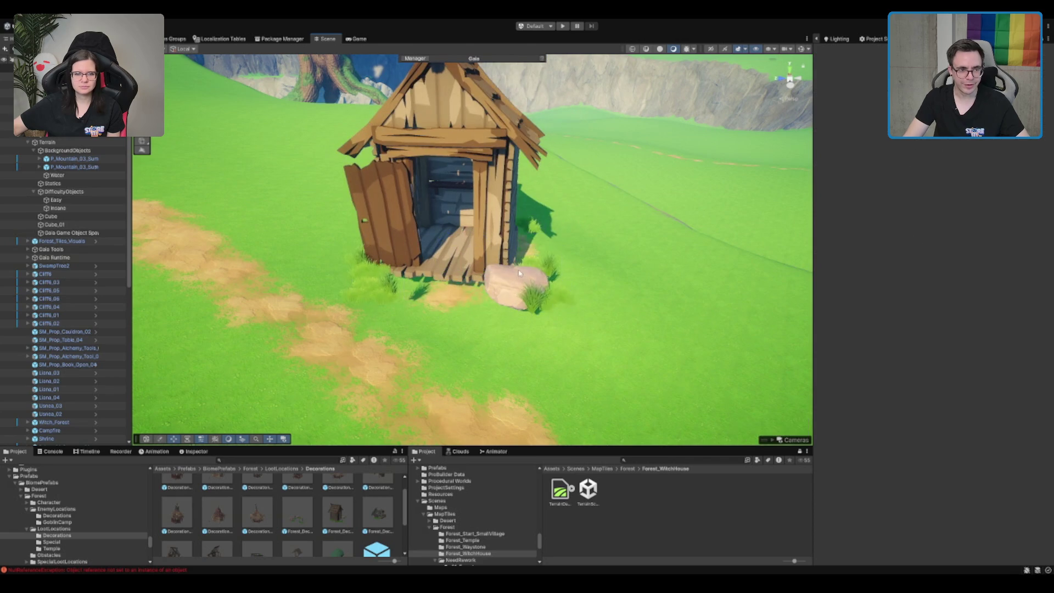
click(470, 273)
mouse_move(466, 246)
mouse_down()
mouse_move(461, 283)
mouse_move(502, 181)
mouse_move(475, 241)
mouse_move(481, 267)
mouse_up()
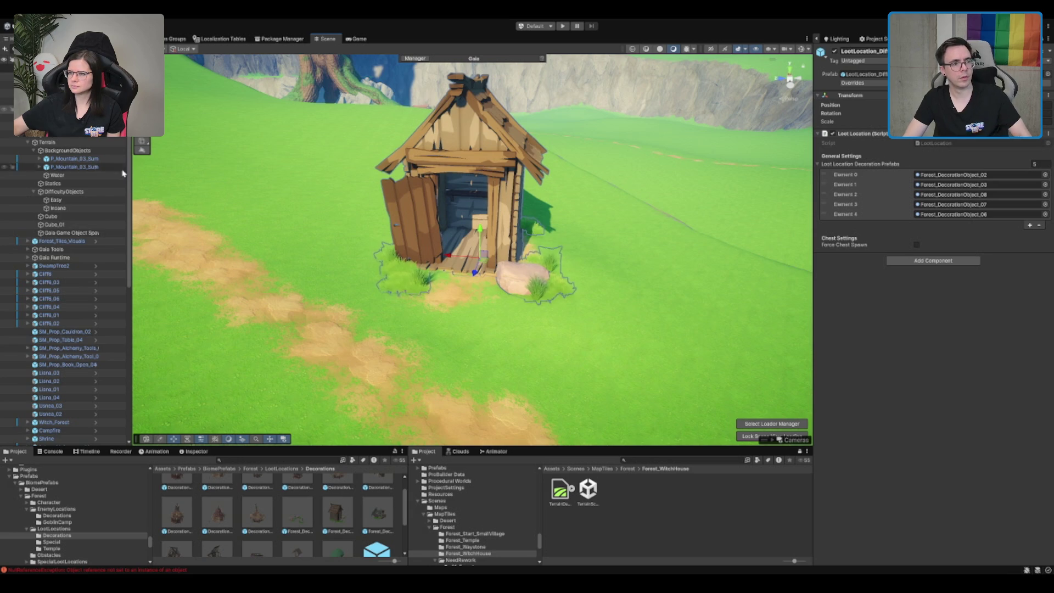
scroll(128, 172, down, 2)
scroll(66, 274, up, 1)
scroll(586, 306, down, 10)
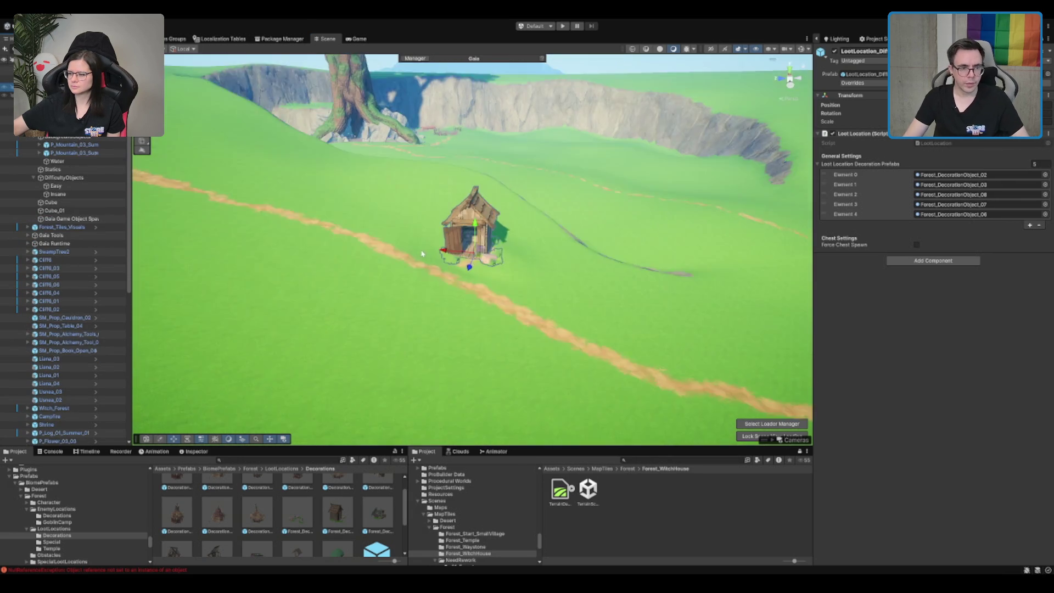
mouse_move(586, 306)
mouse_down()
mouse_move(630, 297)
mouse_move(538, 355)
mouse_move(401, 363)
mouse_move(406, 377)
mouse_move(579, 308)
mouse_move(549, 293)
mouse_up()
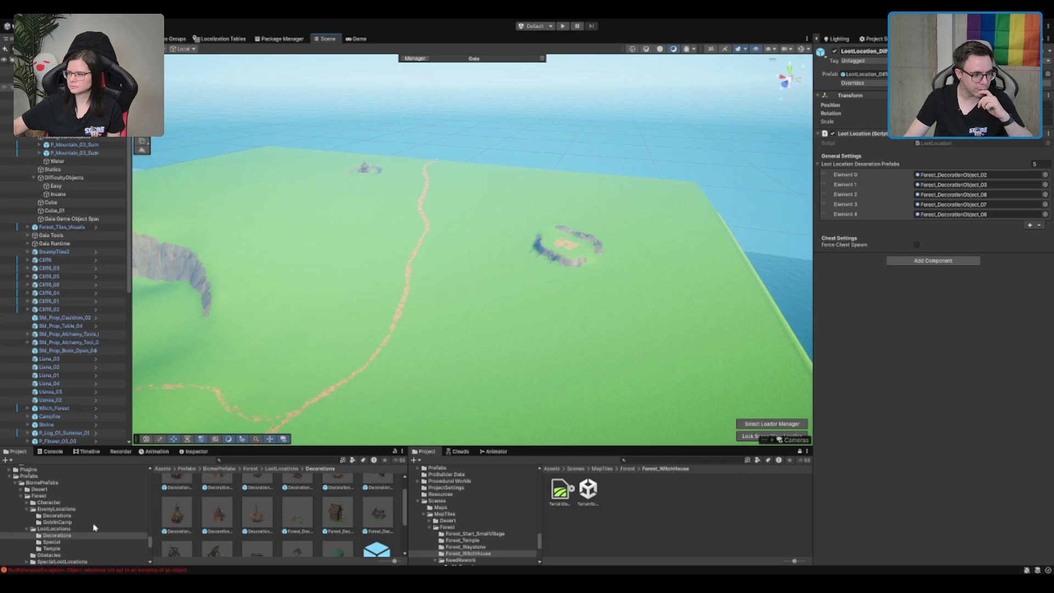
key(f)
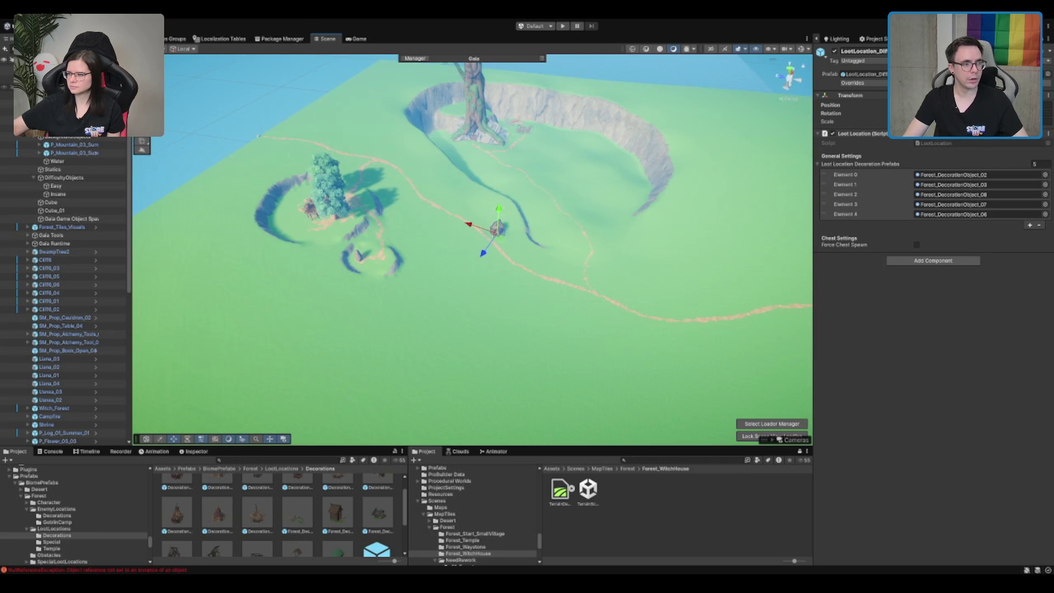
drag(494, 247, 196, 392)
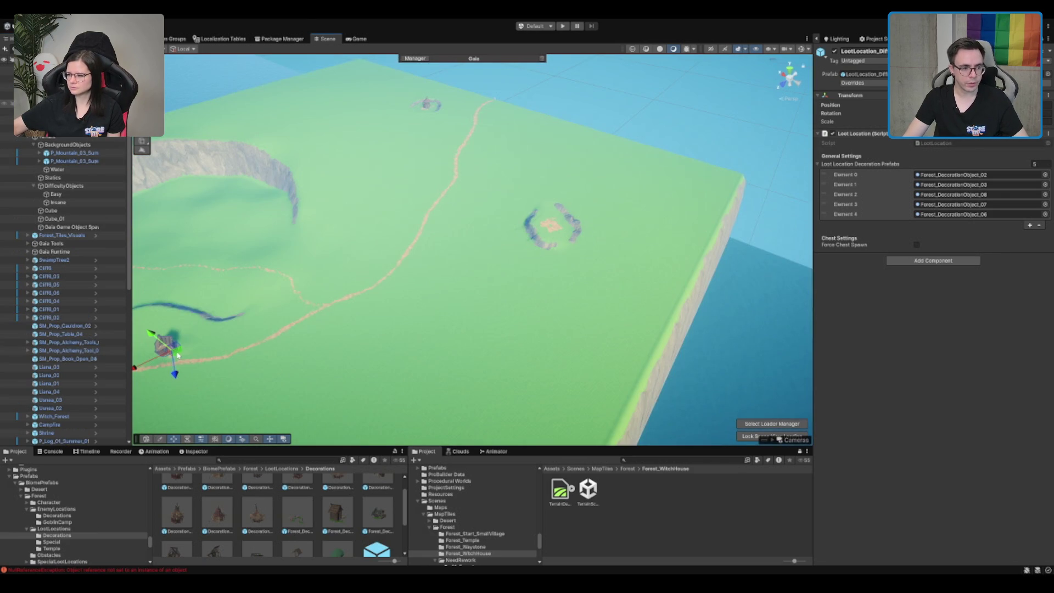
click(296, 396)
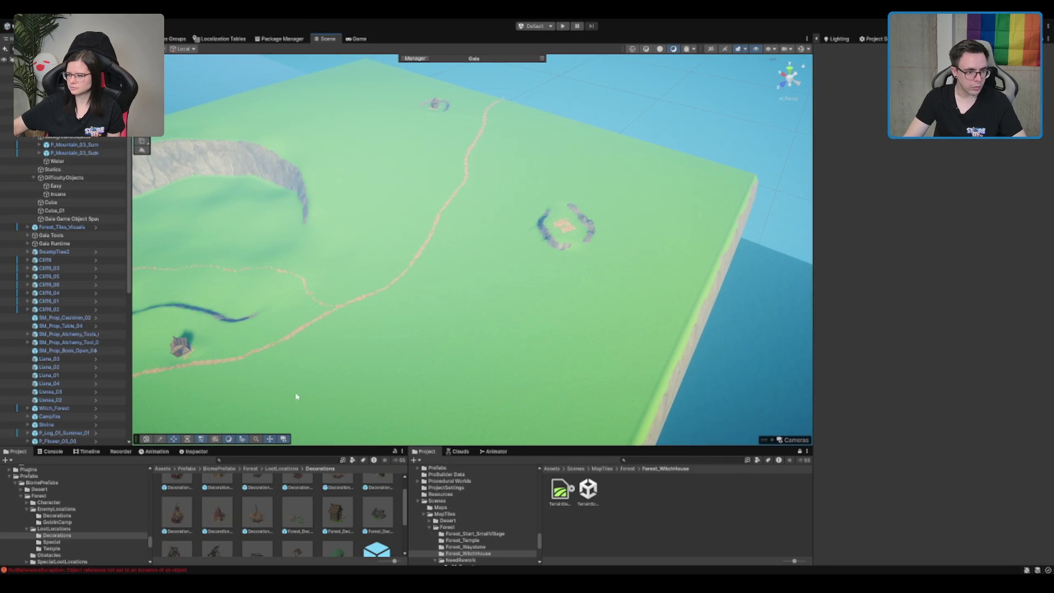
- Place a loot location prefab from the LootLocations folder onto the dirt patch
click(287, 469)
click(301, 531)
key(Left)
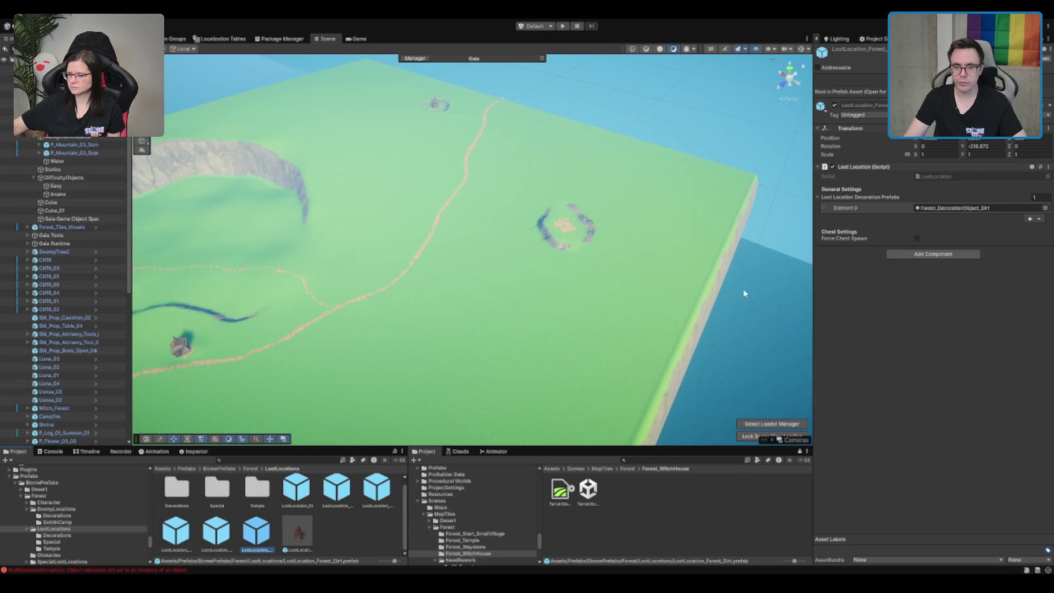
drag(244, 540, 565, 231)
key(f)
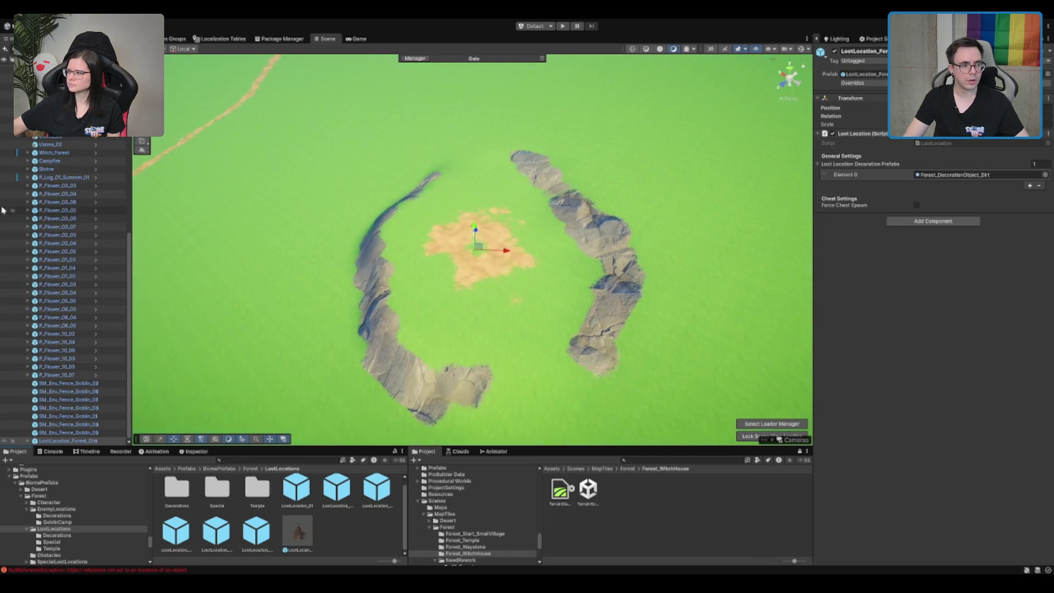
- Inspect LootLocation_Forest_Dirt's decoration children and delete the leftover decoration object
click(965, 175)
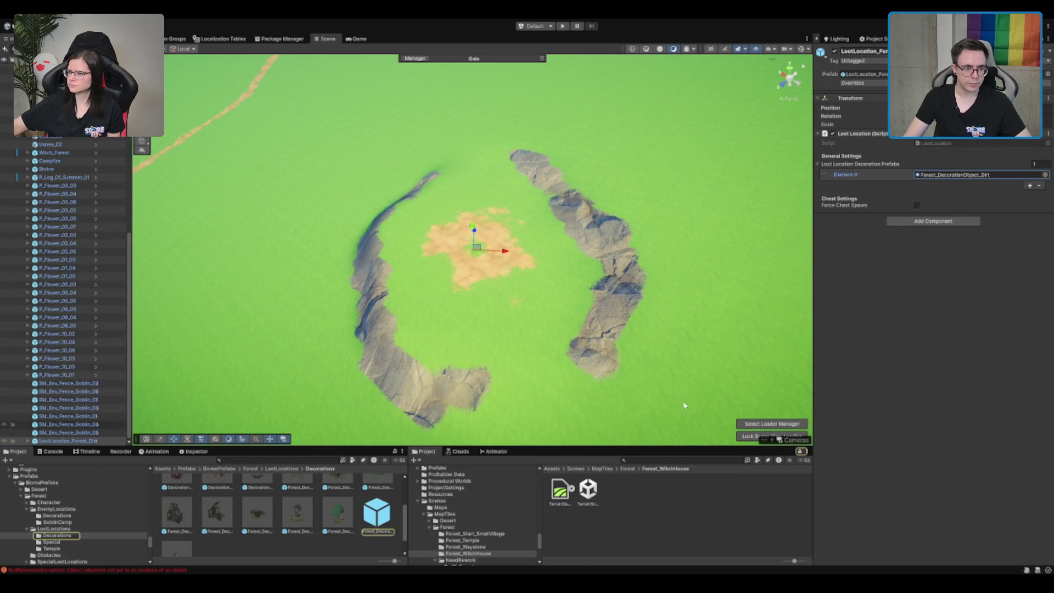
click(86, 442)
drag(86, 444, 86, 444)
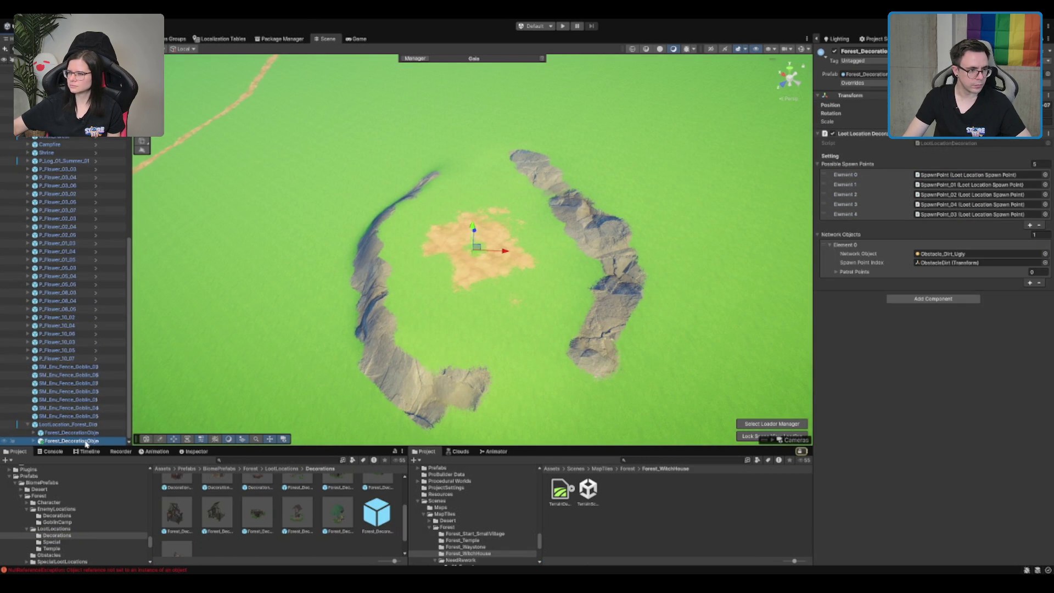
click(62, 435)
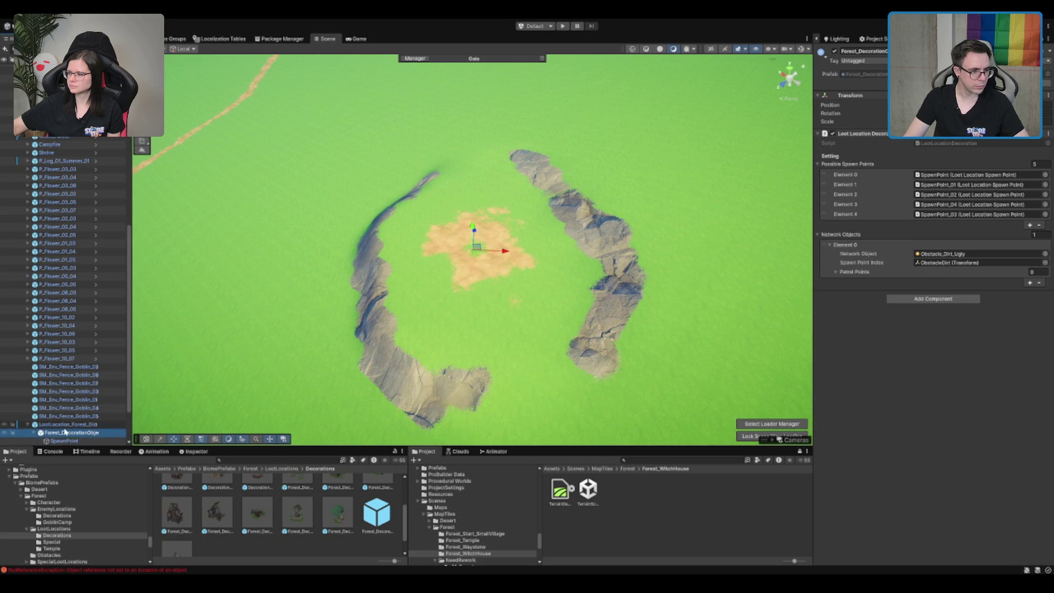
key(Right)
key(Right)
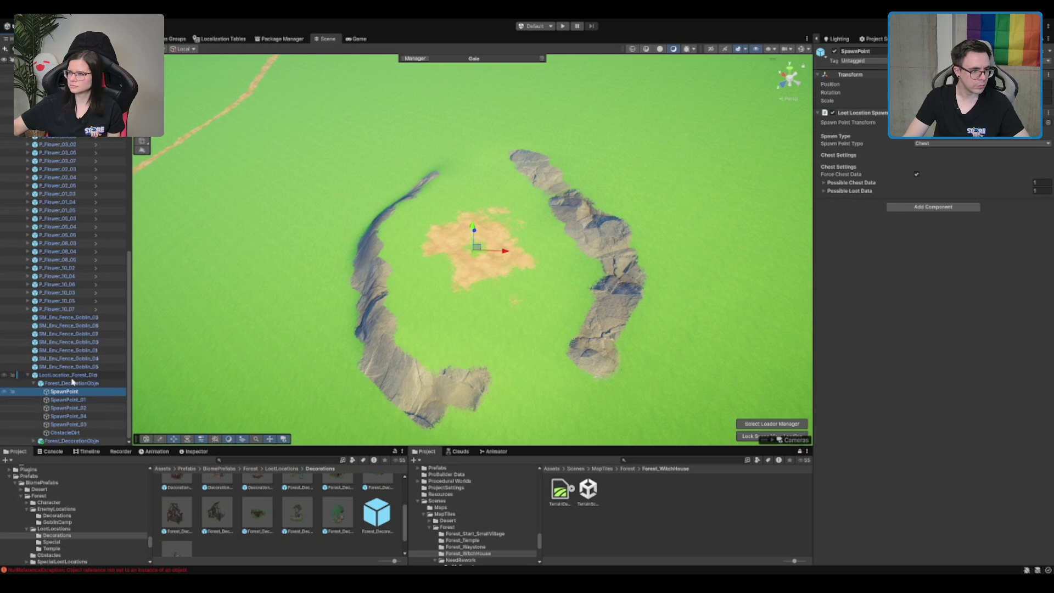
click(82, 377)
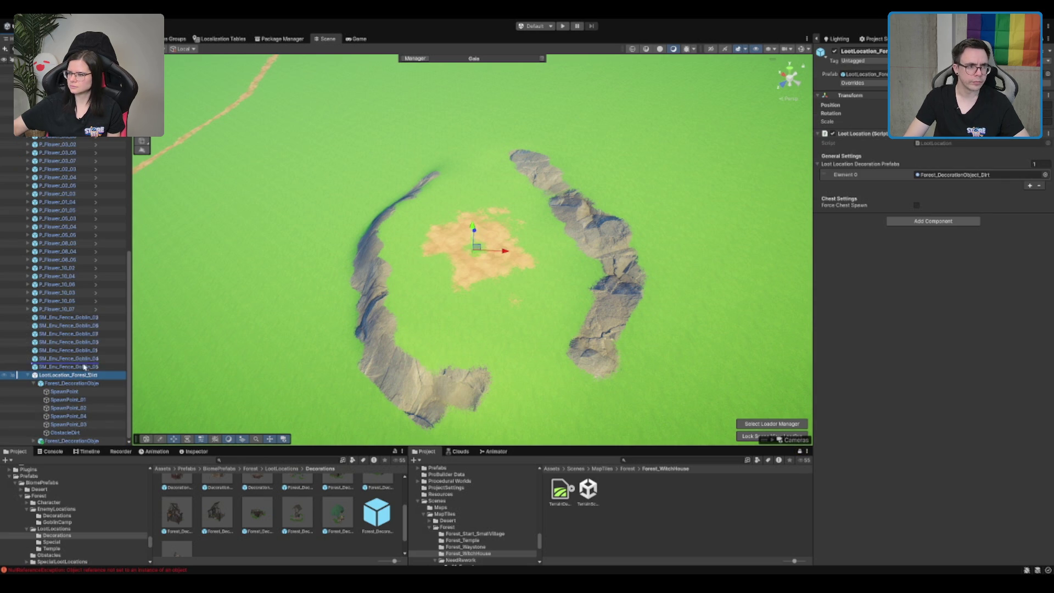
scroll(77, 376, up, 5)
scroll(77, 377, up, 5)
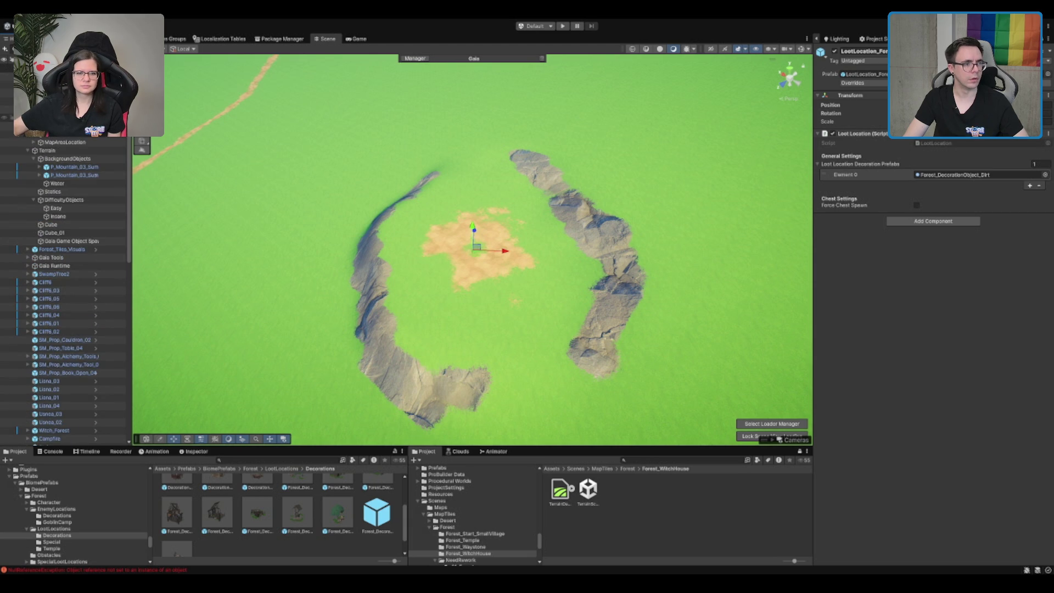
scroll(77, 376, up, 2)
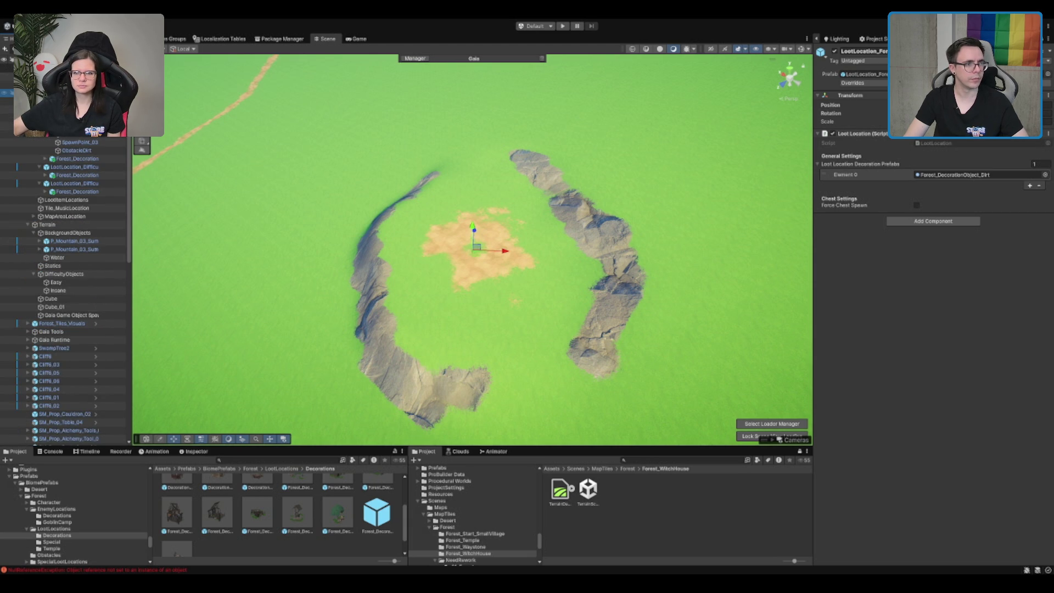
key(Delete)
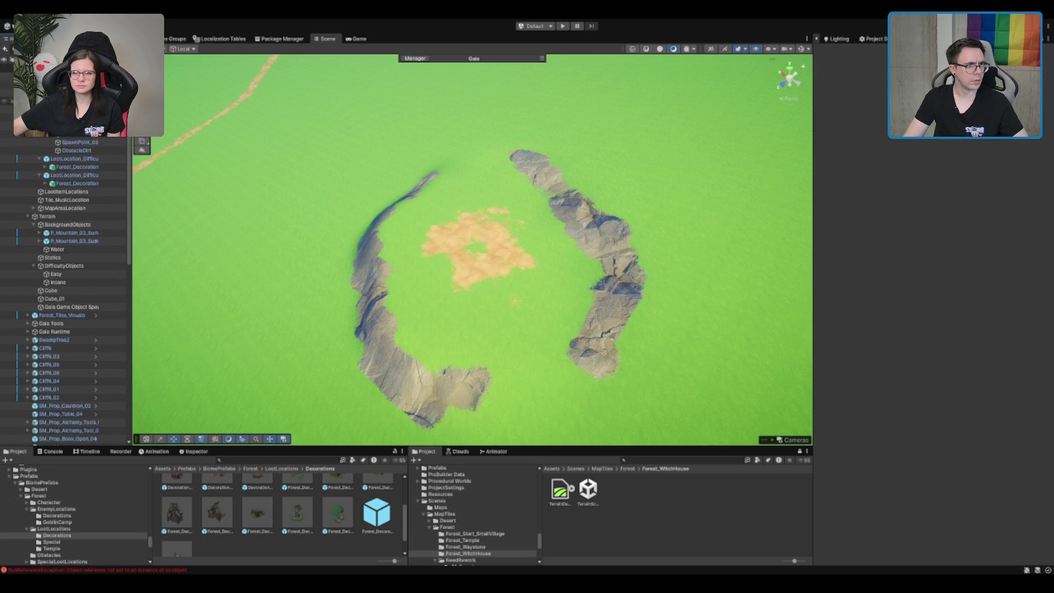
click(66, 92)
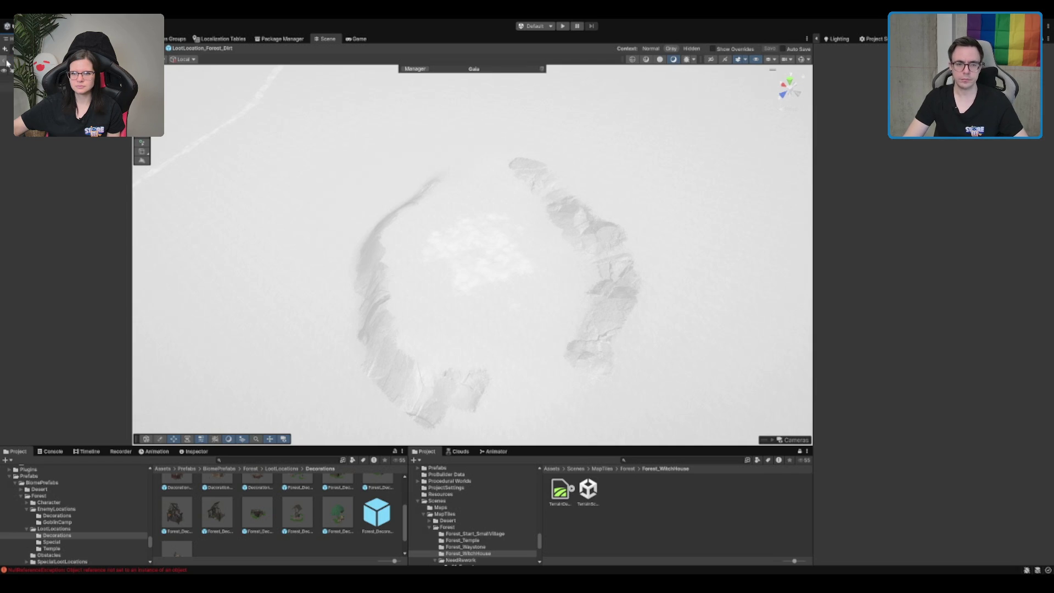
- Return to the main scene and locate the Obstacle_Dirt prefab used by the ObstacleDirt spawn point
click(7, 62)
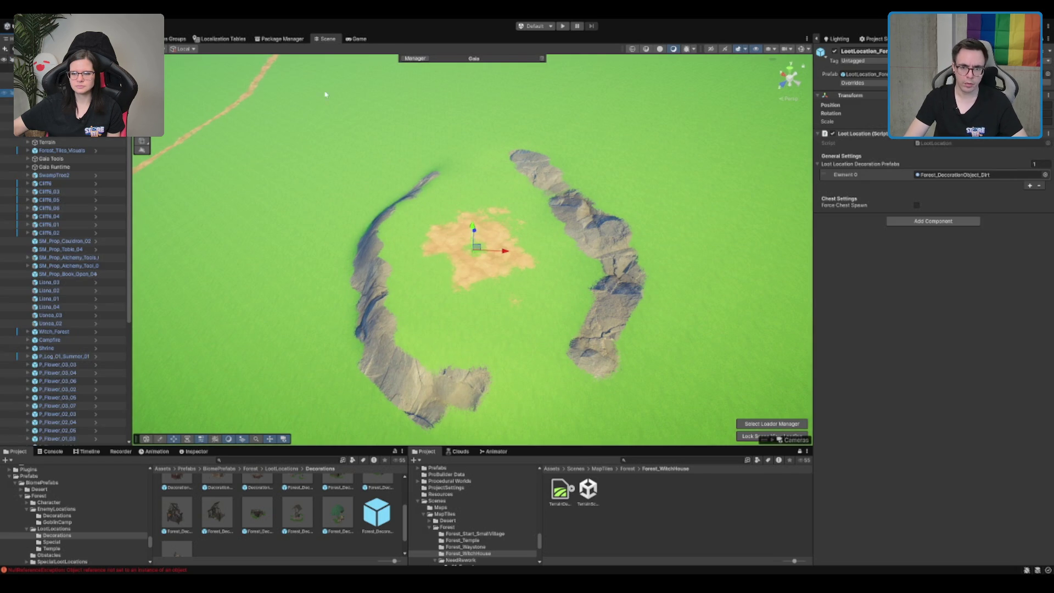
click(927, 175)
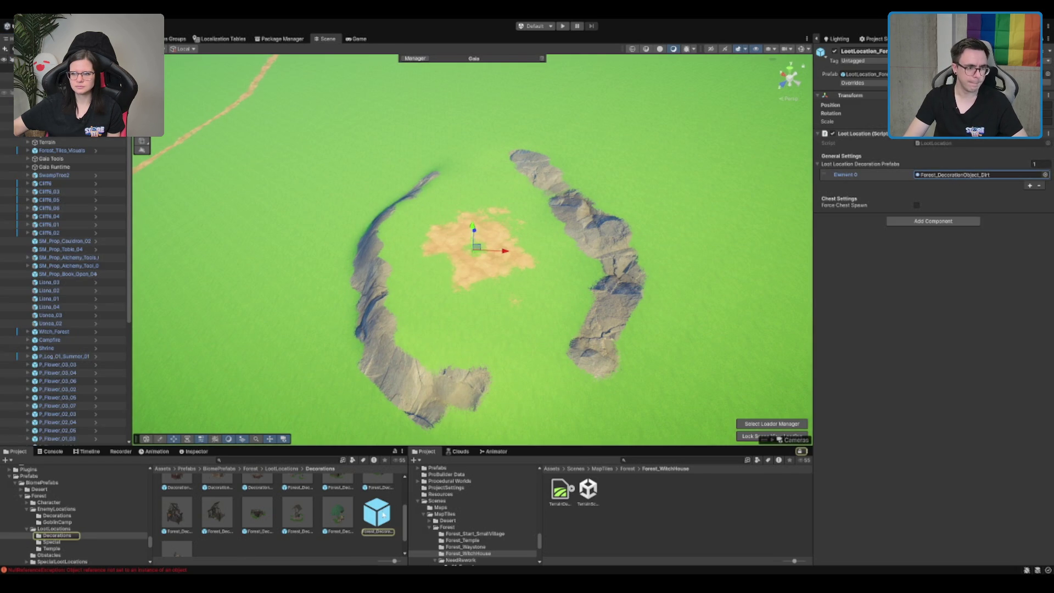
click(7, 100)
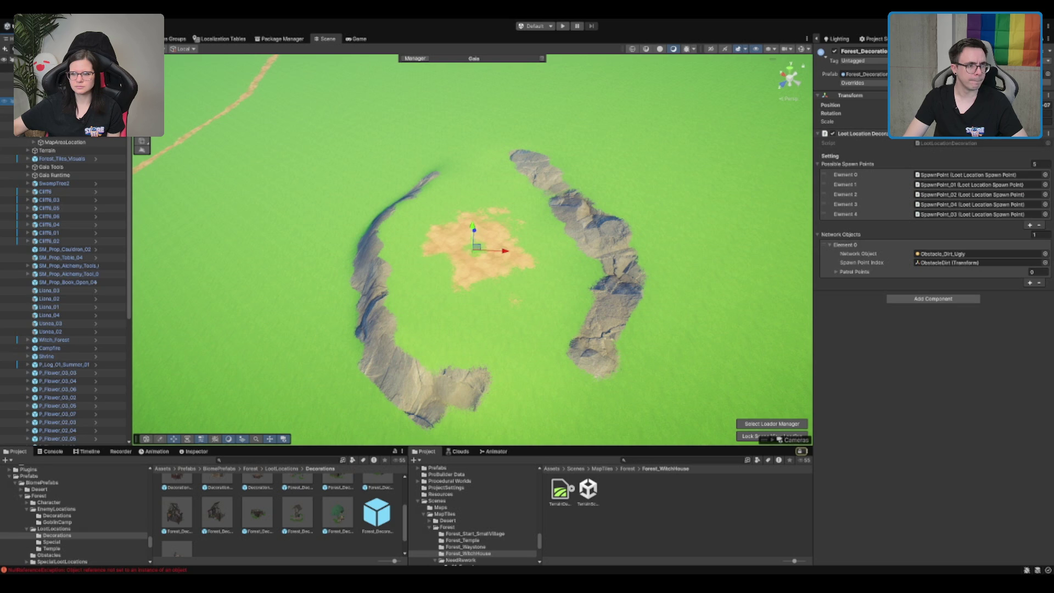
click(937, 263)
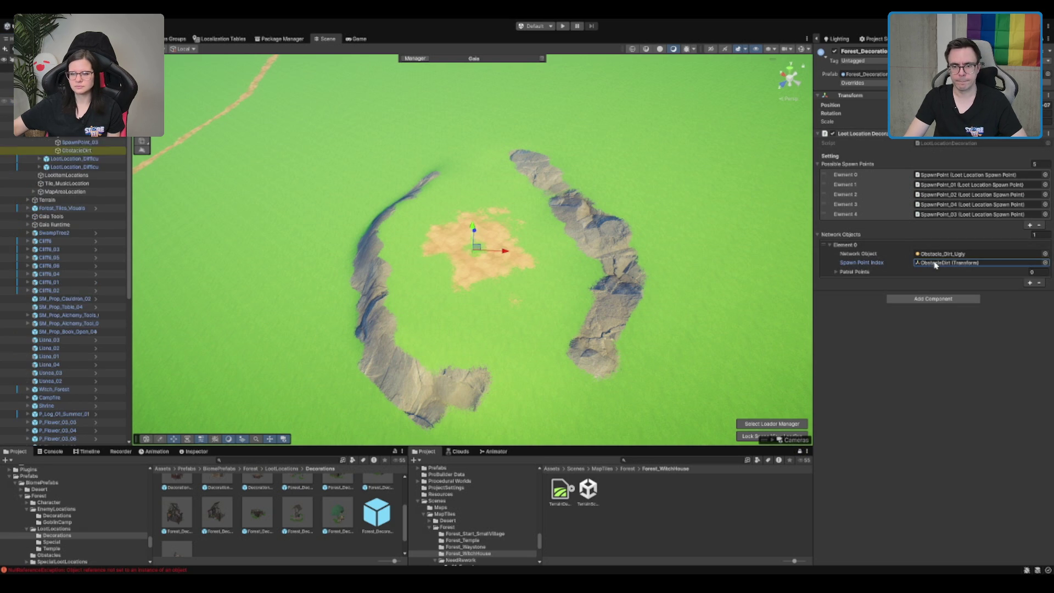
click(955, 253)
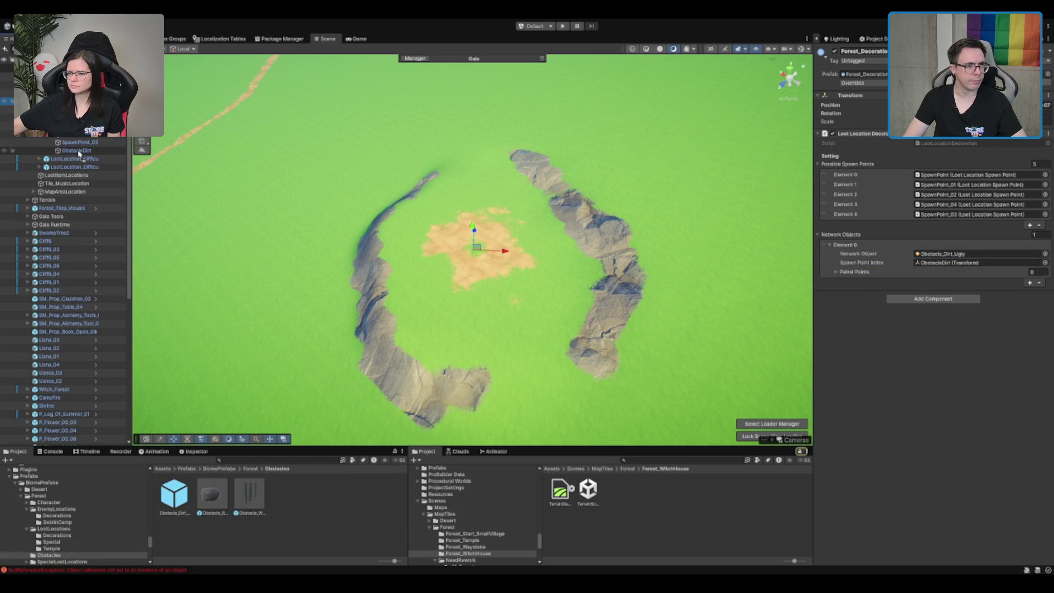
- Place an Obstacle_Dirt instance under the ObstacleDirt spawn point and adjust the dirt patch height
drag(174, 494, 78, 152)
scroll(522, 283, up, 5)
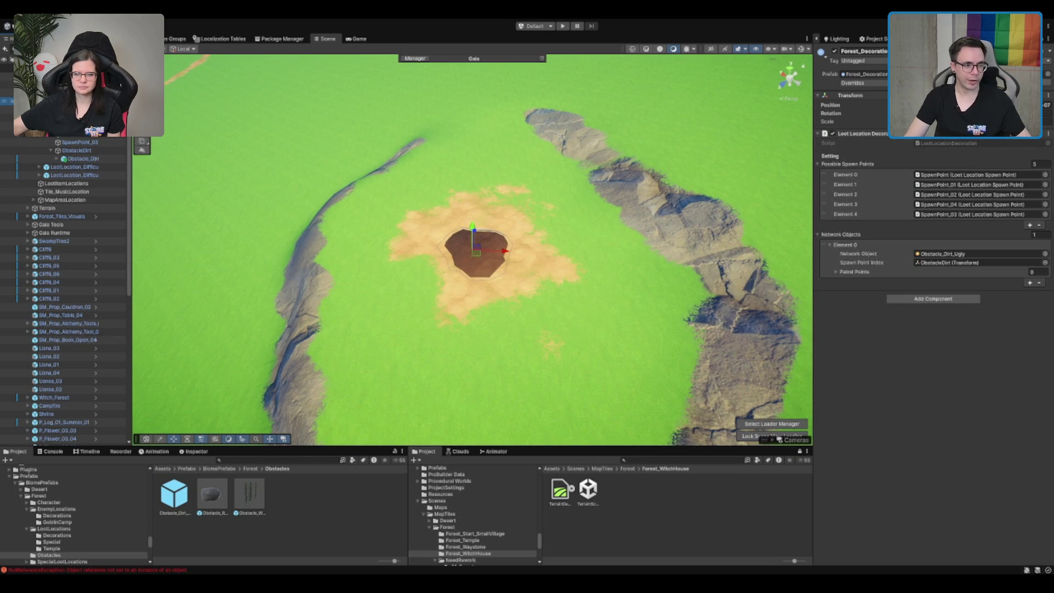
click(478, 252)
drag(562, 275, 568, 196)
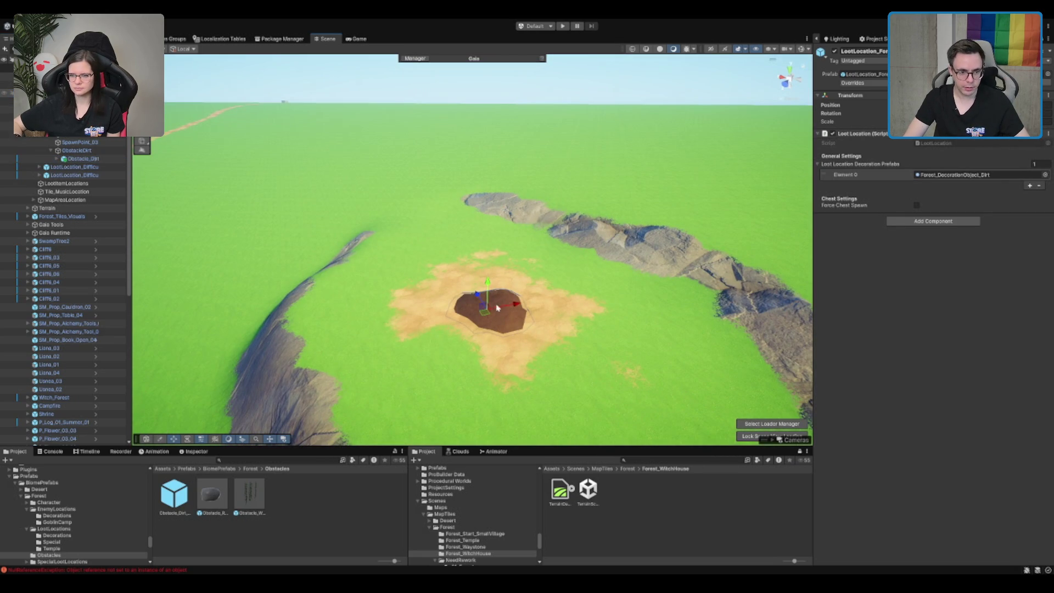
mouse_move(490, 287)
mouse_down()
mouse_move(617, 236)
mouse_move(624, 294)
mouse_move(521, 352)
mouse_up()
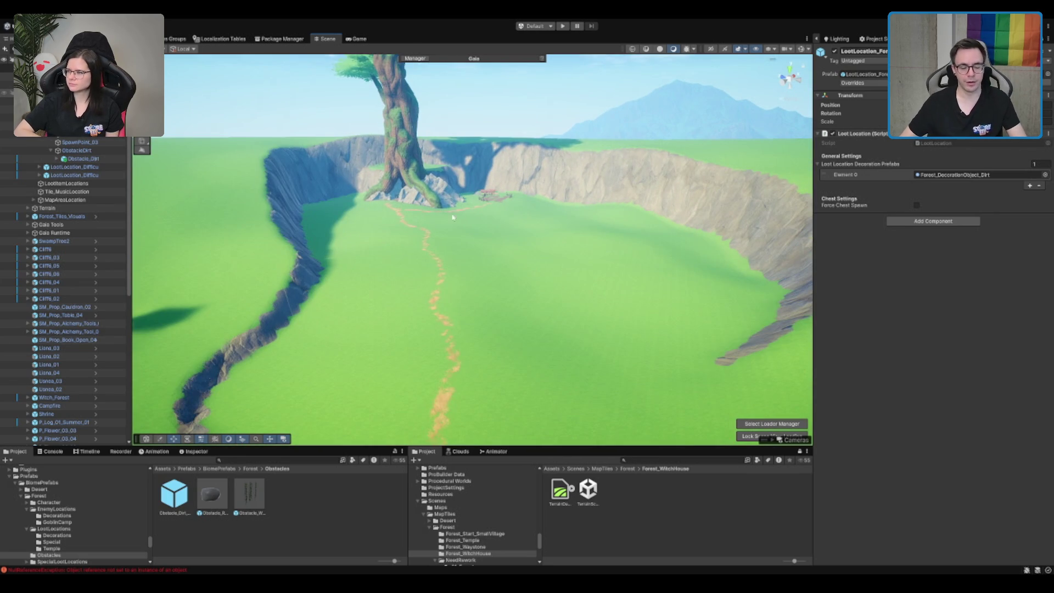
drag(373, 257, 395, 249)
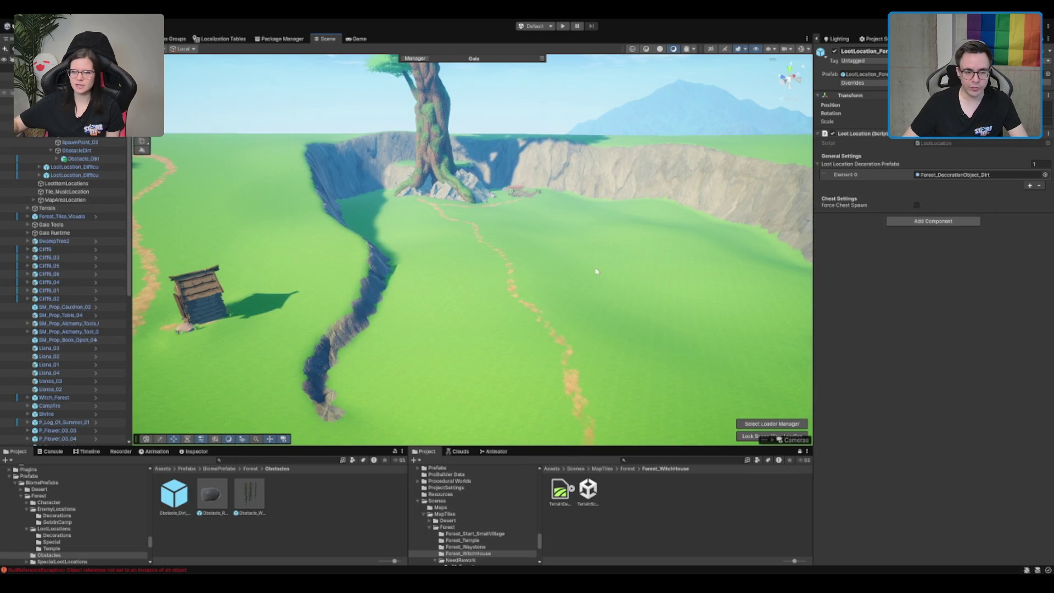
drag(612, 340, 471, 337)
mouse_move(384, 222)
mouse_down()
mouse_move(619, 286)
mouse_move(437, 242)
mouse_move(561, 223)
mouse_up()
scroll(560, 227, down, 2)
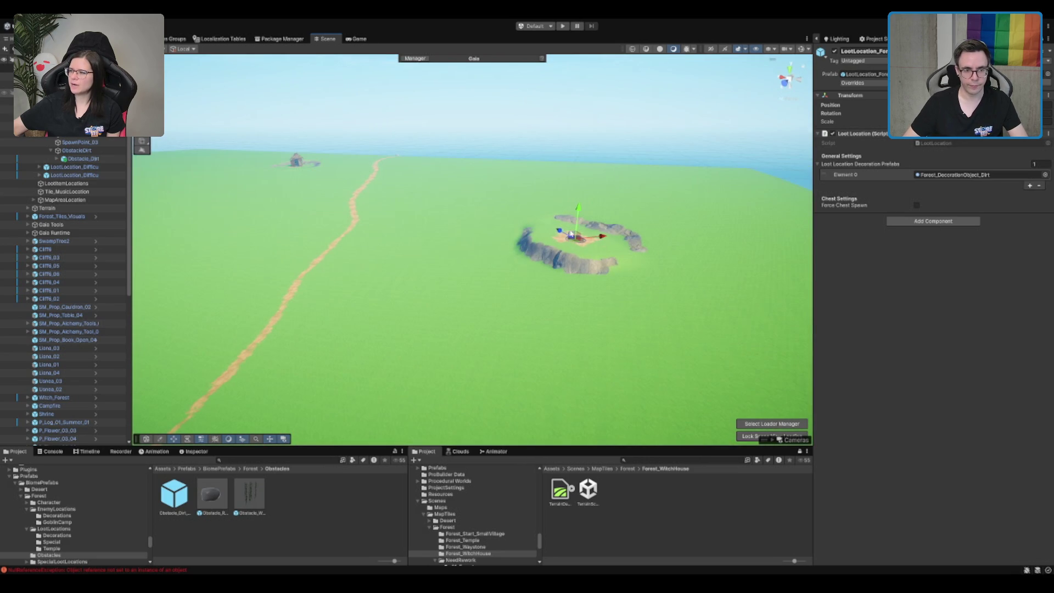
key(f)
mouse_move(586, 248)
mouse_down()
mouse_move(388, 247)
mouse_move(363, 187)
mouse_up()
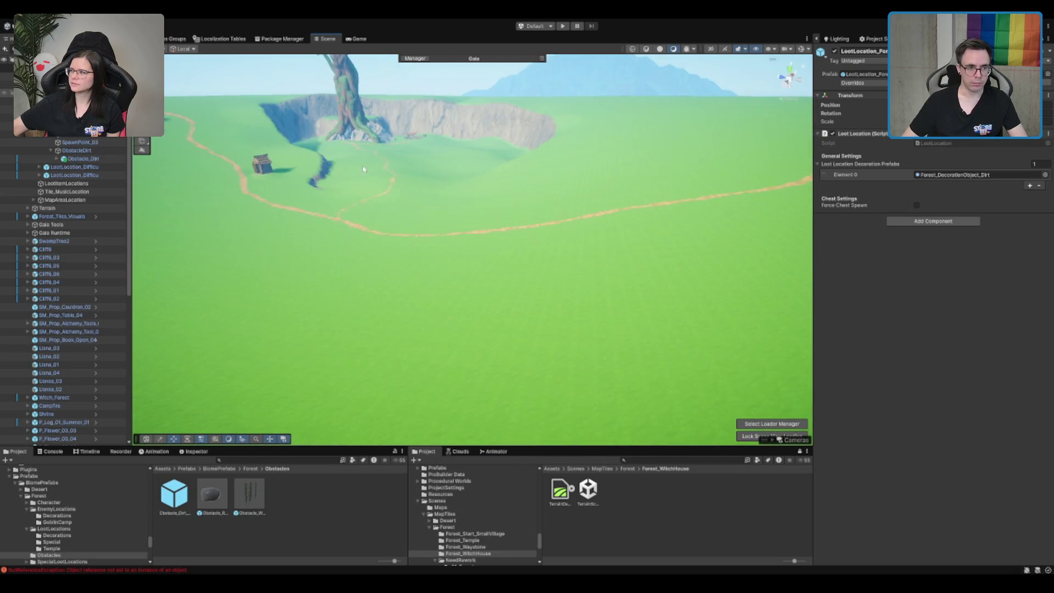
click(358, 146)
click(354, 133)
key(f)
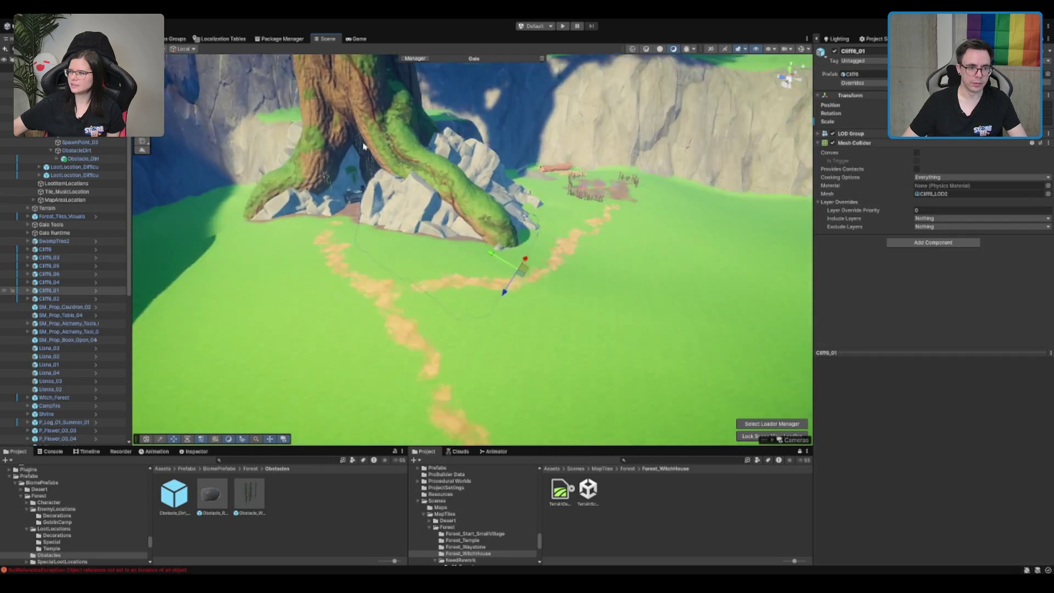
drag(341, 193, 546, 206)
scroll(546, 207, down, 5)
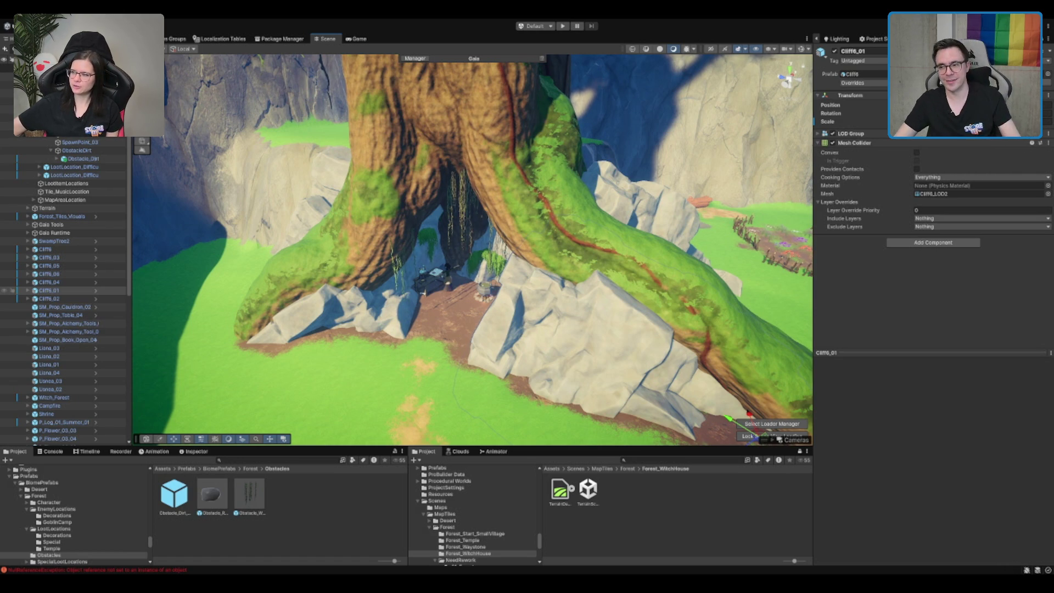
scroll(407, 194, down, 10)
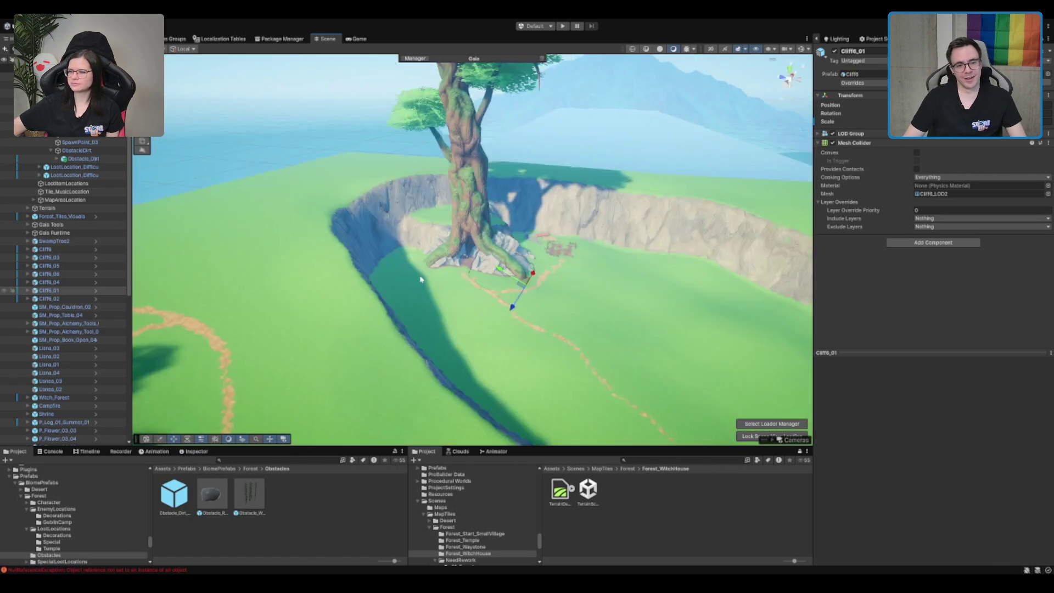
drag(515, 254, 618, 270)
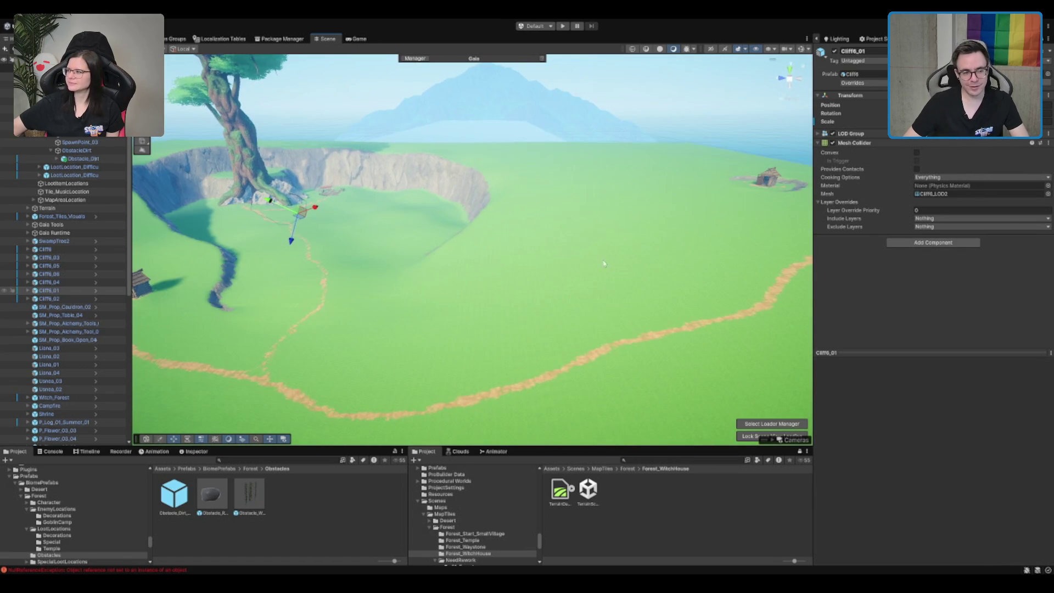
click(261, 196)
scroll(541, 313, up, 10)
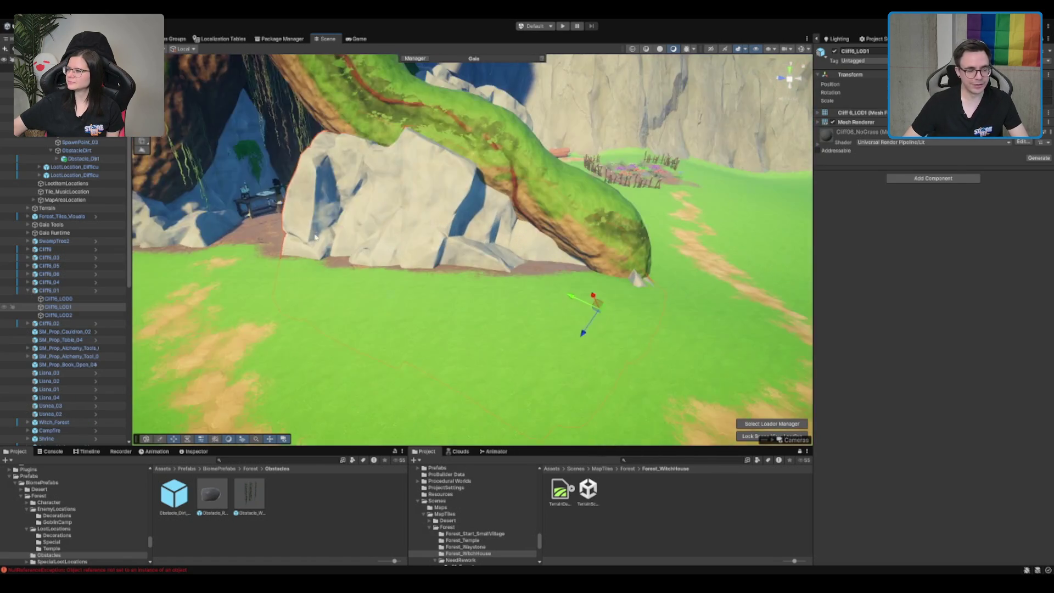
scroll(582, 282, up, 5)
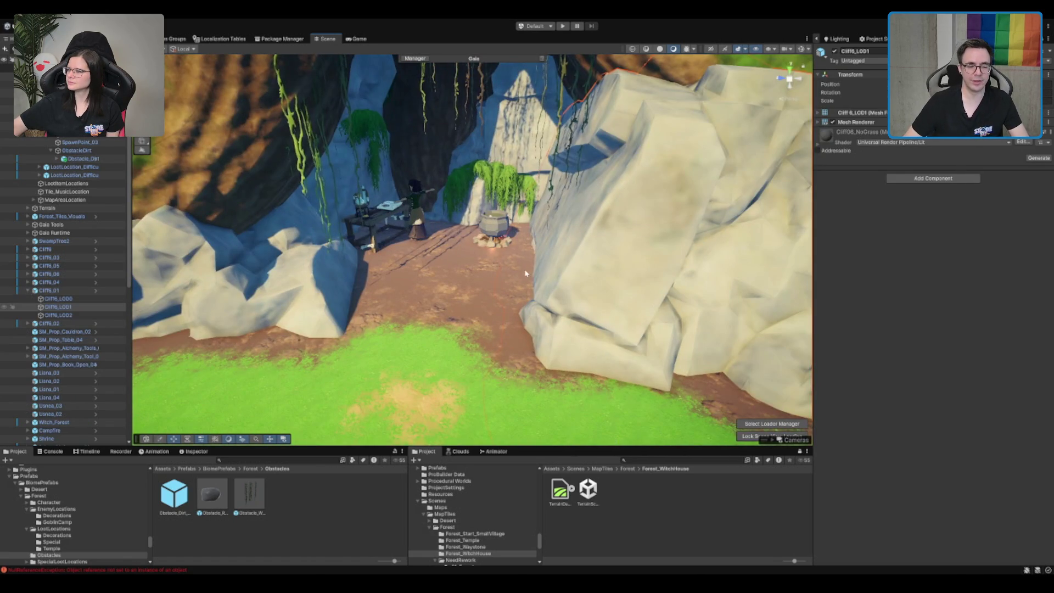
scroll(525, 272, down, 3)
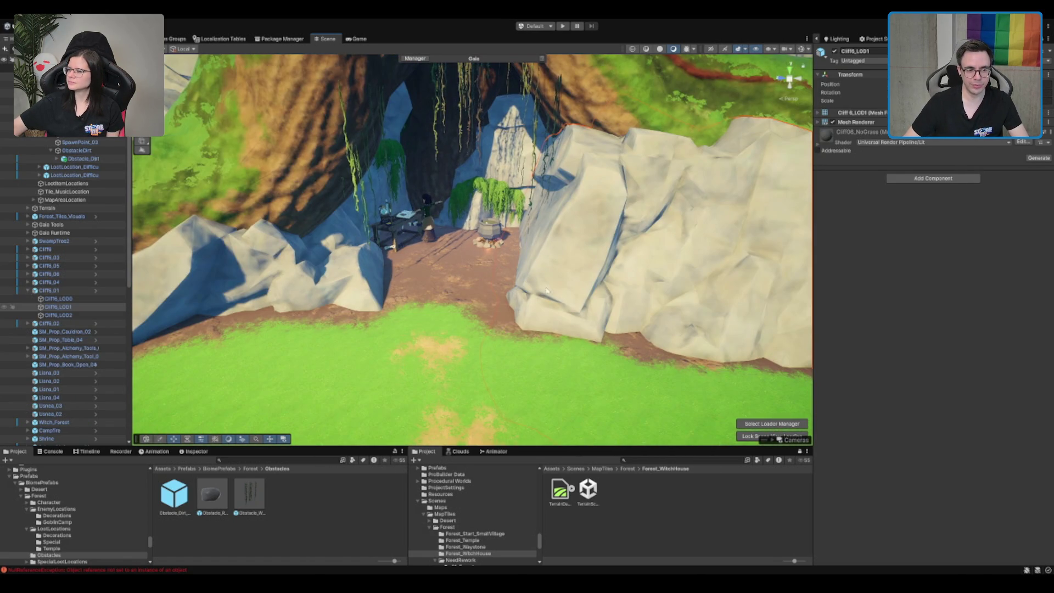
scroll(587, 286, down, 10)
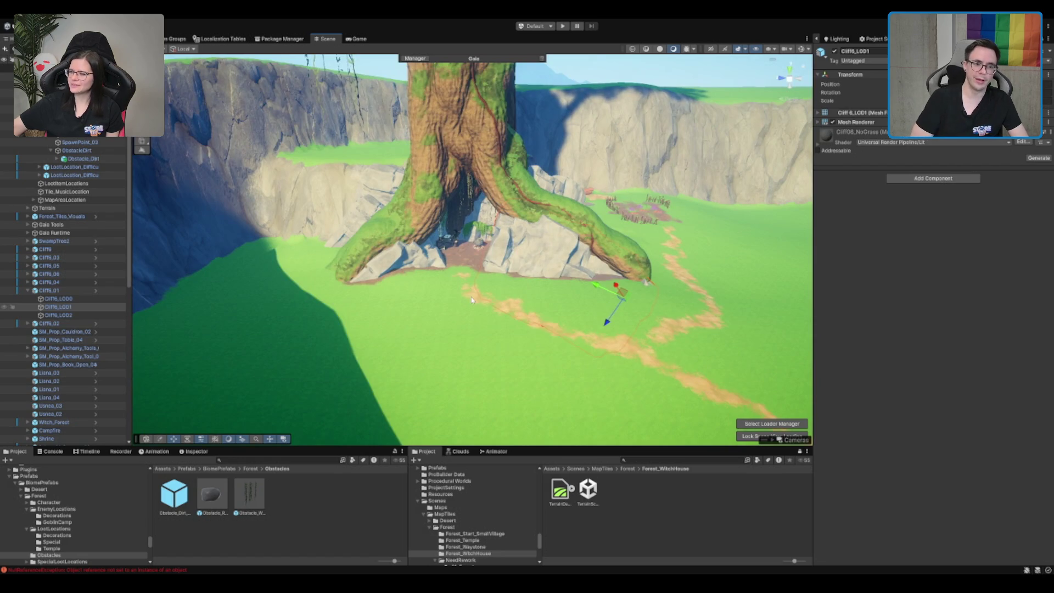
scroll(353, 280, down, 10)
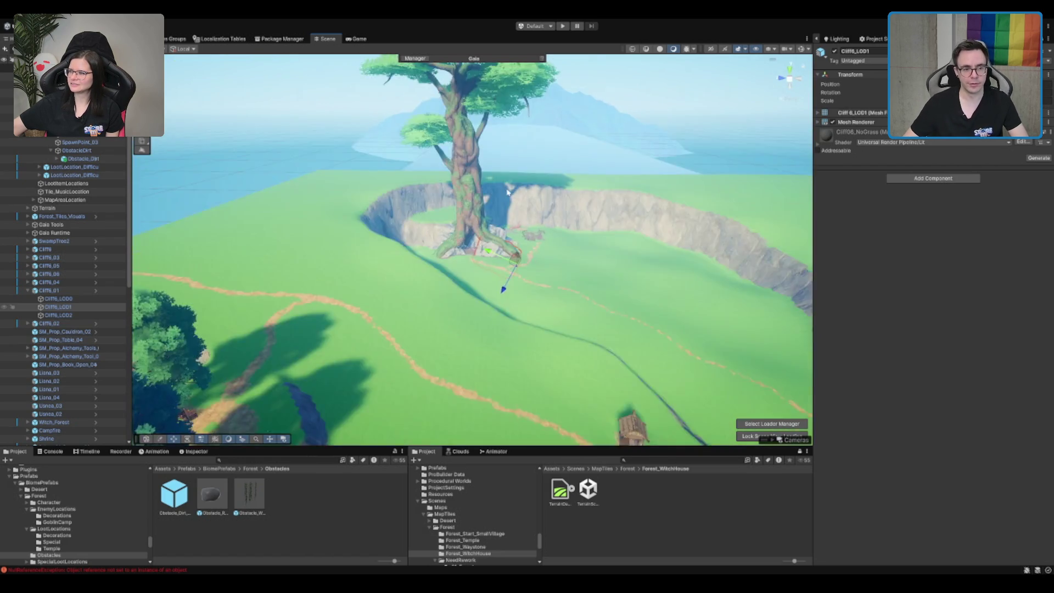
scroll(489, 282, up, 5)
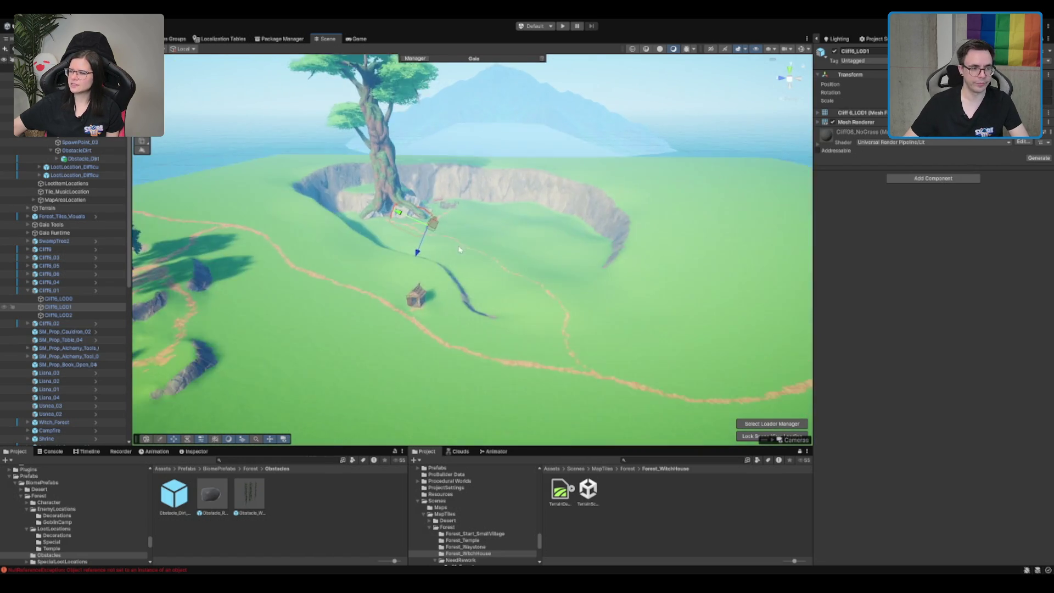
scroll(459, 250, up, 8)
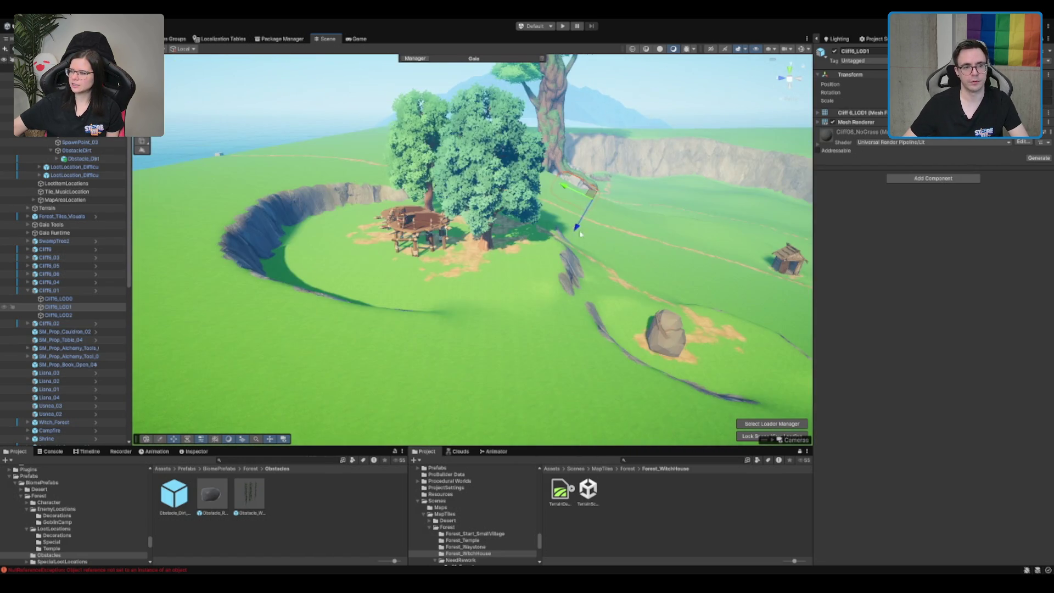
mouse_move(580, 234)
mouse_down()
mouse_move(541, 181)
mouse_move(544, 213)
mouse_up()
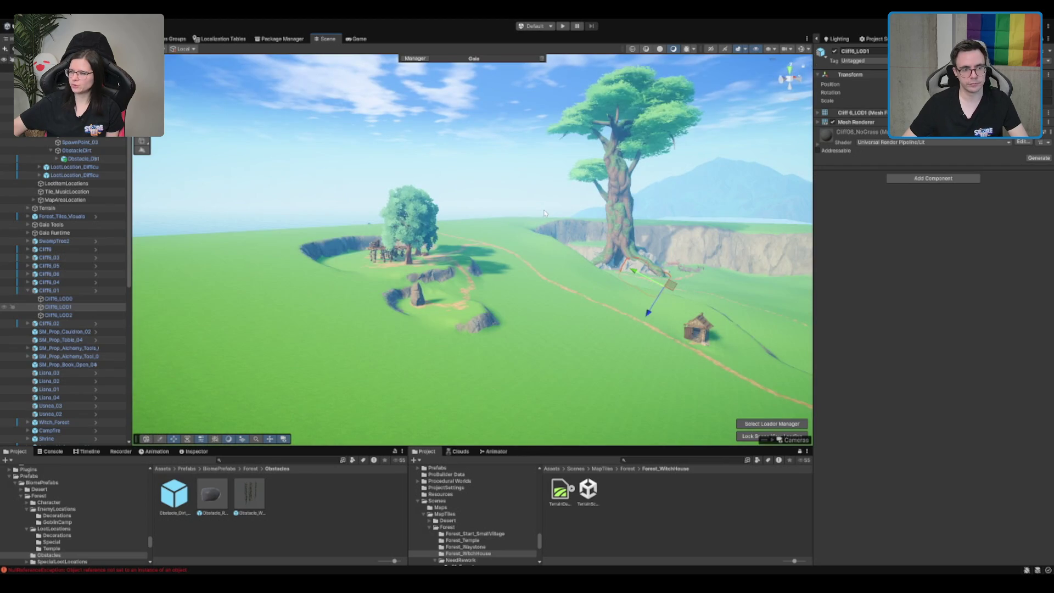
mouse_move(612, 270)
mouse_down()
mouse_move(718, 288)
mouse_move(658, 286)
mouse_move(628, 266)
mouse_move(573, 256)
mouse_move(729, 247)
mouse_move(706, 228)
mouse_move(616, 213)
mouse_move(554, 273)
mouse_move(482, 249)
mouse_move(562, 228)
mouse_move(448, 230)
mouse_up()
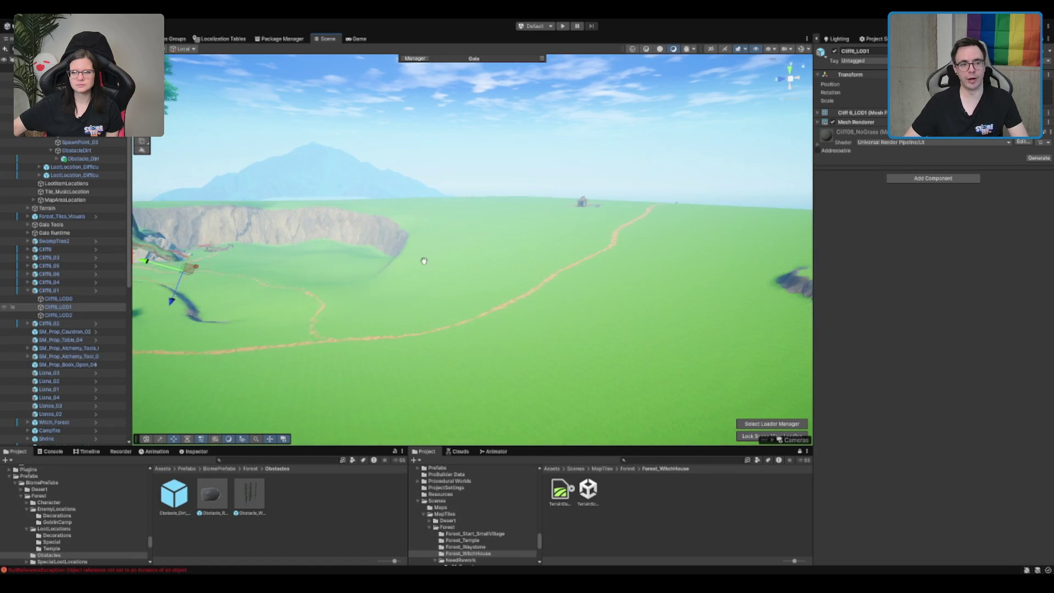
drag(406, 263, 461, 264)
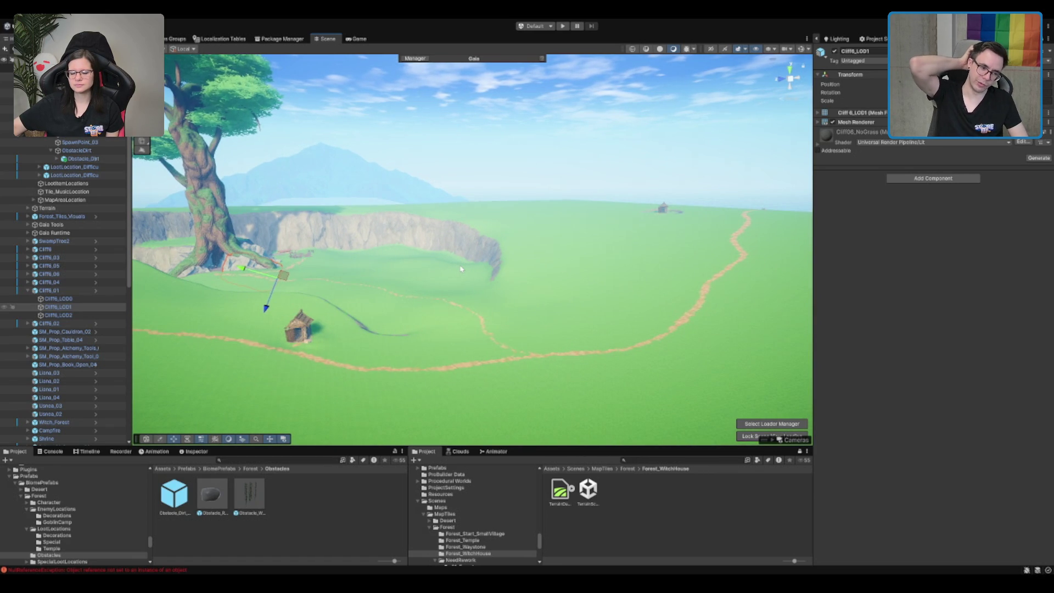
- Rotate the hut door closed, then undo the rotation so it hangs open again
click(301, 325)
key(f)
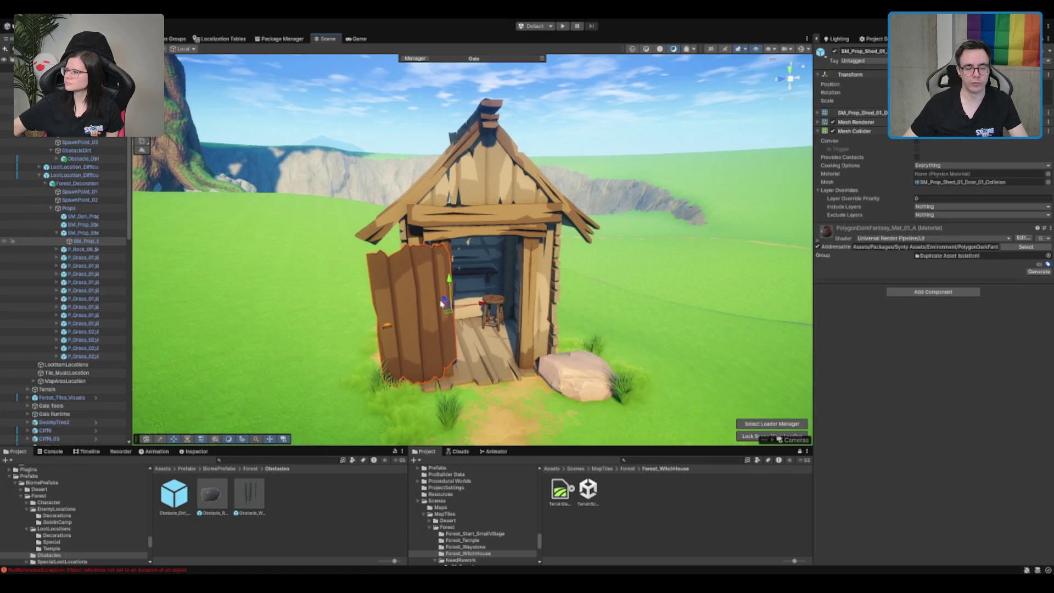
key(e)
drag(474, 338, 648, 283)
key(ctrl+z)
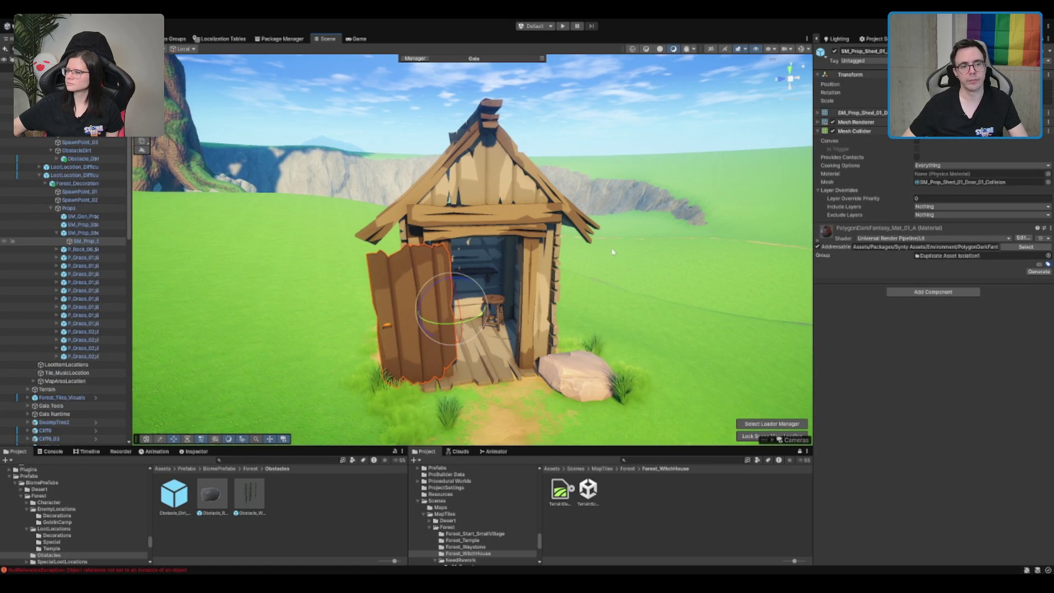
- Orbit out to view the hut, path and tree, and select the Forest_Decoration group
scroll(576, 294, down, 2)
scroll(577, 293, down, 2)
click(576, 293)
drag(576, 294, 437, 130)
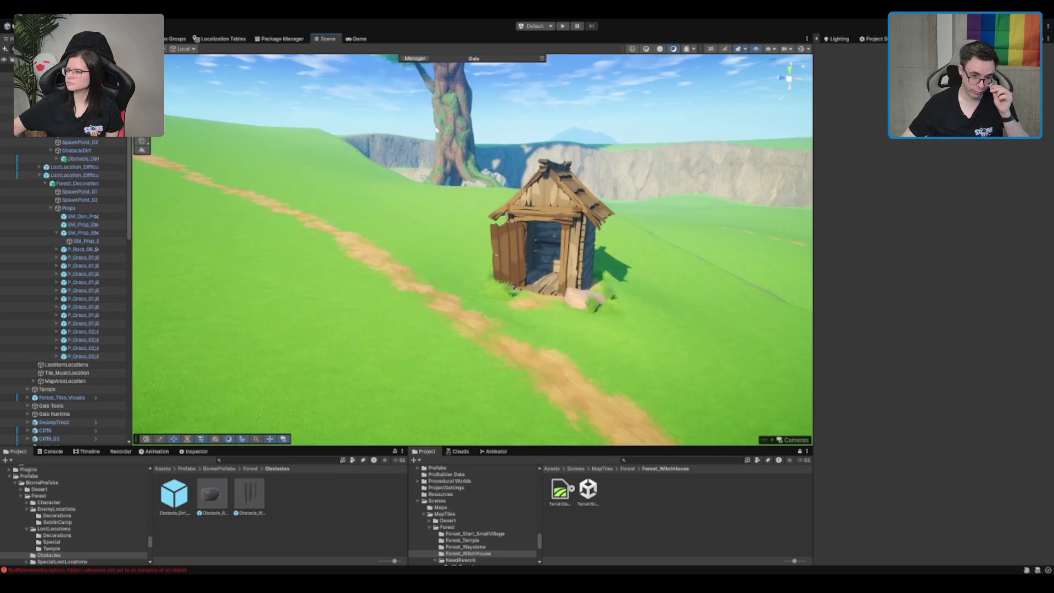
click(507, 217)
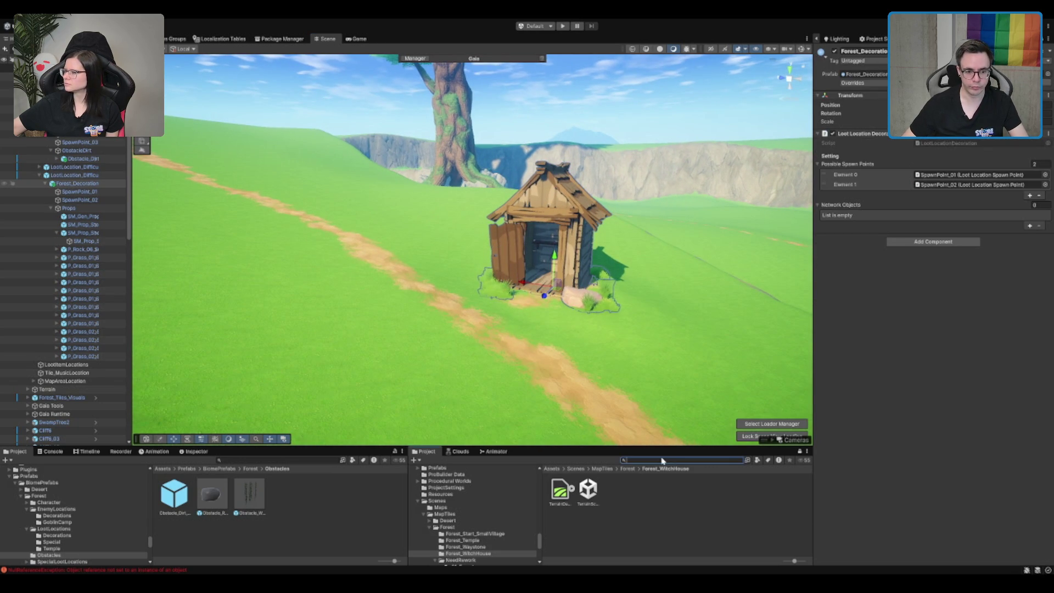
- Search the Project for plank assets and preview P_Plank_Group_06_Winter
text(plane)
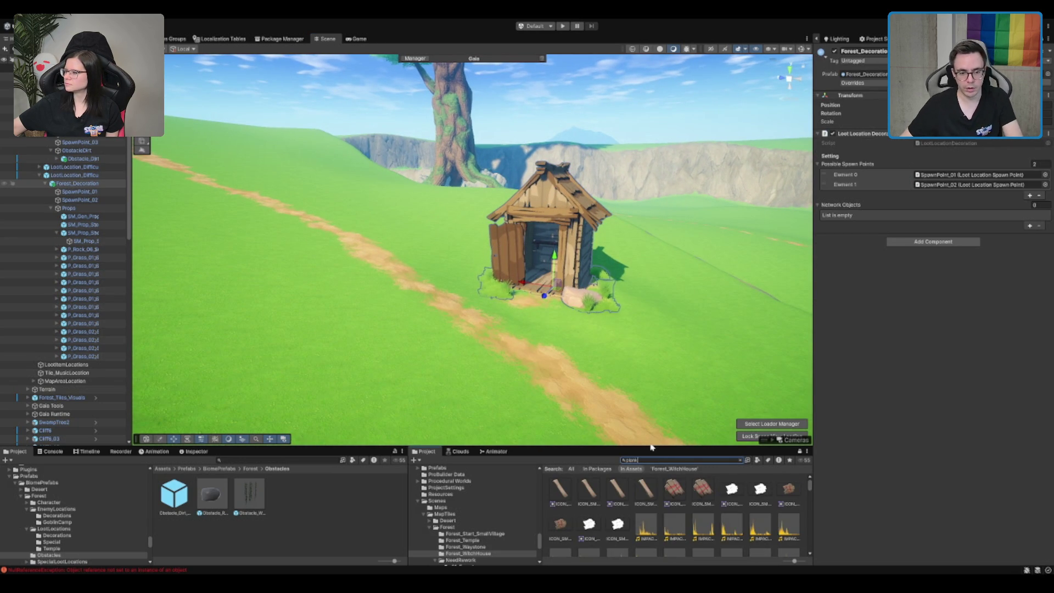
click(556, 209)
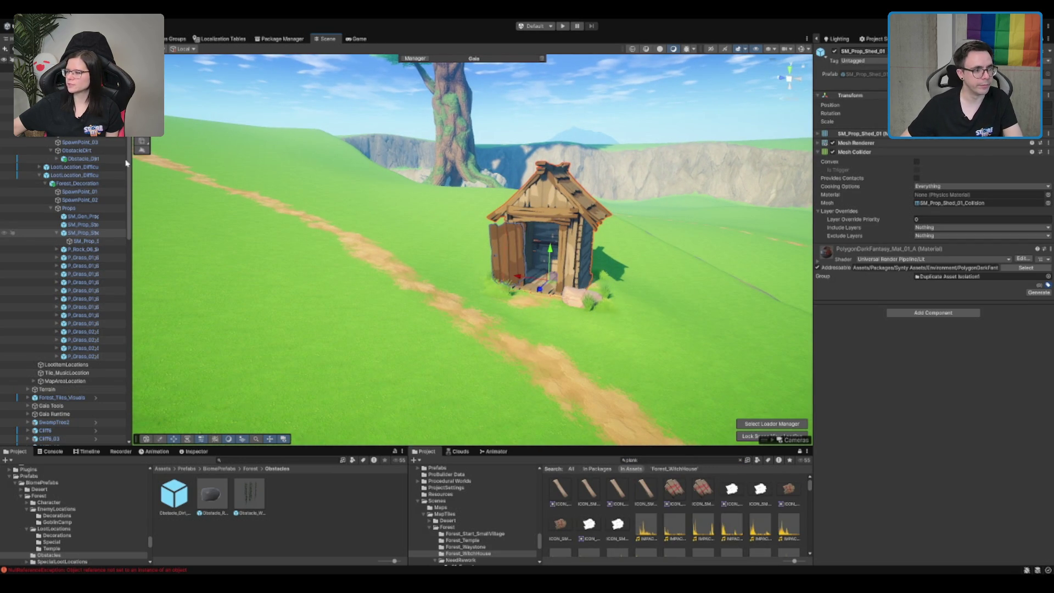
key(f)
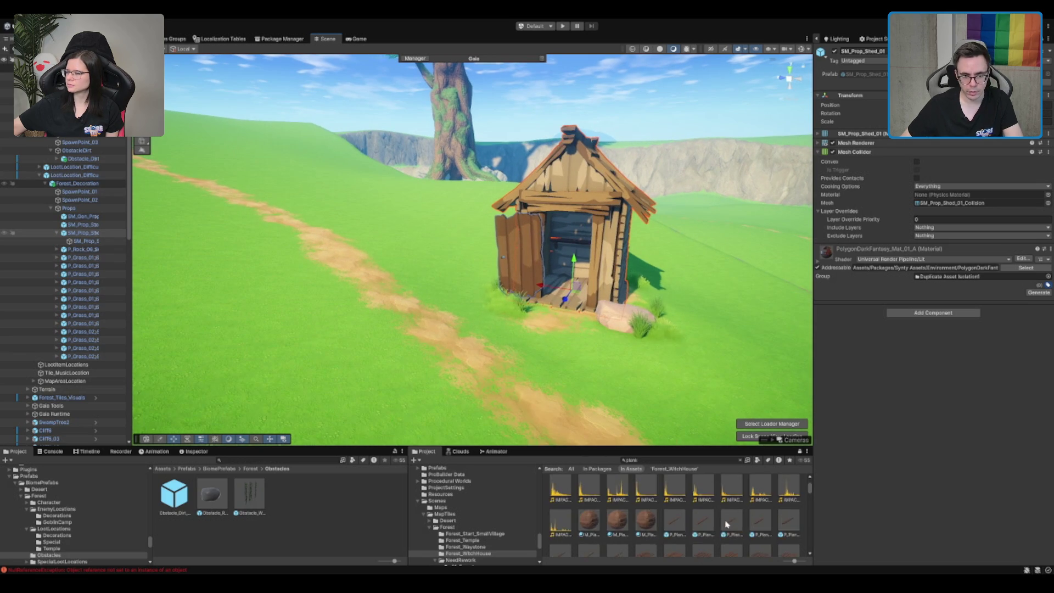
scroll(722, 520, down, 3)
click(712, 516)
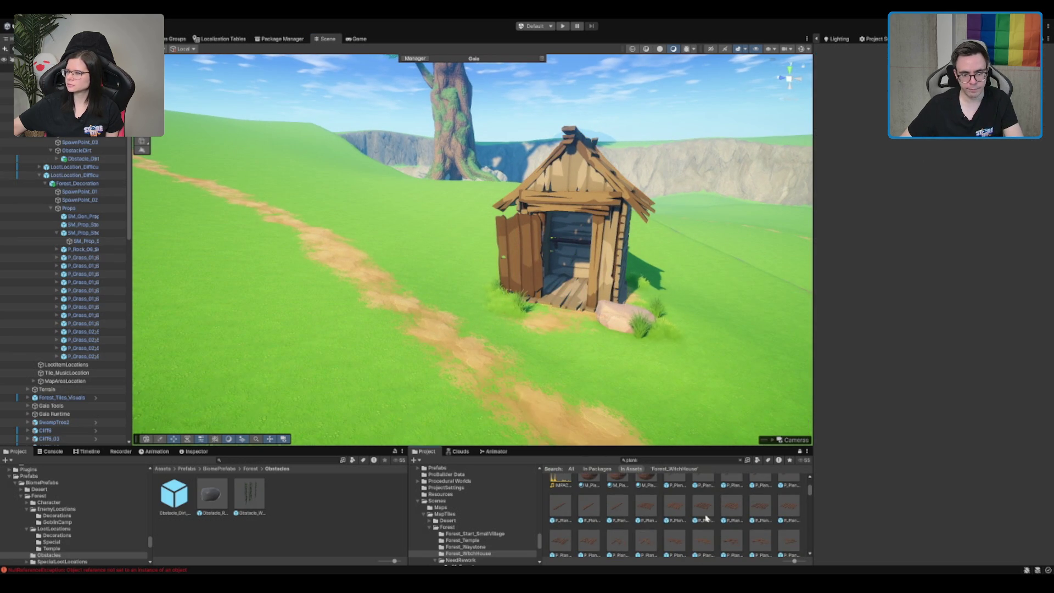
click(712, 517)
click(712, 542)
scroll(711, 542, down, 2)
scroll(712, 542, down, 3)
- Preview SM_Env_Road_Planks_02, SM_Env_Road_Planks_Cross_01 and SM_Gen_Prop_Plank_01 as plank candidates
click(674, 506)
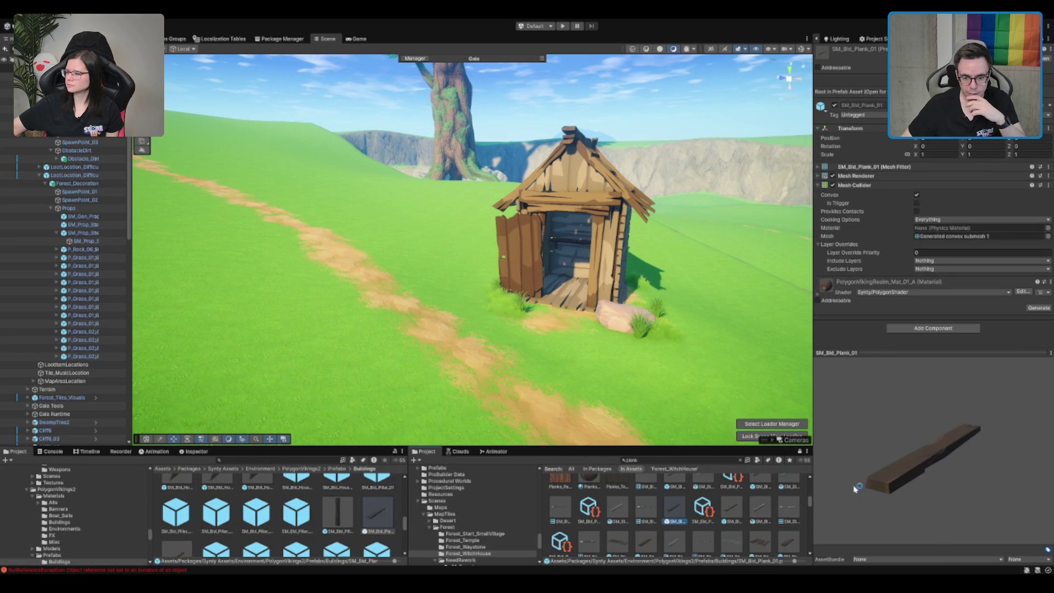
click(732, 506)
click(759, 535)
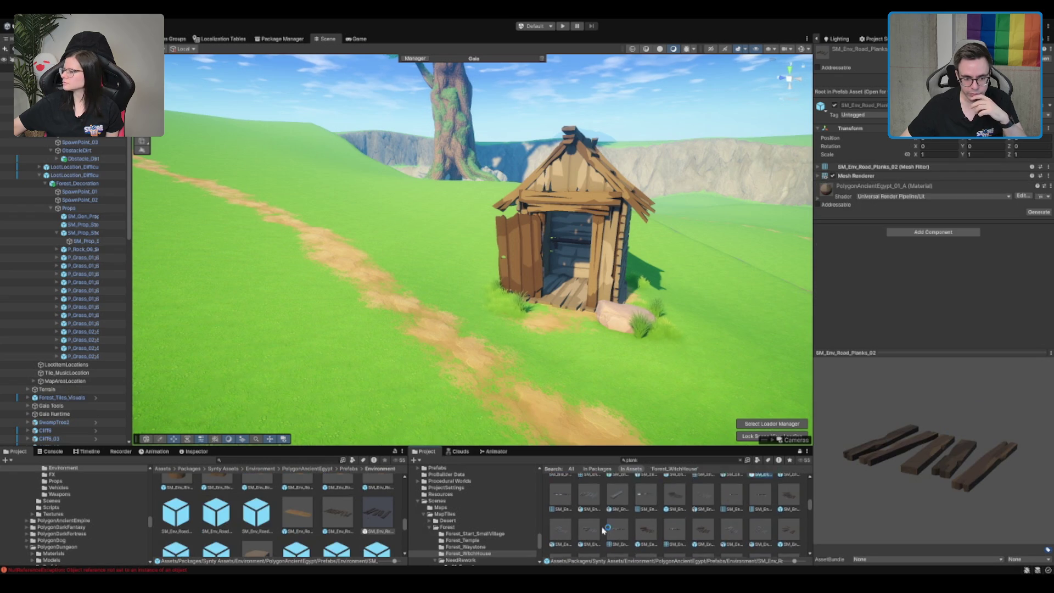
scroll(678, 518, up, 1)
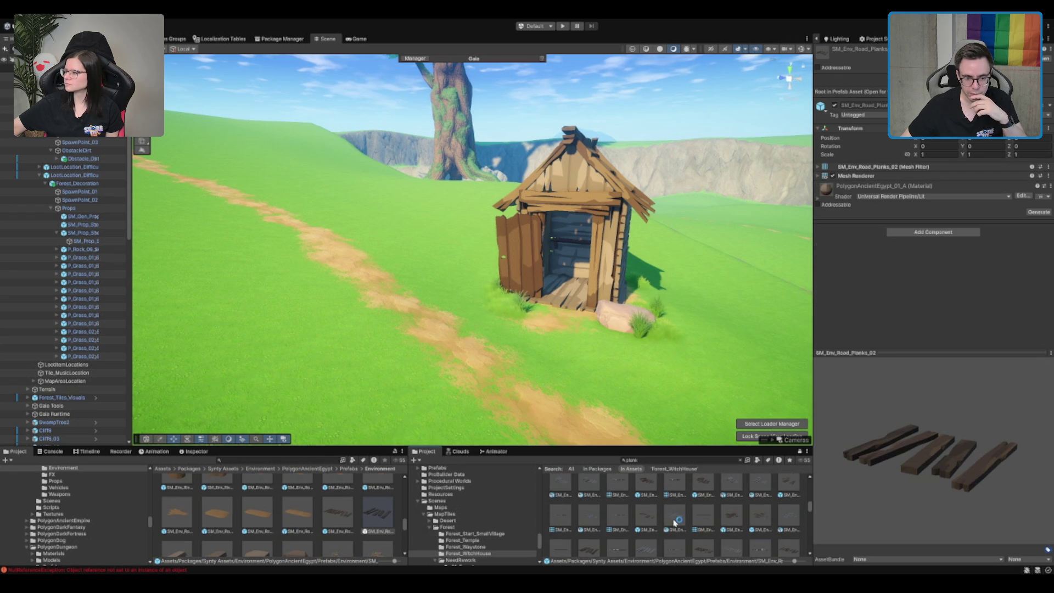
click(730, 525)
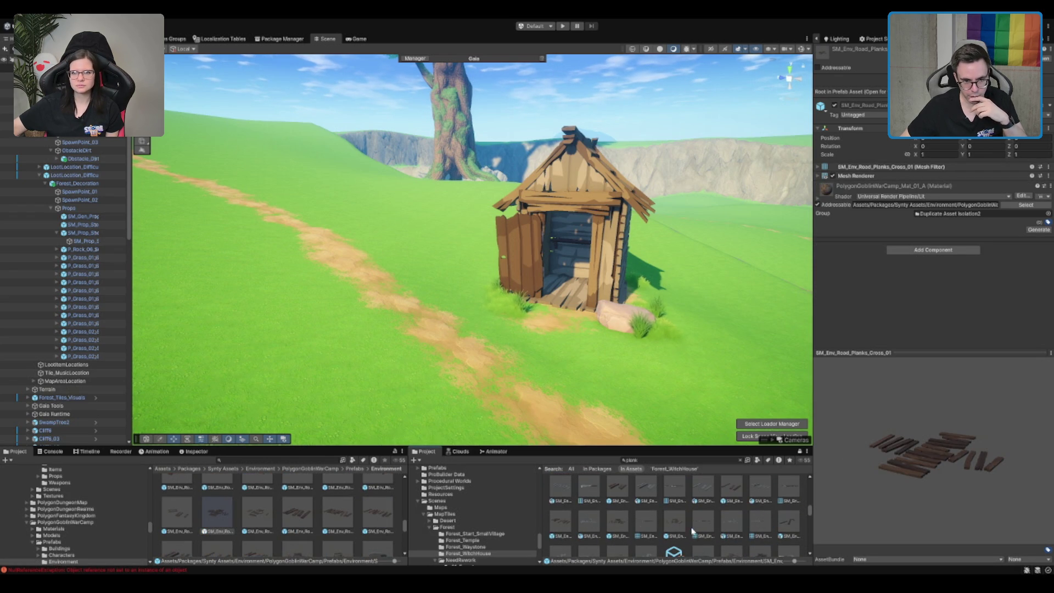
scroll(673, 524, down, 1)
scroll(713, 516, down, 2)
click(703, 513)
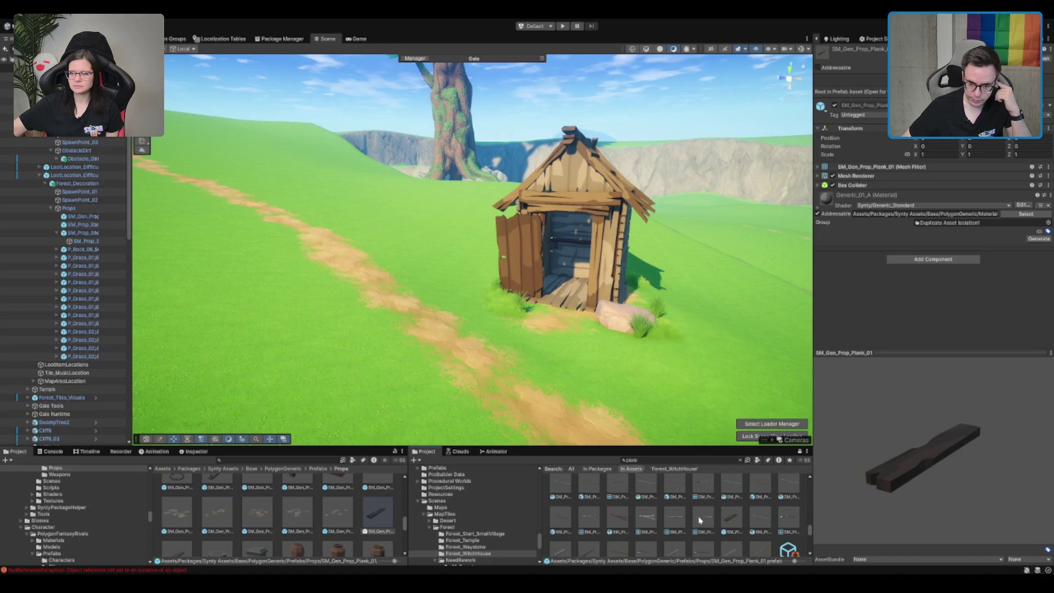
scroll(699, 520, down, 1)
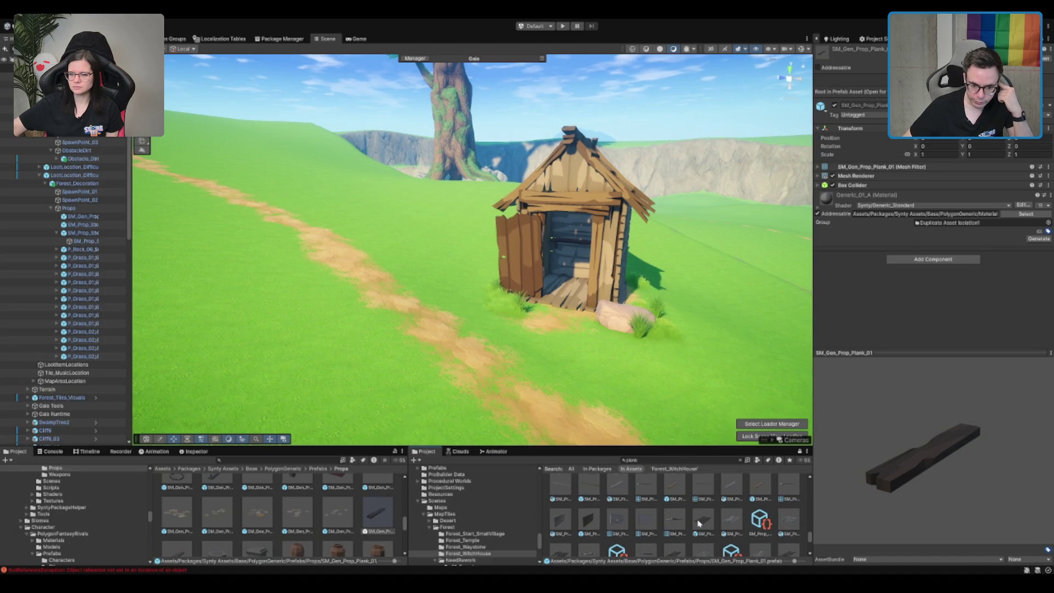
scroll(698, 524, down, 1)
scroll(698, 524, up, 2)
- Compare scaffolding and wood planks, then place SM_Prop_Plank_01 upright in front of the shed
click(704, 500)
scroll(714, 506, down, 2)
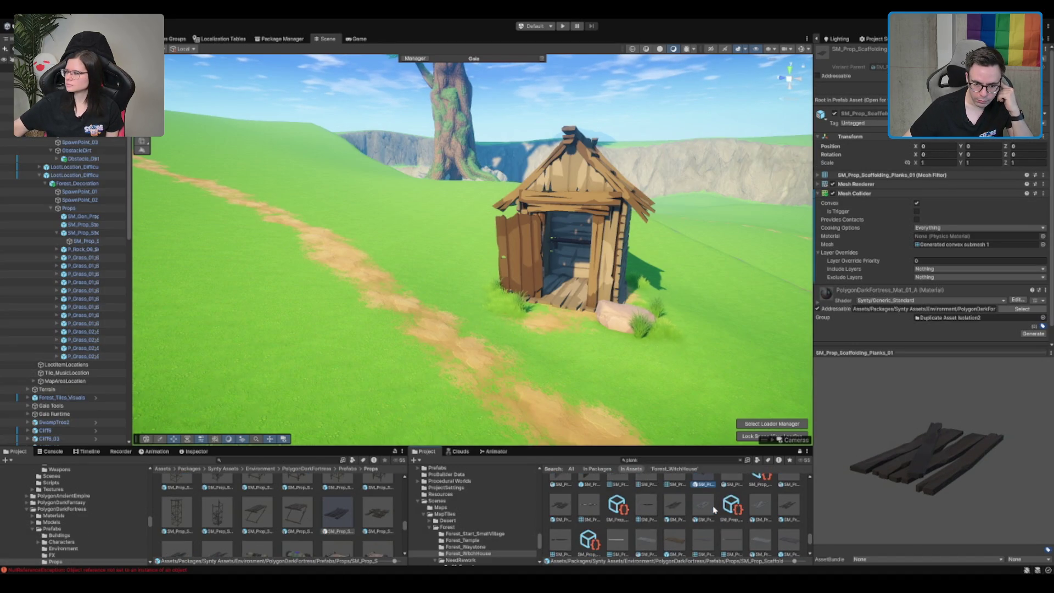
click(673, 494)
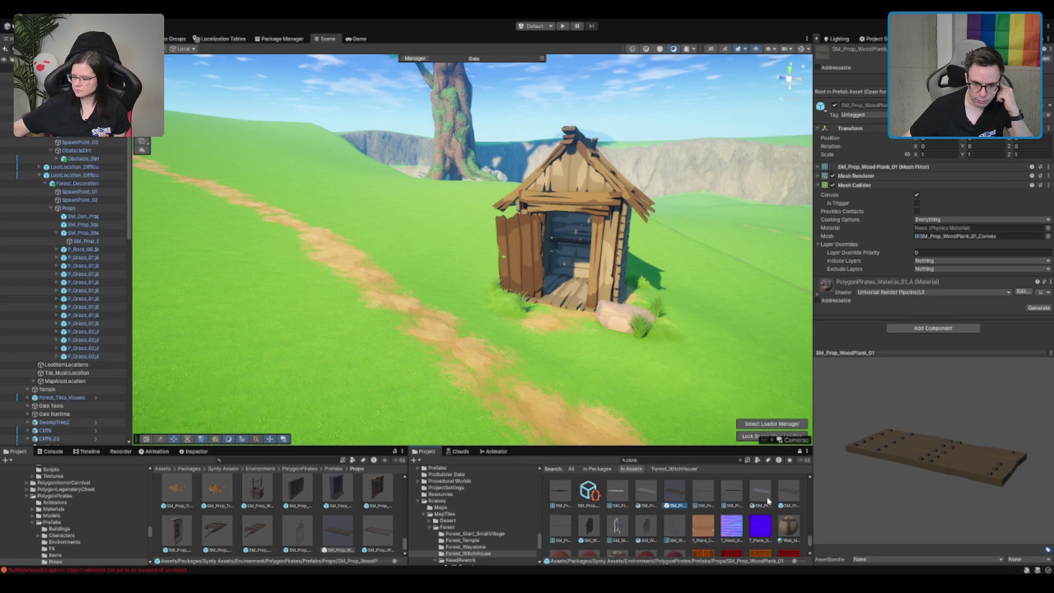
click(590, 525)
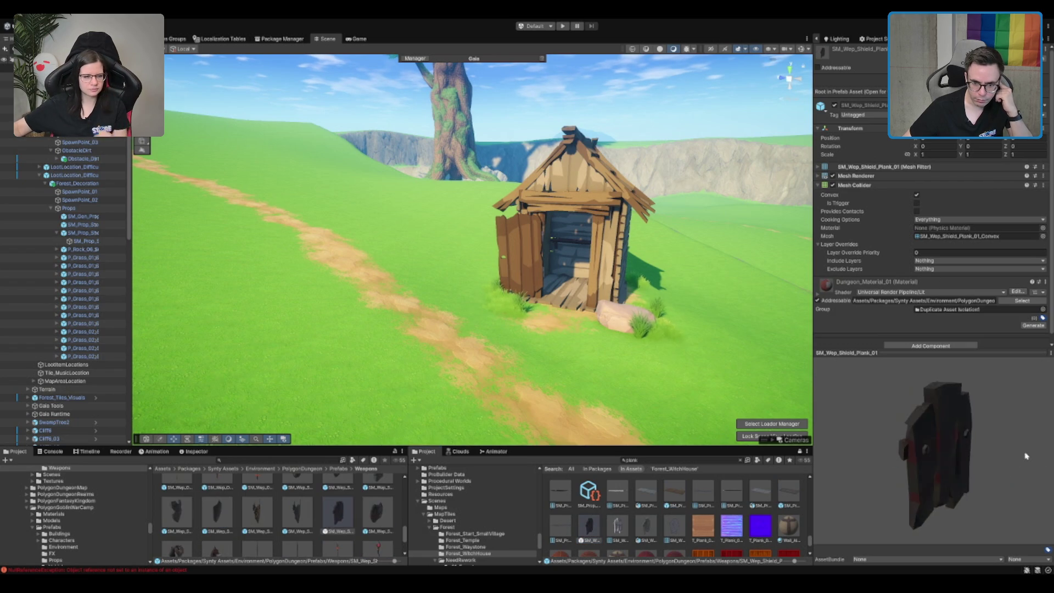
scroll(708, 524, down, 3)
scroll(713, 521, up, 3)
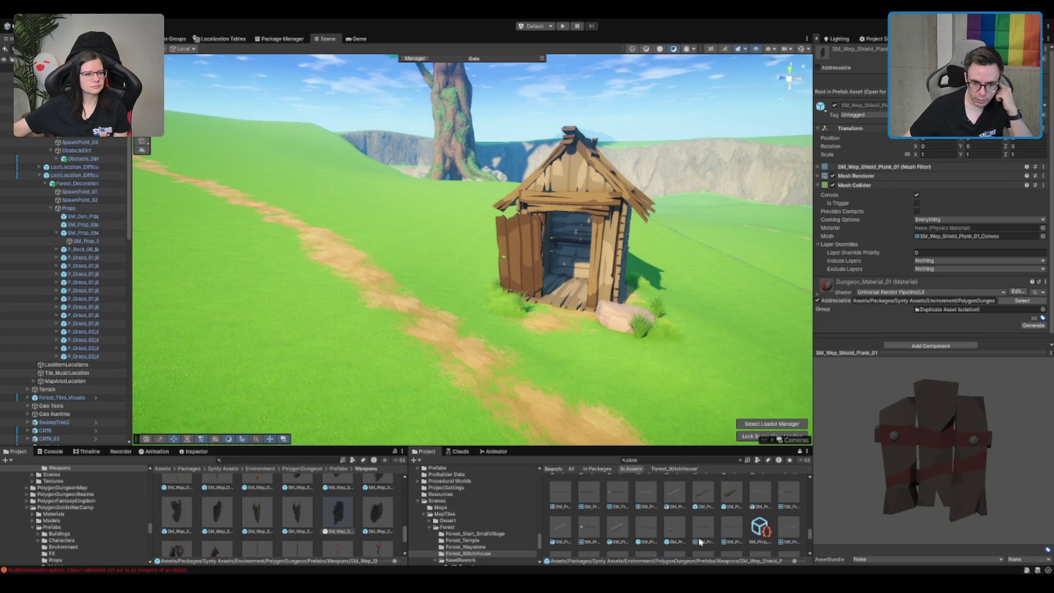
click(731, 497)
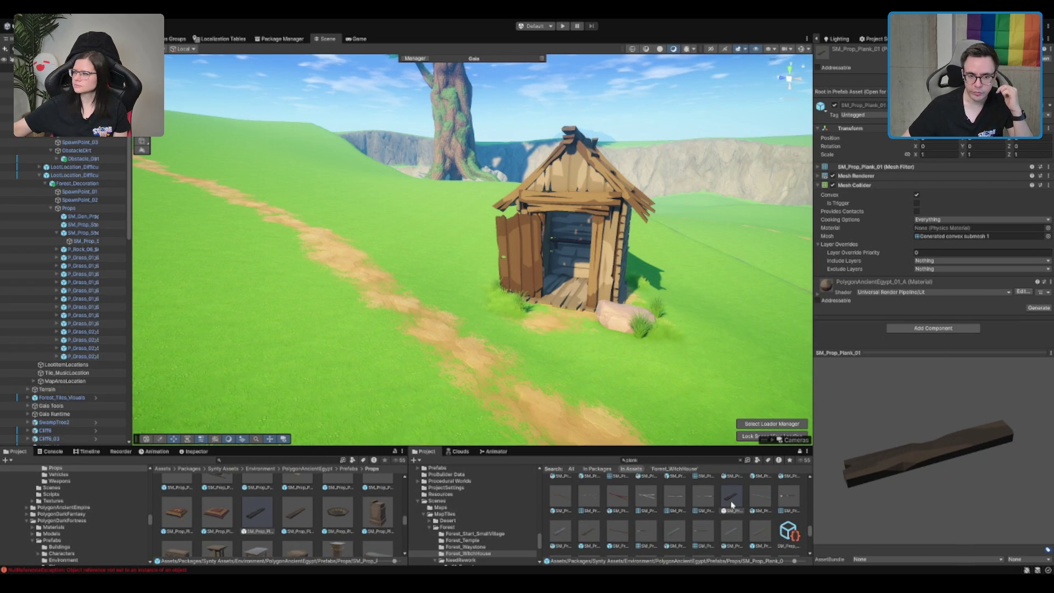
drag(578, 335, 568, 357)
click(571, 252)
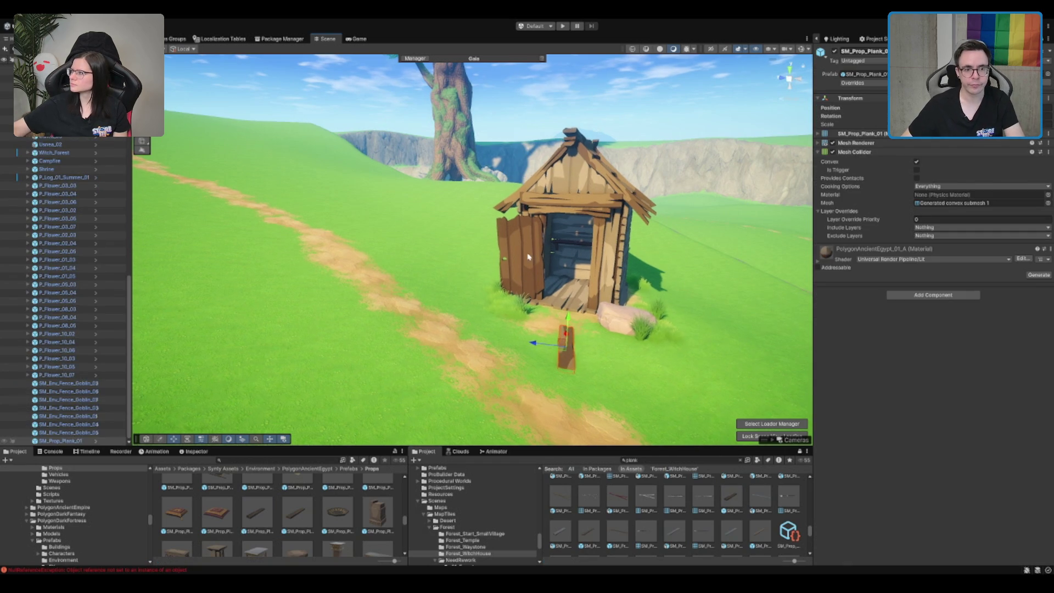
- Delete the shed door and select the Props group under Forest_Decoration
key(Delete)
scroll(570, 252, up, 3)
drag(605, 165, 527, 167)
scroll(62, 191, up, 4)
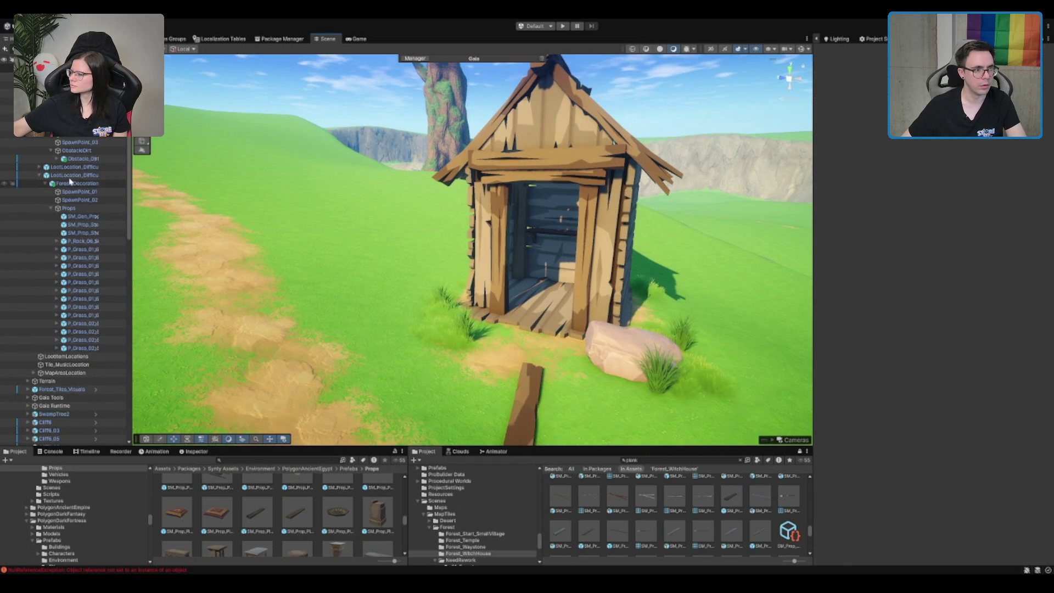
click(530, 124)
click(60, 208)
click(51, 207)
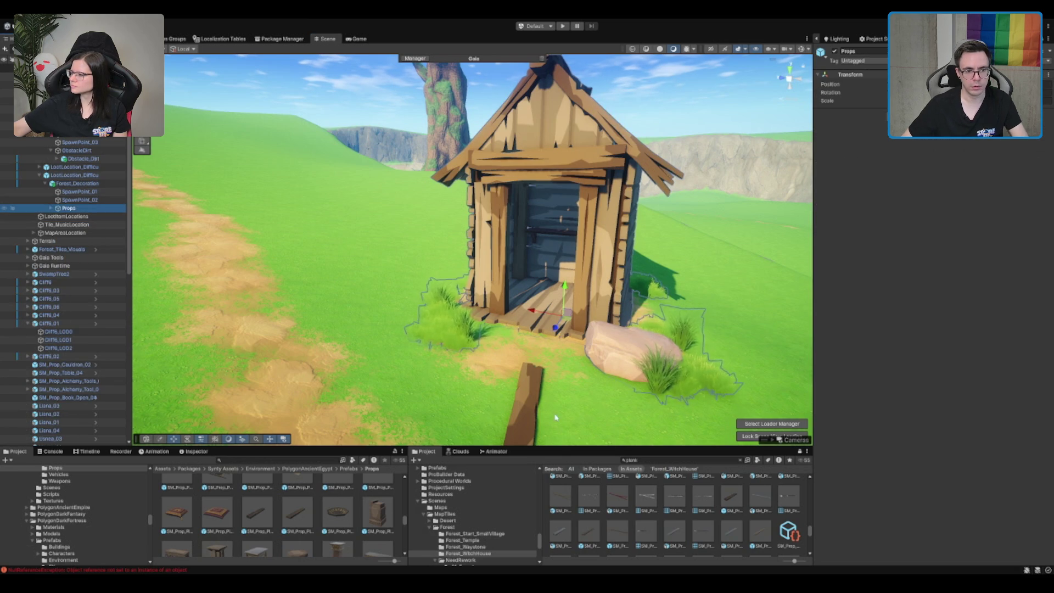
- Move and rotate the plank so it lies horizontally across the shed doorway
click(535, 395)
mouse_move(532, 406)
mouse_down()
mouse_move(536, 242)
mouse_move(558, 264)
mouse_move(553, 304)
mouse_up()
key(e)
key(w)
key(f)
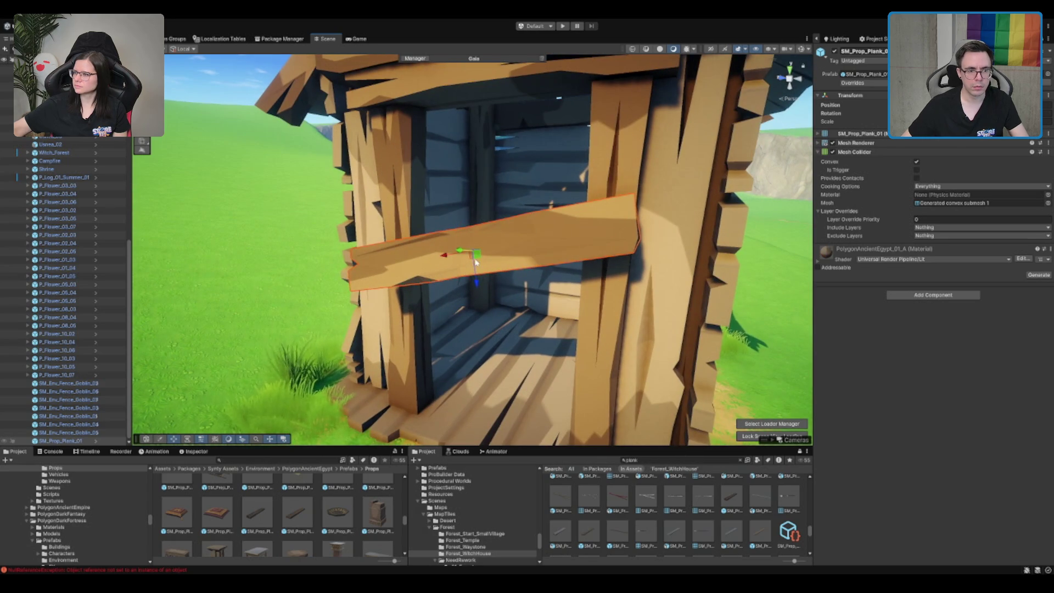
drag(492, 249, 589, 425)
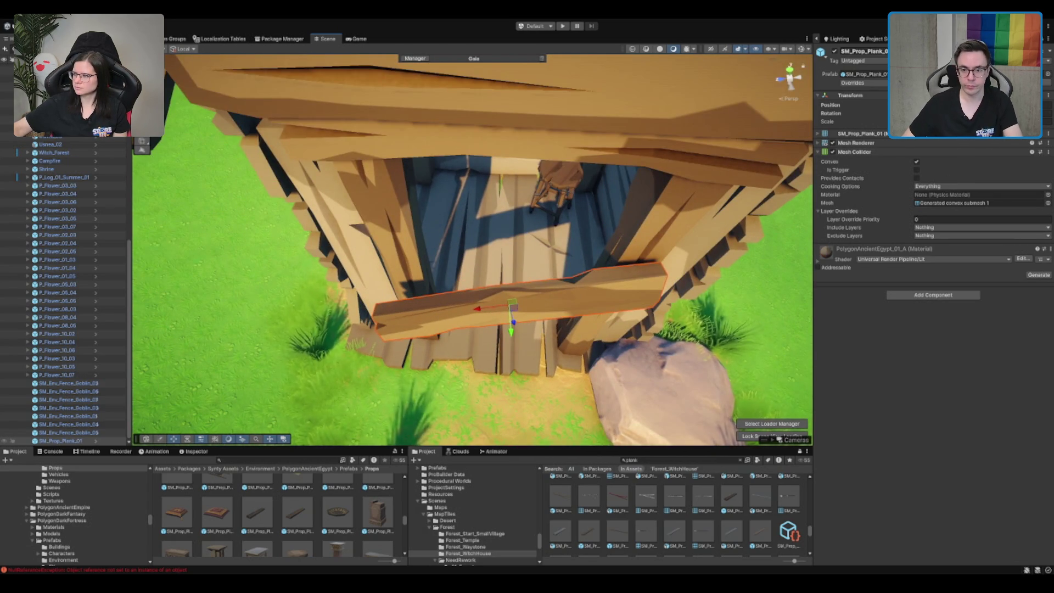
mouse_move(510, 298)
mouse_down()
mouse_move(557, 311)
mouse_move(549, 283)
mouse_move(558, 275)
mouse_move(549, 275)
mouse_move(560, 265)
mouse_move(554, 274)
mouse_up()
key(e)
key(e)
key(w)
click(60, 442)
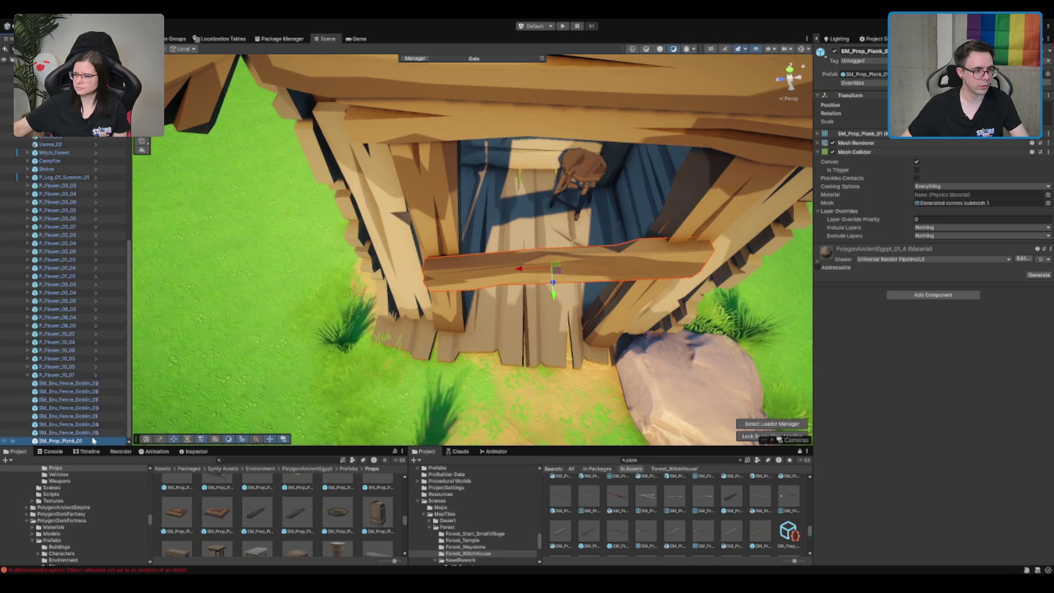
click(66, 433)
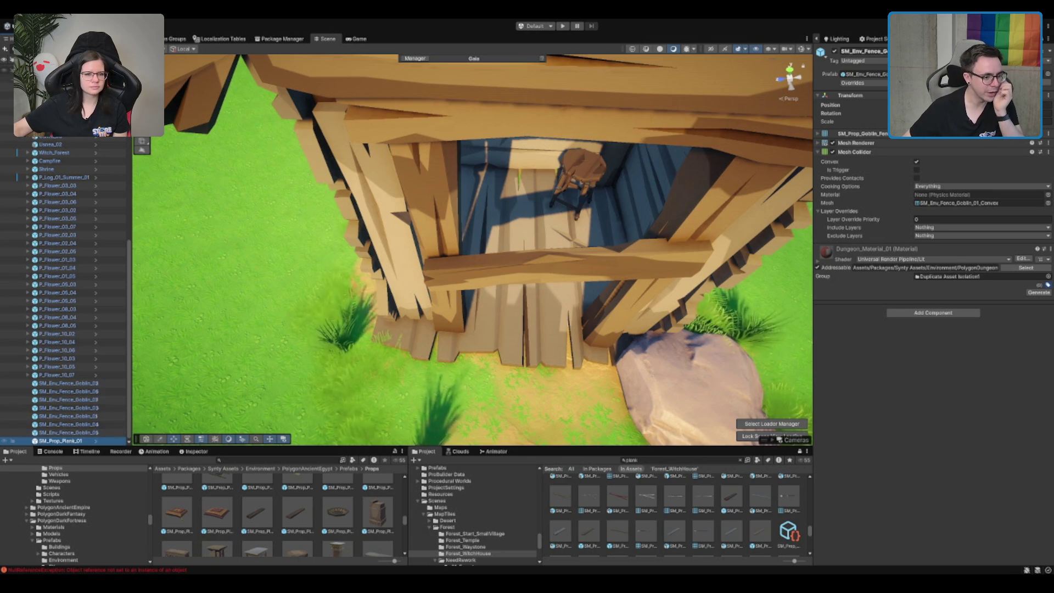
scroll(60, 149, up, 15)
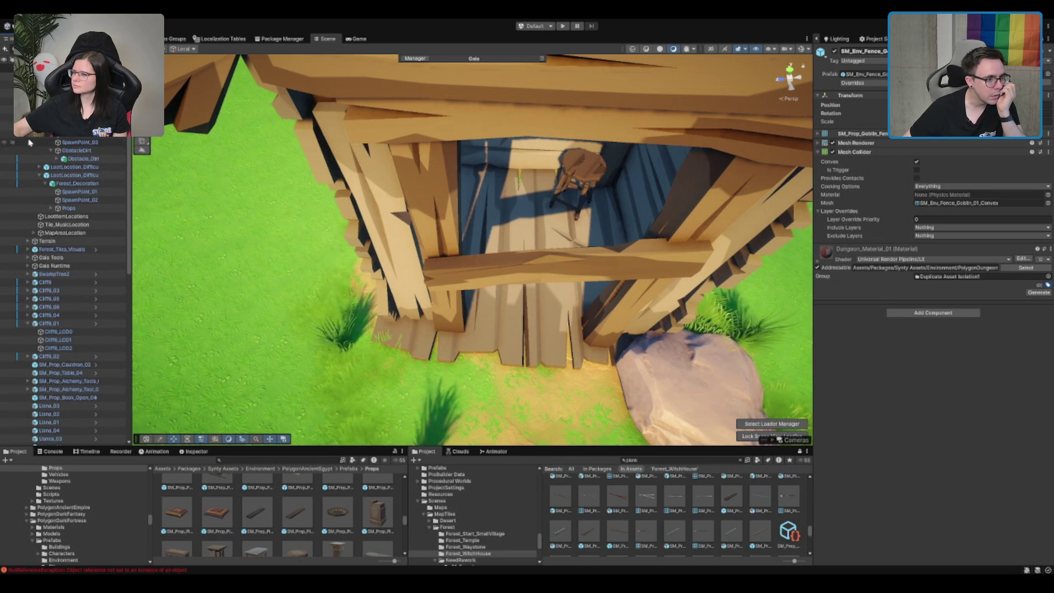
click(97, 215)
- Drag SM_Prop_Plank_01 onto the Props object under Forest_Decoration in the Hierarchy
scroll(90, 266, down, 5)
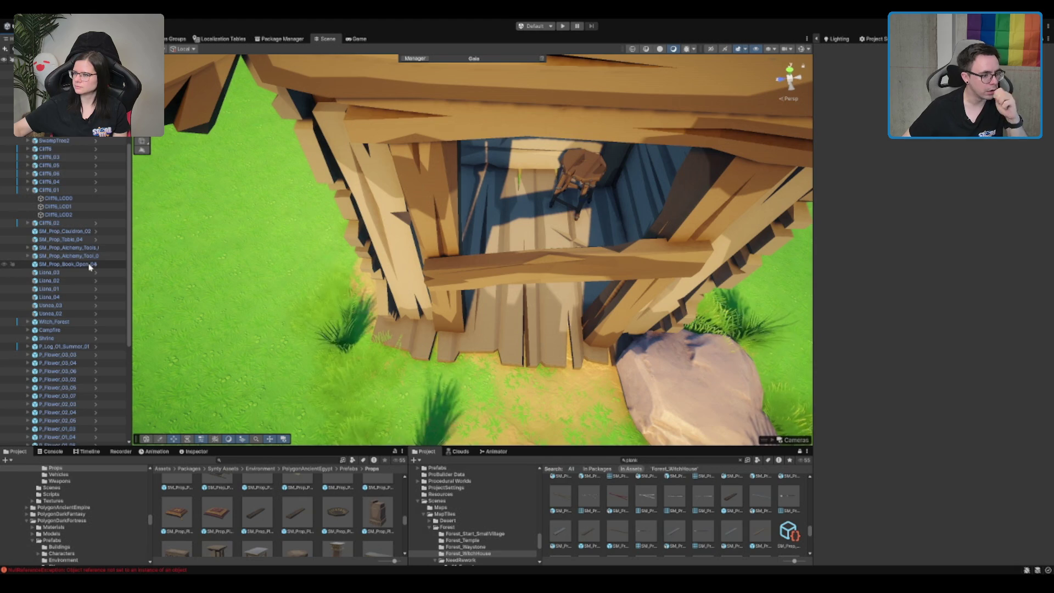
scroll(90, 267, down, 1)
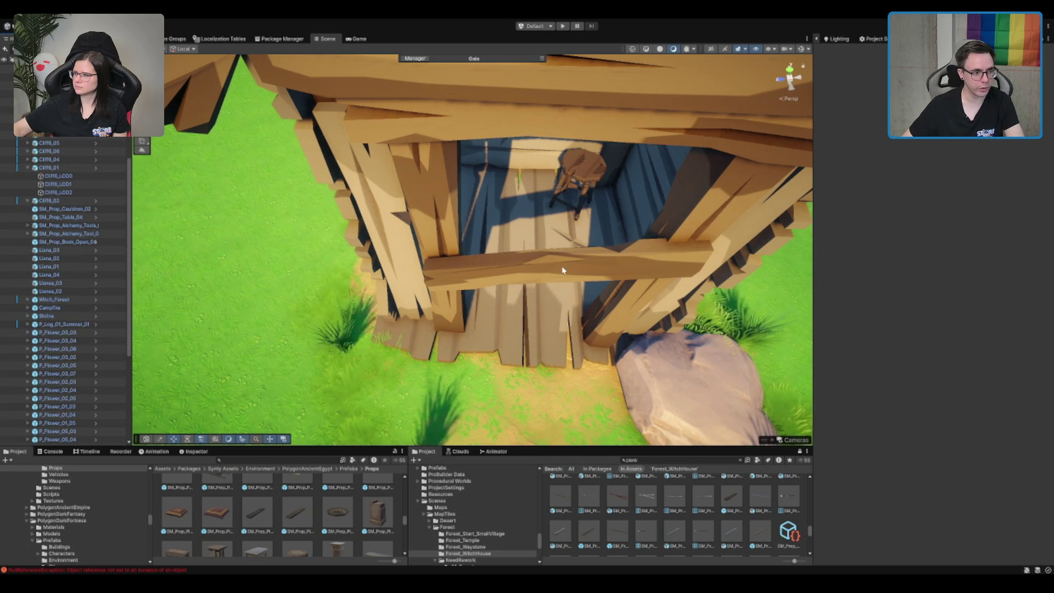
scroll(44, 262, down, 6)
click(65, 441)
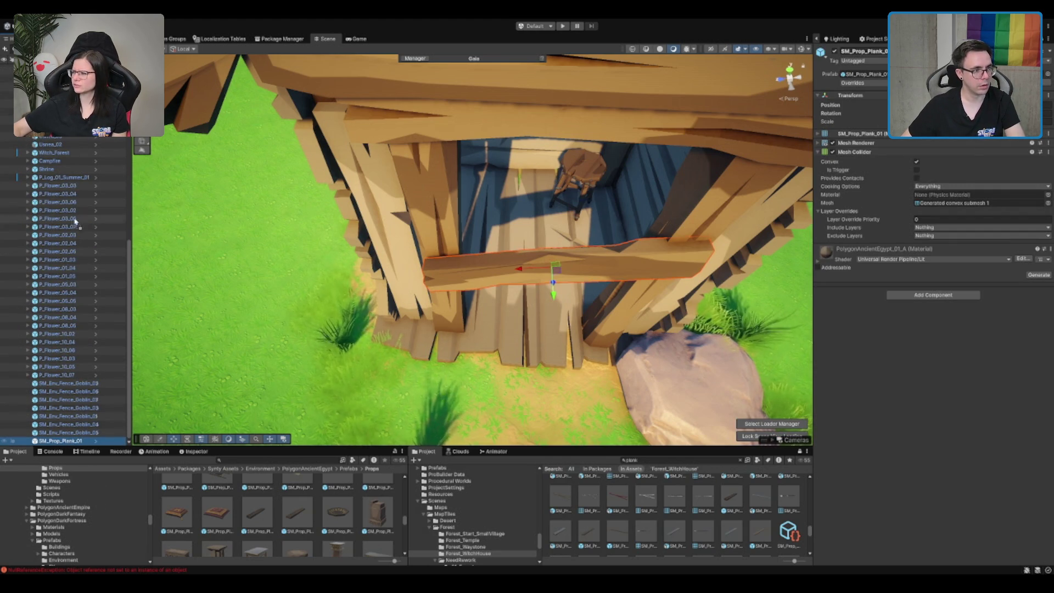
scroll(76, 192, up, 10)
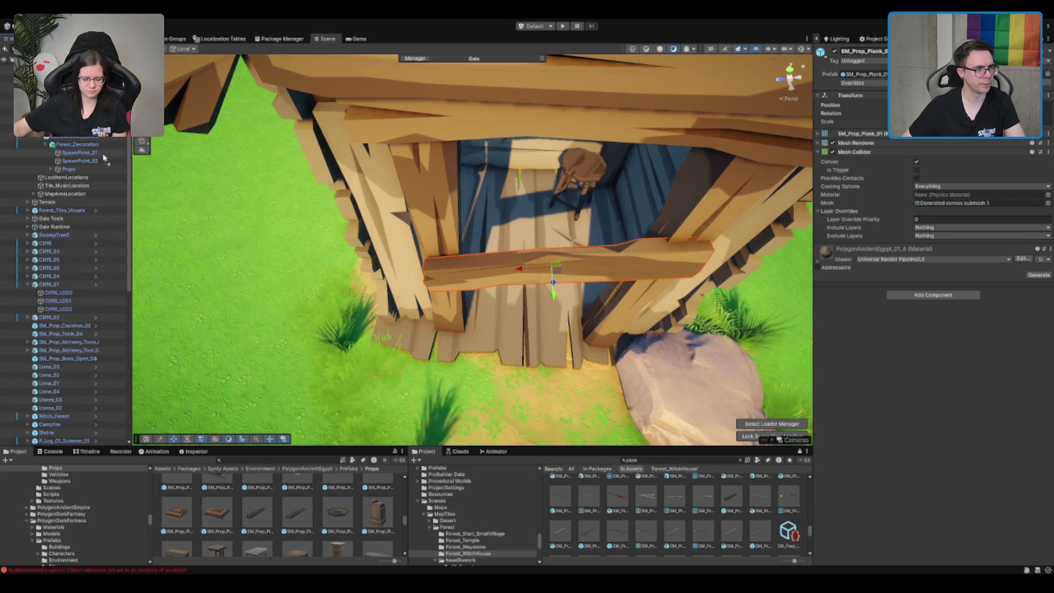
drag(101, 177, 100, 176)
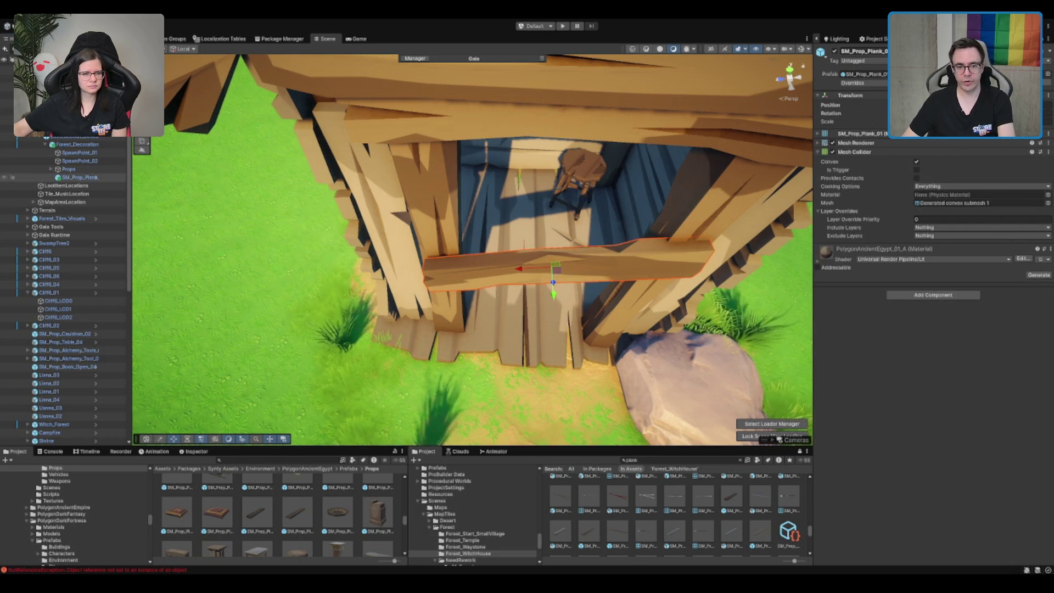
- Duplicate the plank and tilt the copy the other way higher up the doorway
key(e)
mouse_move(663, 203)
mouse_down()
mouse_move(569, 155)
mouse_move(536, 349)
mouse_move(309, 61)
mouse_up()
key(w)
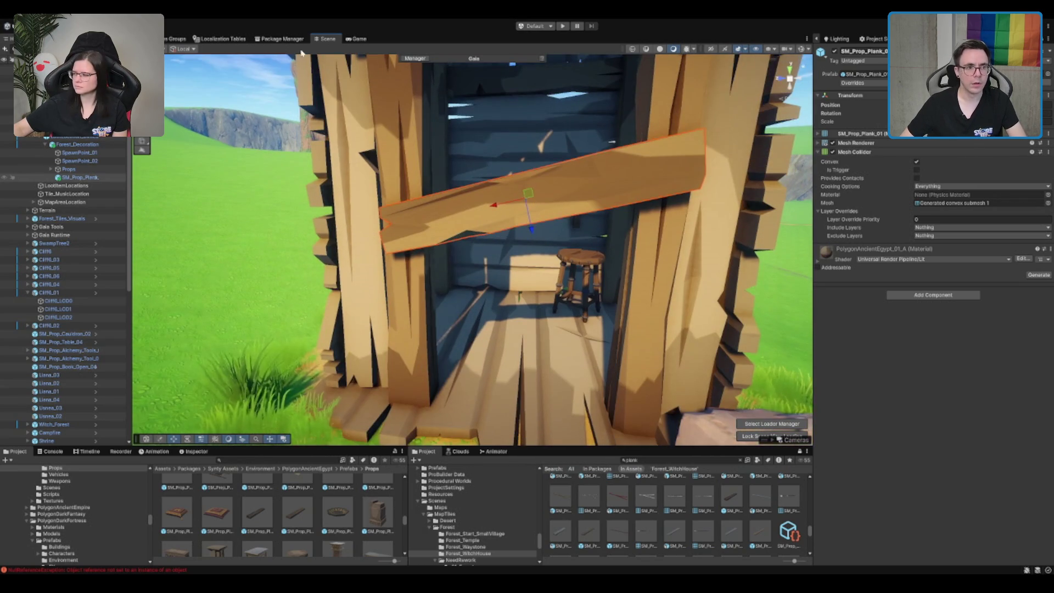
click(182, 48)
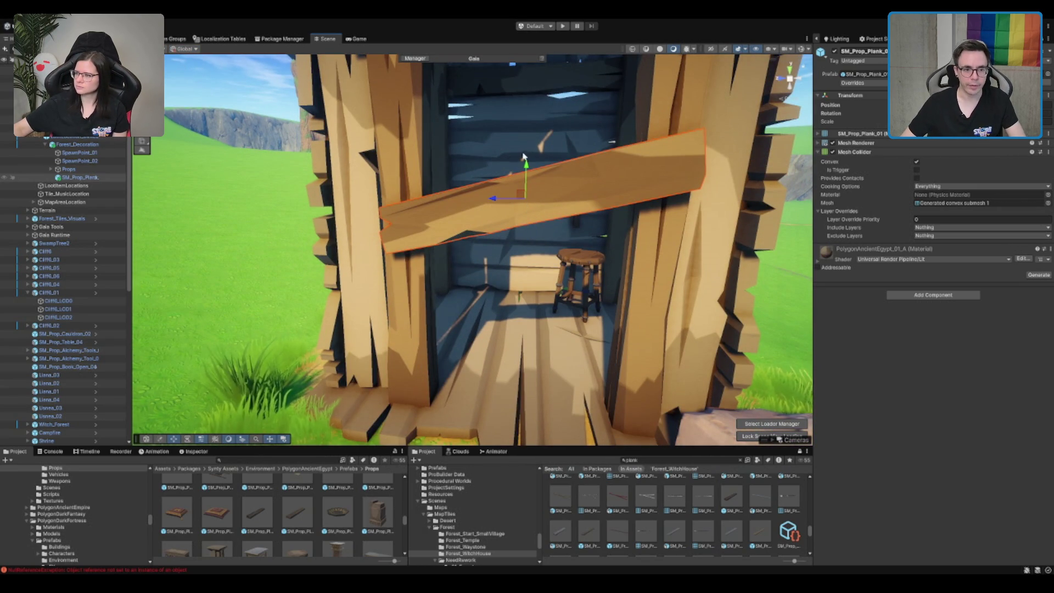
key(ctrl+d)
drag(523, 156, 529, 88)
scroll(524, 163, up, 2)
key(e)
mouse_move(524, 163)
mouse_down()
mouse_move(550, 163)
mouse_move(517, 162)
mouse_up()
key(w)
- Flatten the lower plank, then duplicate it as a third plank leveled below the others
click(518, 220)
key(e)
mouse_move(537, 229)
mouse_down()
mouse_move(522, 287)
mouse_move(331, 298)
mouse_move(481, 345)
mouse_up()
key(w)
key(ctrl+d)
key(e)
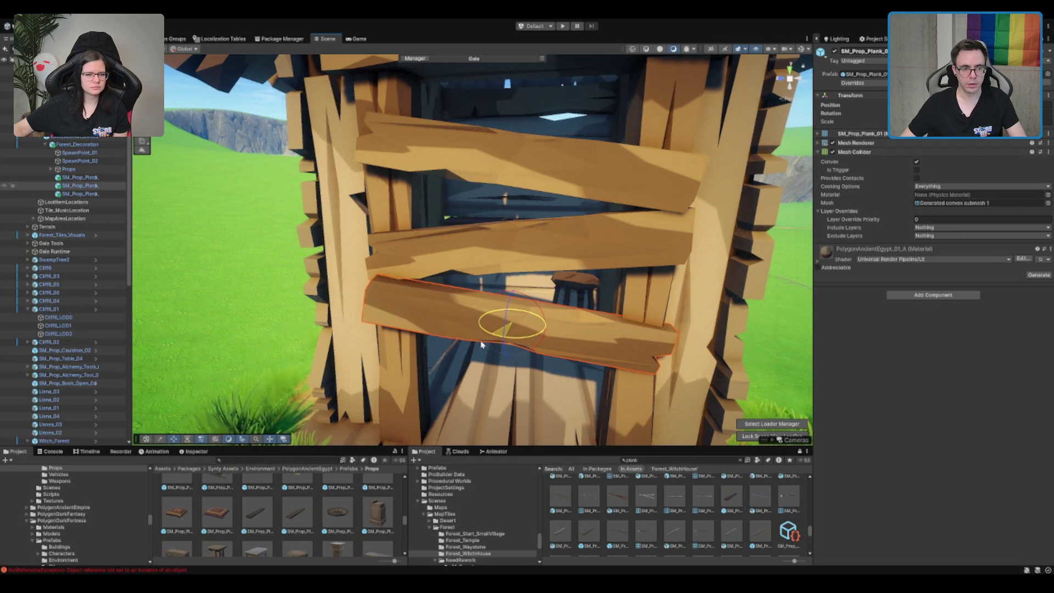
drag(529, 302, 521, 317)
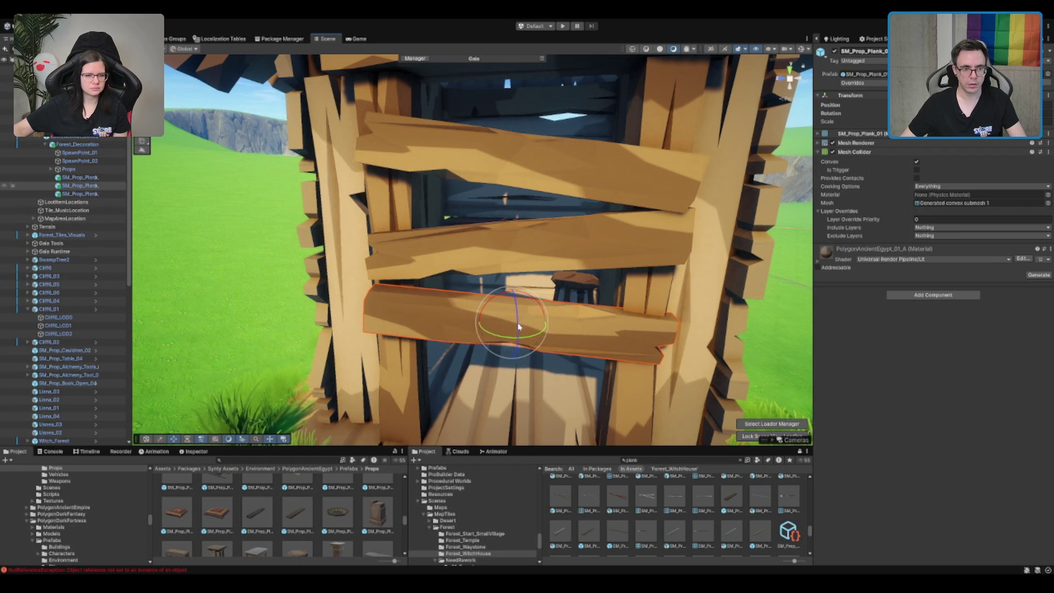
- Search the Project window for 'Nail' and pick a nail asset from the results
scroll(549, 225, down, 5)
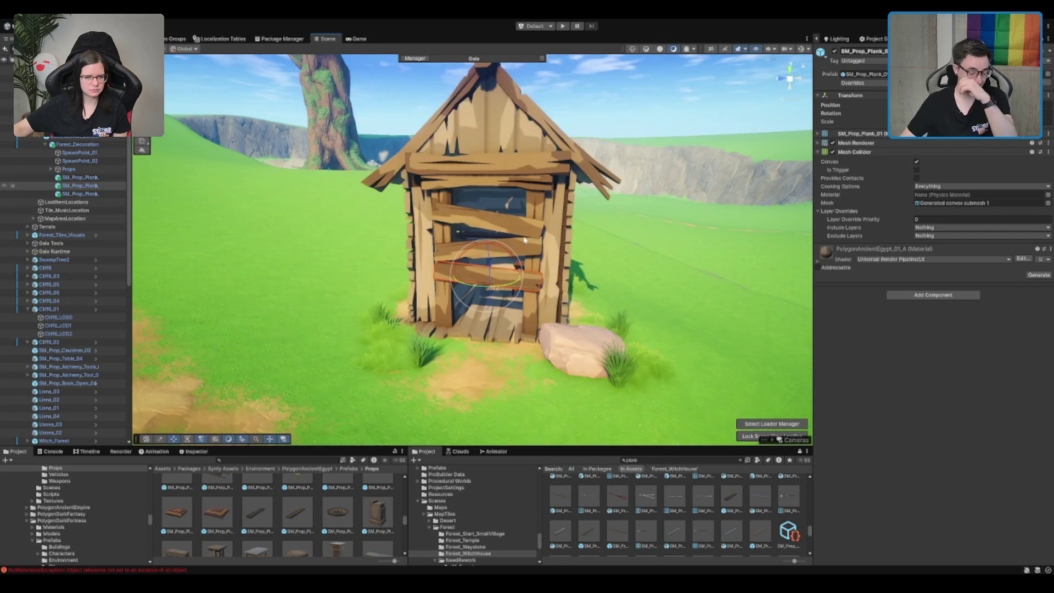
scroll(550, 225, up, 5)
click(646, 458)
text(l)
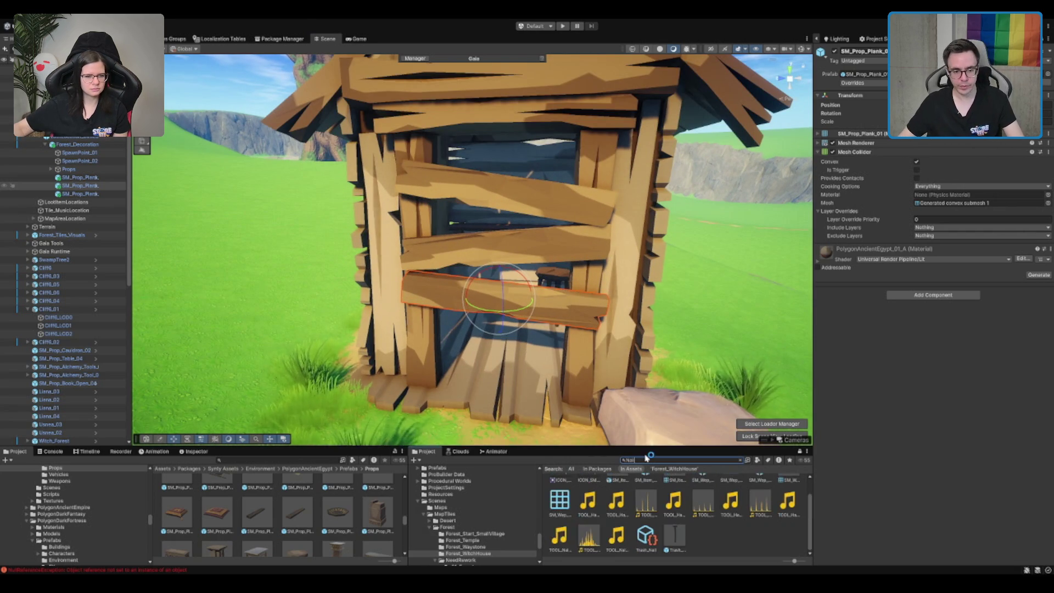
click(679, 535)
scroll(680, 535, up, 1)
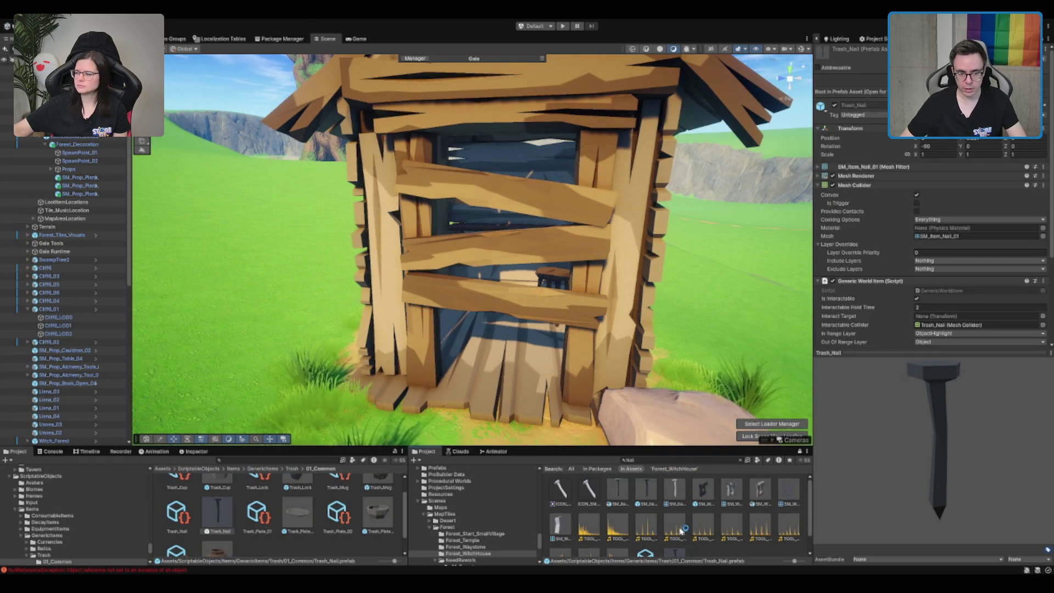
- Place an SM_Item_Nail_01 nail on the top plank's right end and a copy on the plank below
click(621, 493)
click(651, 495)
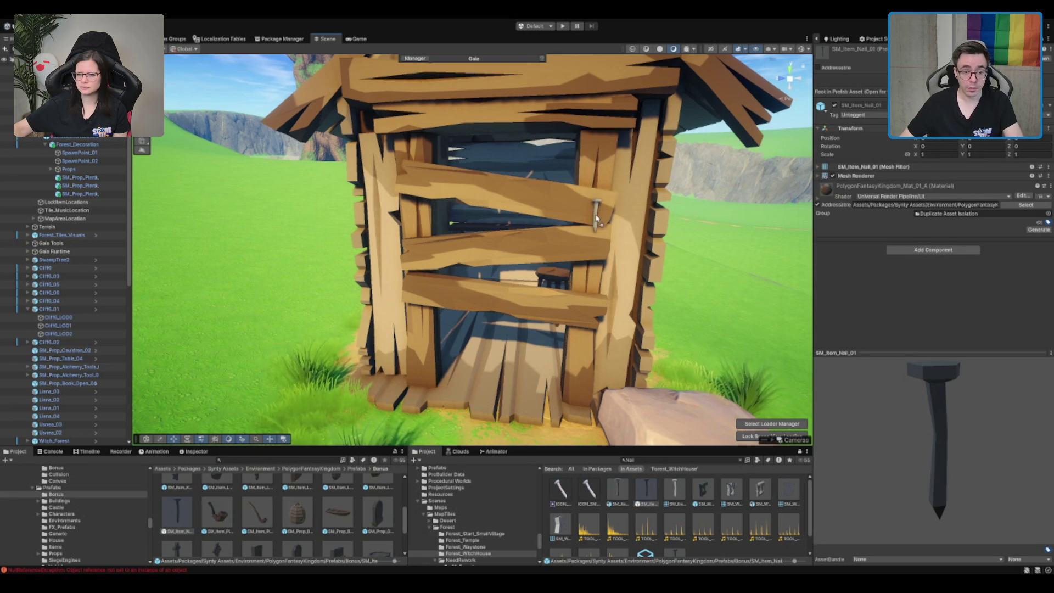
drag(597, 221, 597, 221)
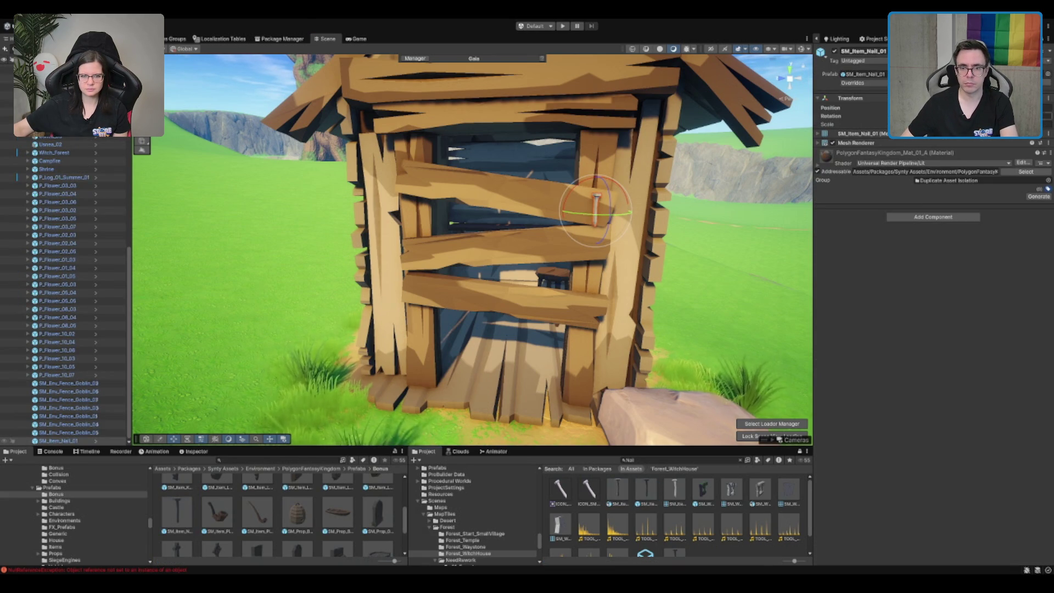
mouse_move(602, 211)
mouse_down()
mouse_move(548, 219)
mouse_move(475, 258)
mouse_move(404, 257)
mouse_up()
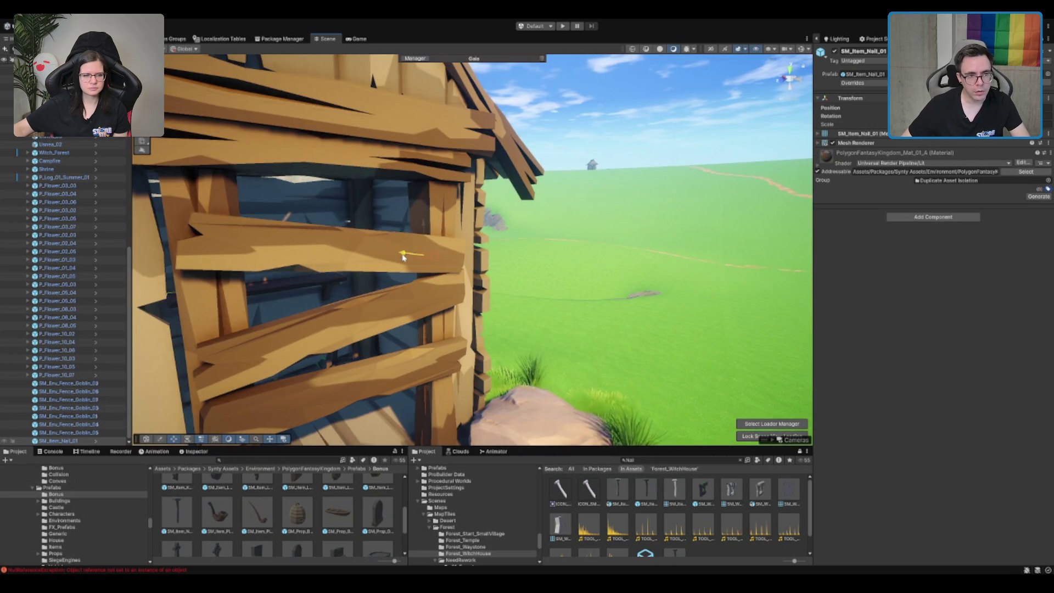
key(ctrl+d)
drag(446, 229, 446, 264)
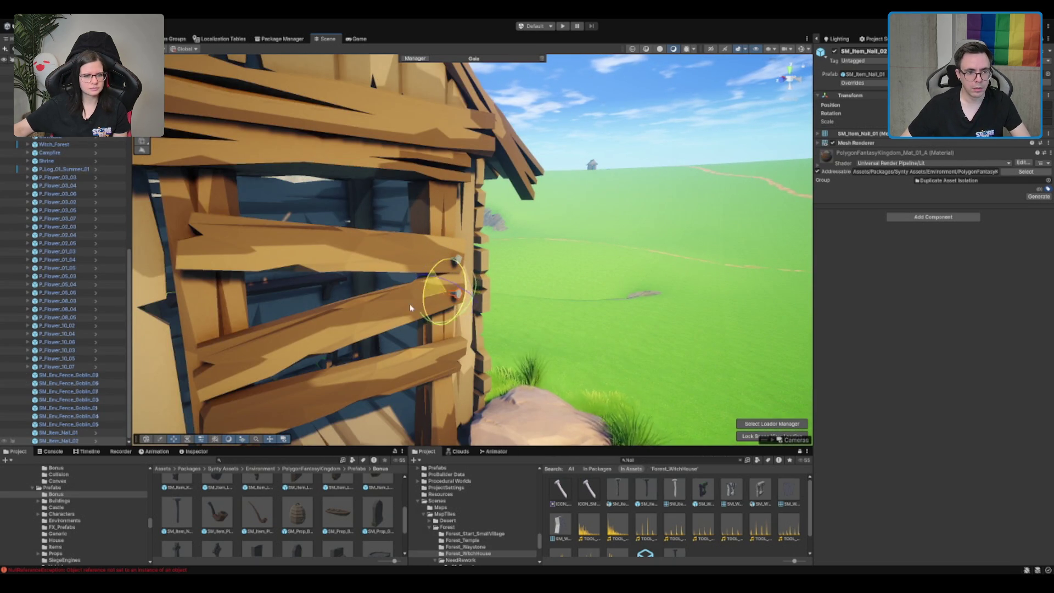
- Duplicate and rotate more nail copies onto the remaining plank ends across the doorway
key(ctrl+d)
key(e)
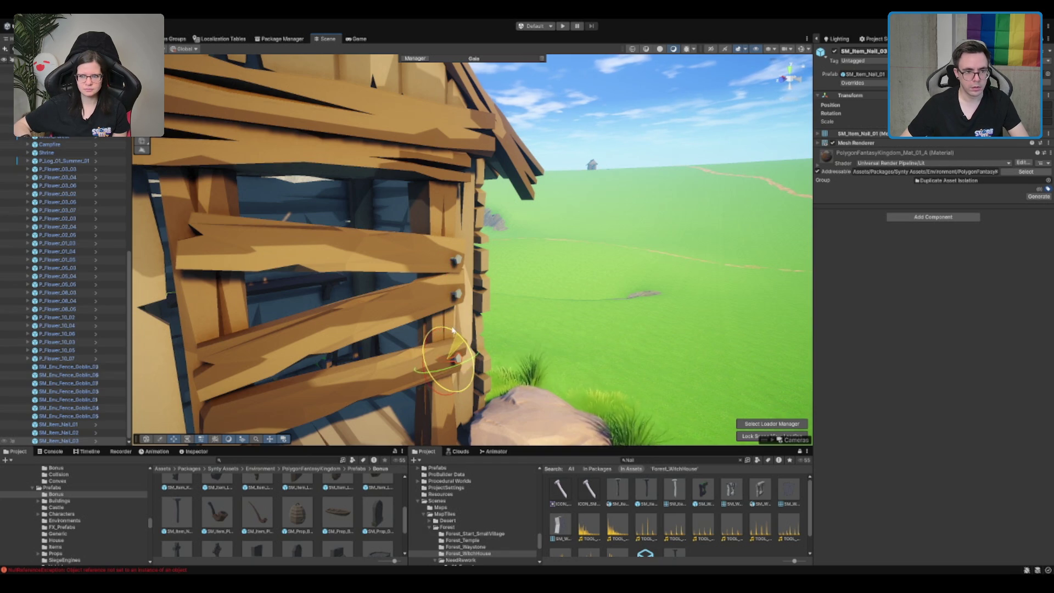
key(w)
drag(452, 329, 566, 312)
mouse_move(565, 311)
mouse_down()
mouse_move(600, 307)
mouse_move(436, 289)
mouse_move(546, 295)
mouse_move(491, 234)
mouse_move(594, 328)
mouse_move(592, 94)
mouse_move(586, 163)
mouse_move(618, 182)
mouse_move(615, 171)
mouse_move(661, 186)
mouse_move(623, 244)
mouse_up()
key(ctrl+d)
scroll(473, 303, up, 3)
scroll(473, 304, up, 3)
key(e)
key(w)
key(ctrl+d)
key(e)
key(w)
key(ctrl+d)
key(e)
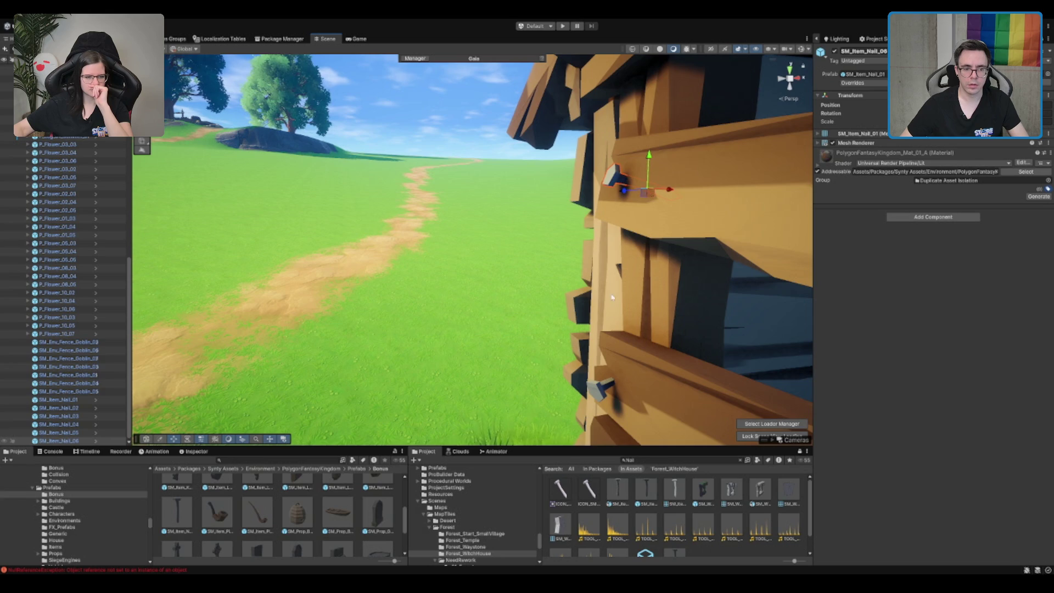
drag(601, 413, 543, 324)
- Lower the three doorway planks together on the shed
scroll(555, 329, down, 3)
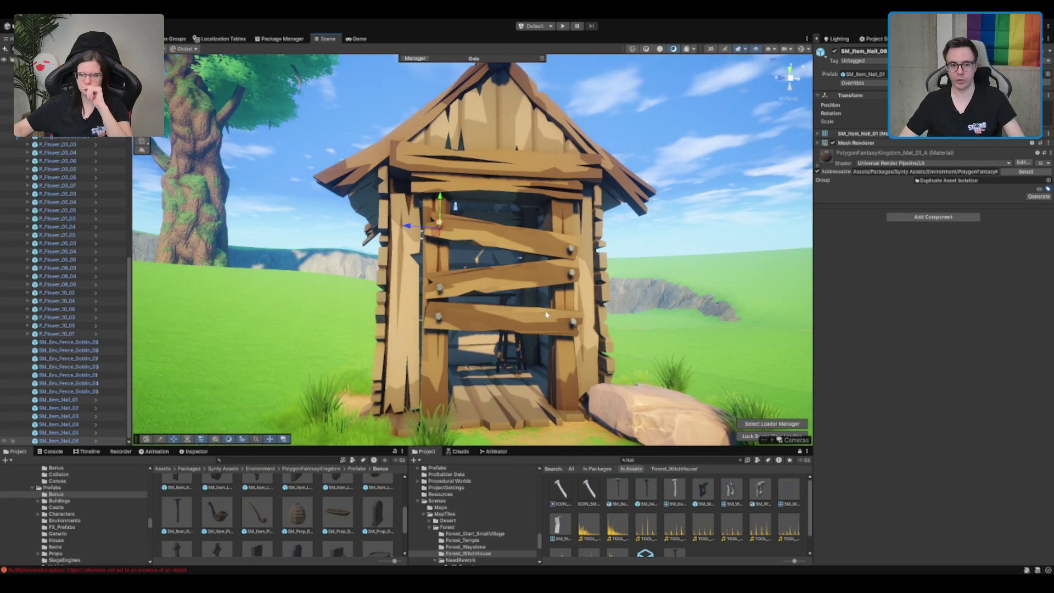
scroll(531, 320, up, 1)
click(531, 321)
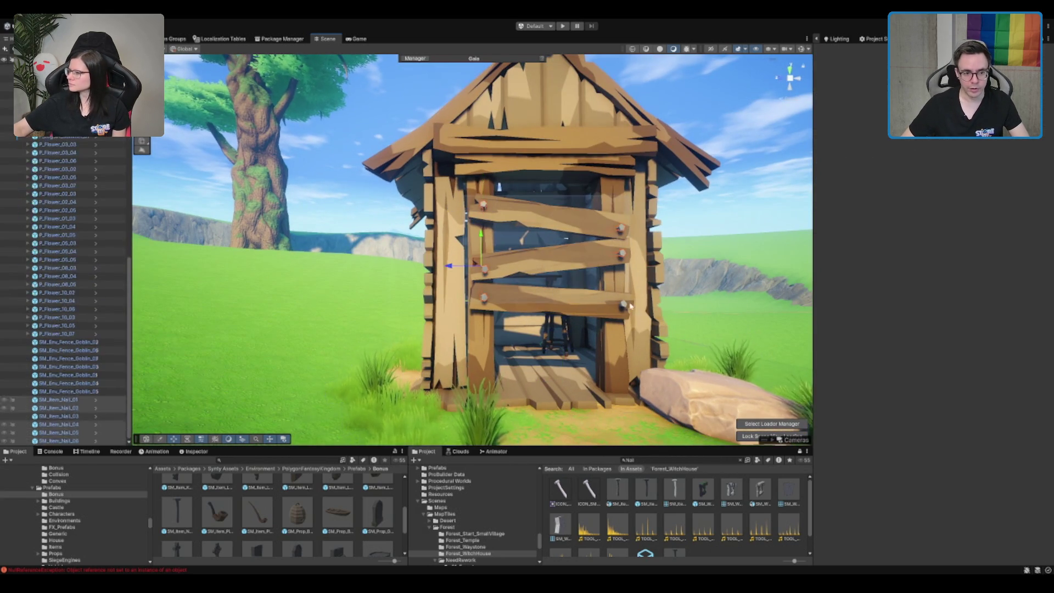
shift+click(551, 215)
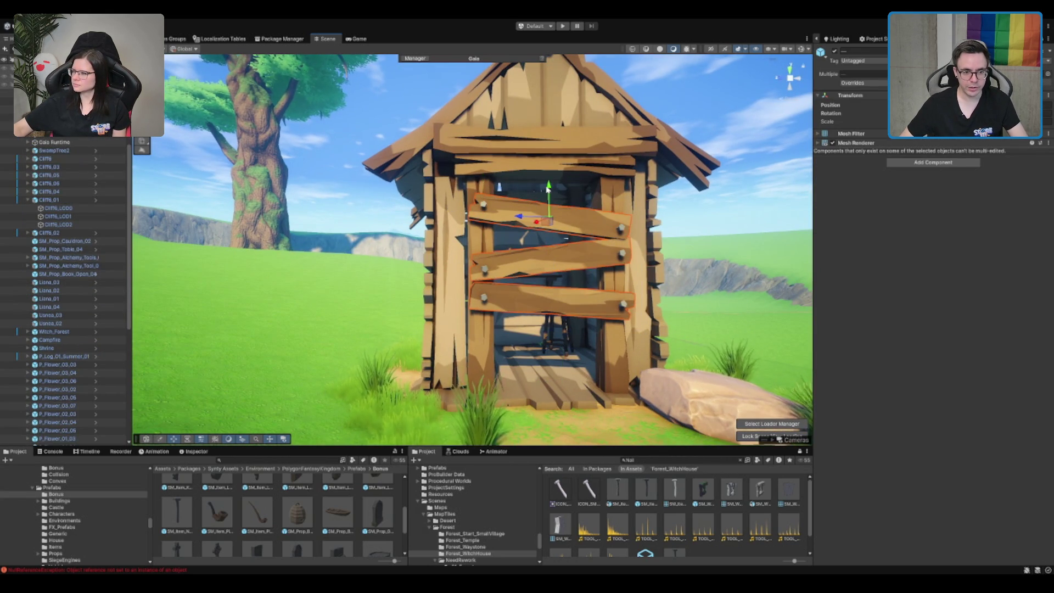
drag(549, 187, 548, 210)
scroll(606, 187, up, 2)
click(606, 188)
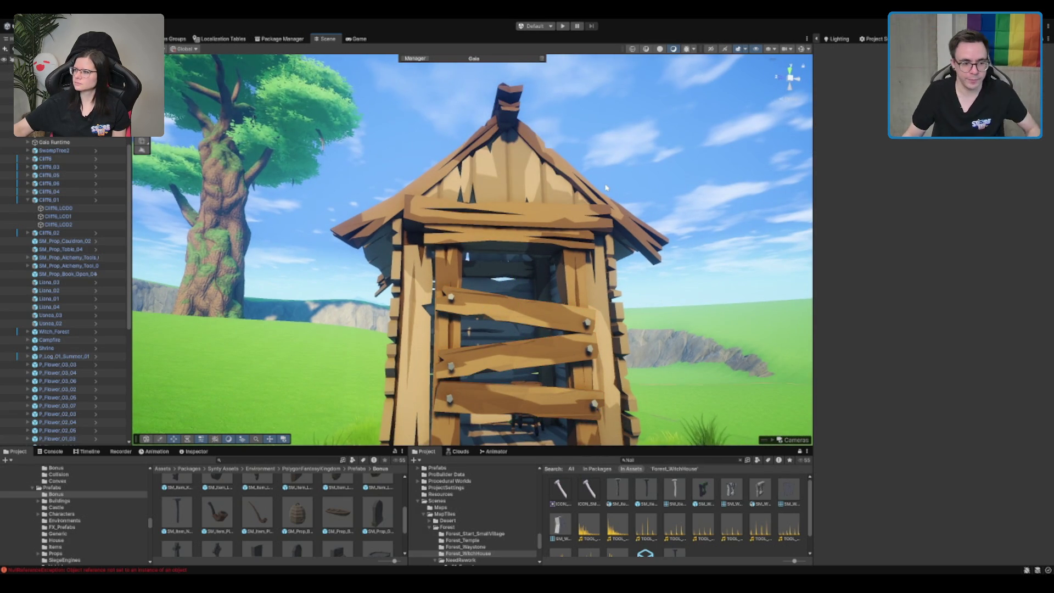
scroll(775, 217, down, 5)
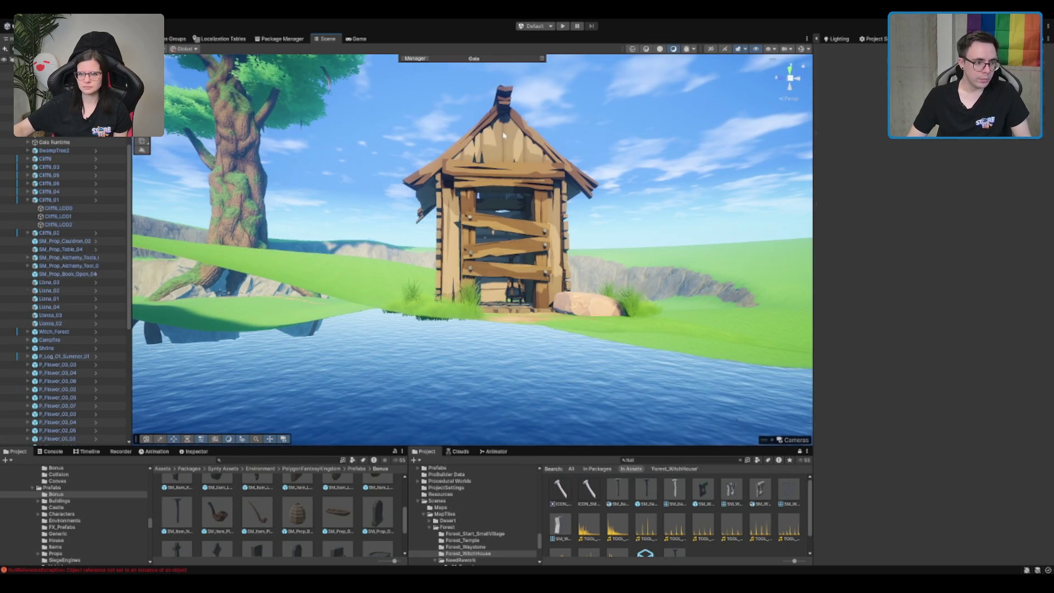
- Group the six SM_Item_Nail_01 nails under Forest_Decoration in the Hierarchy
click(504, 136)
scroll(504, 136, down, 3)
click(61, 399)
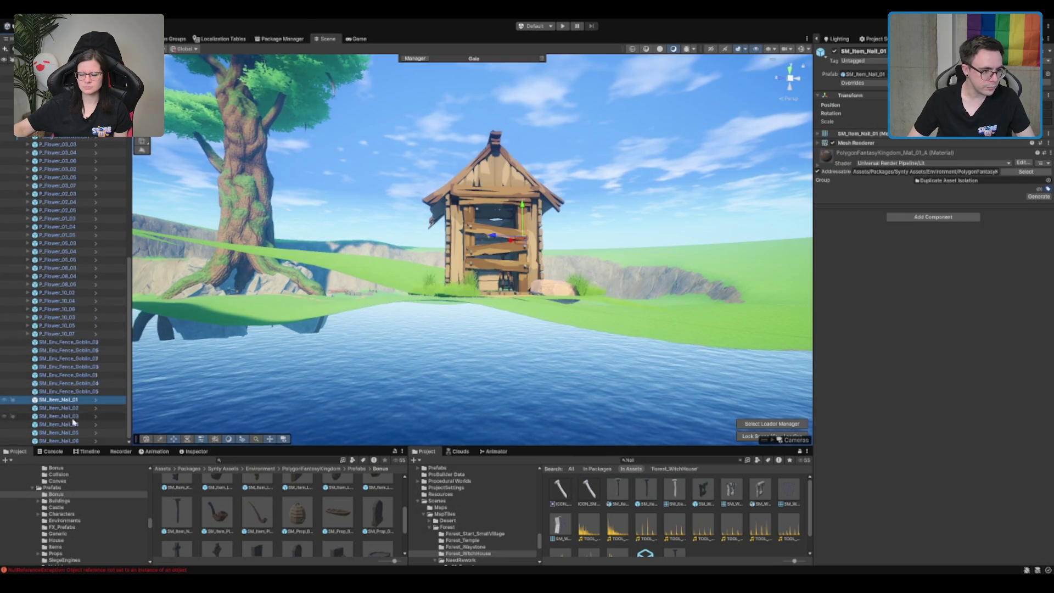
shift+click(64, 440)
scroll(64, 384, up, 4)
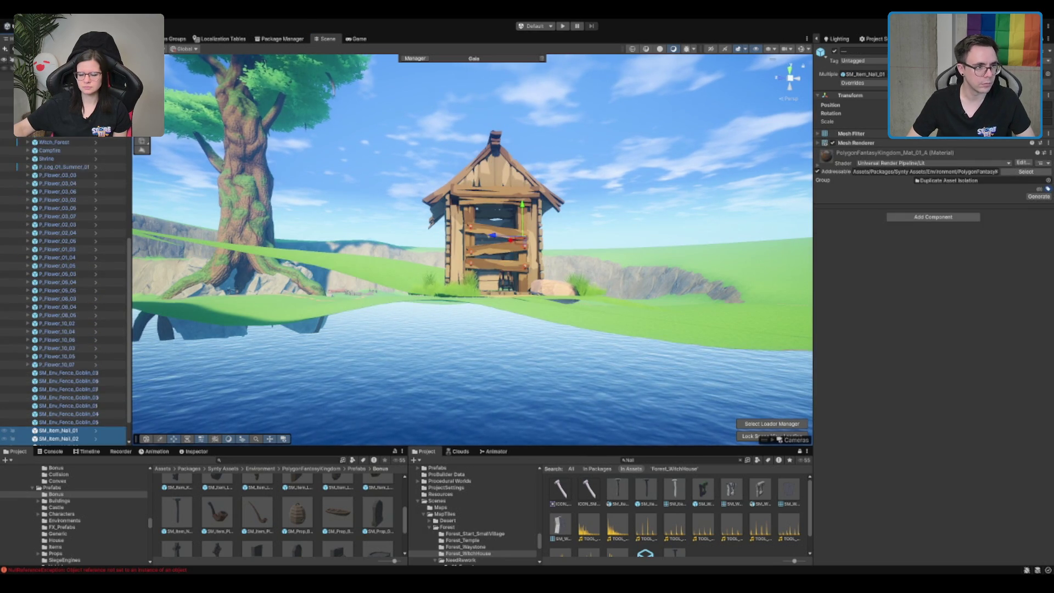
scroll(65, 291, up, 10)
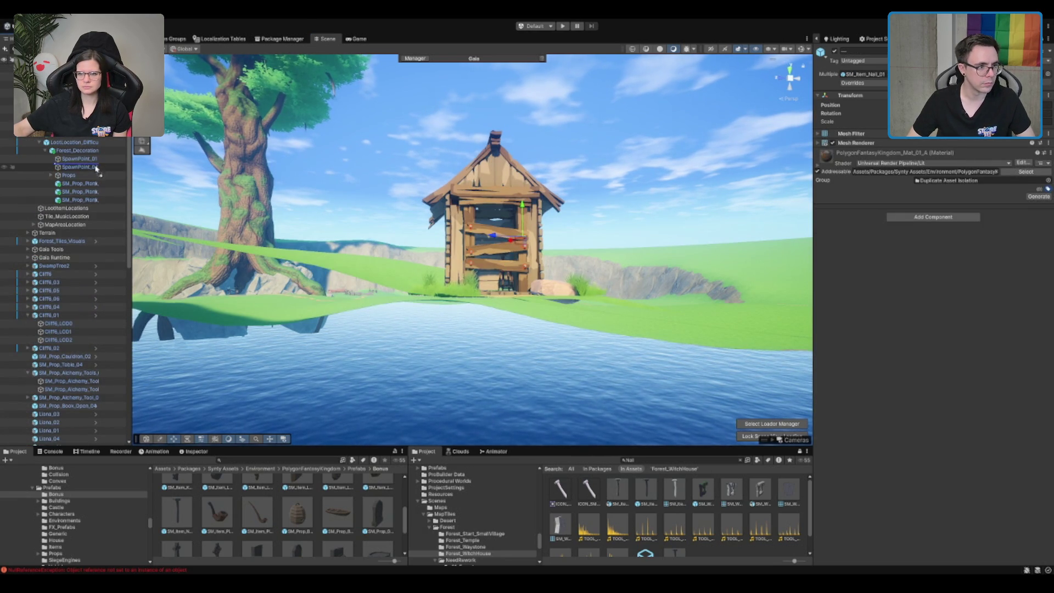
drag(92, 182, 92, 183)
click(93, 151)
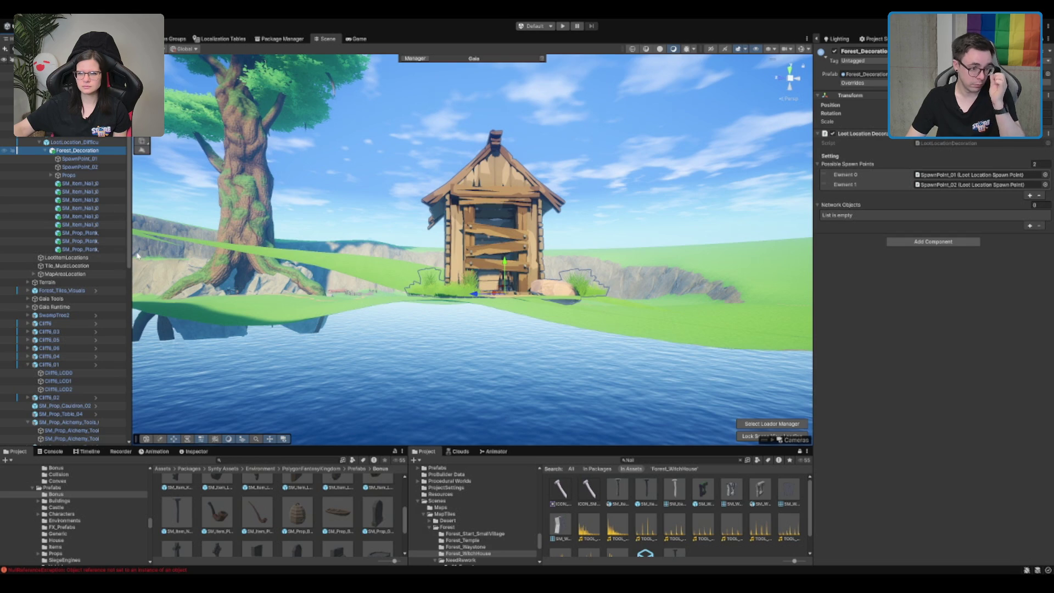
scroll(107, 187, up, 1)
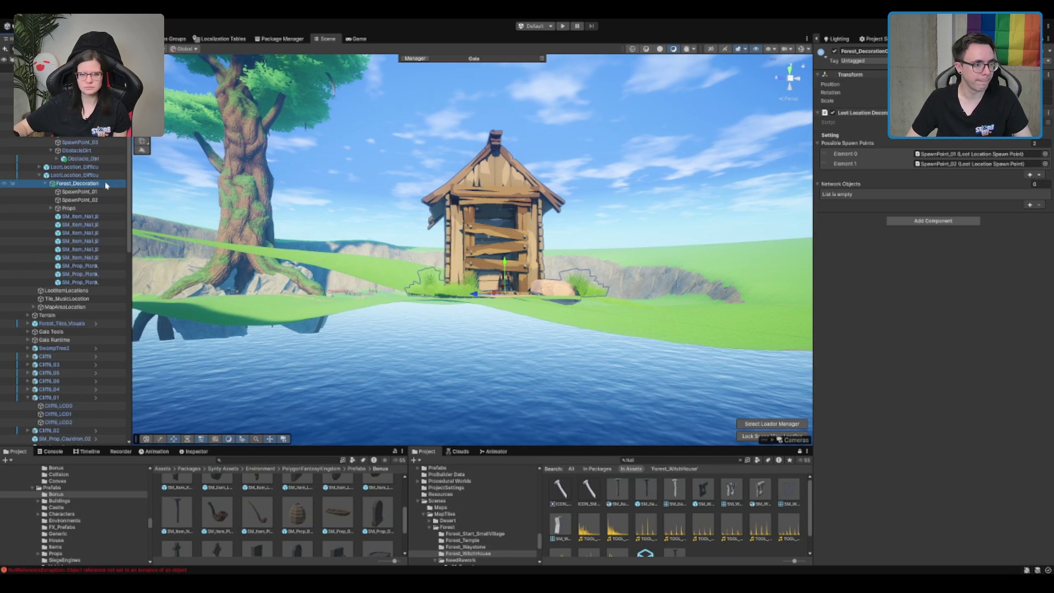
click(585, 104)
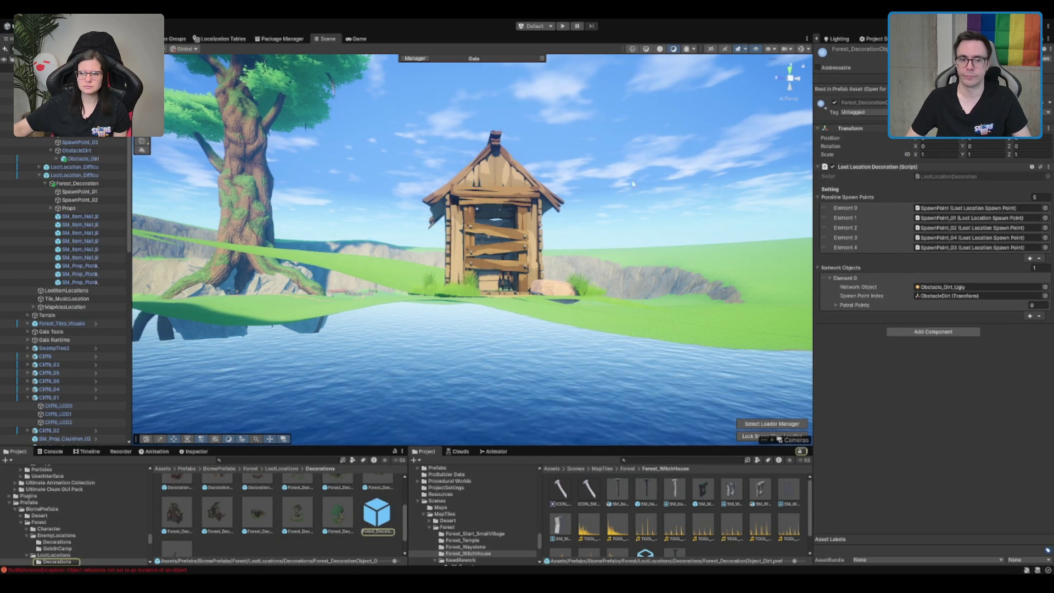
scroll(495, 312, up, 5)
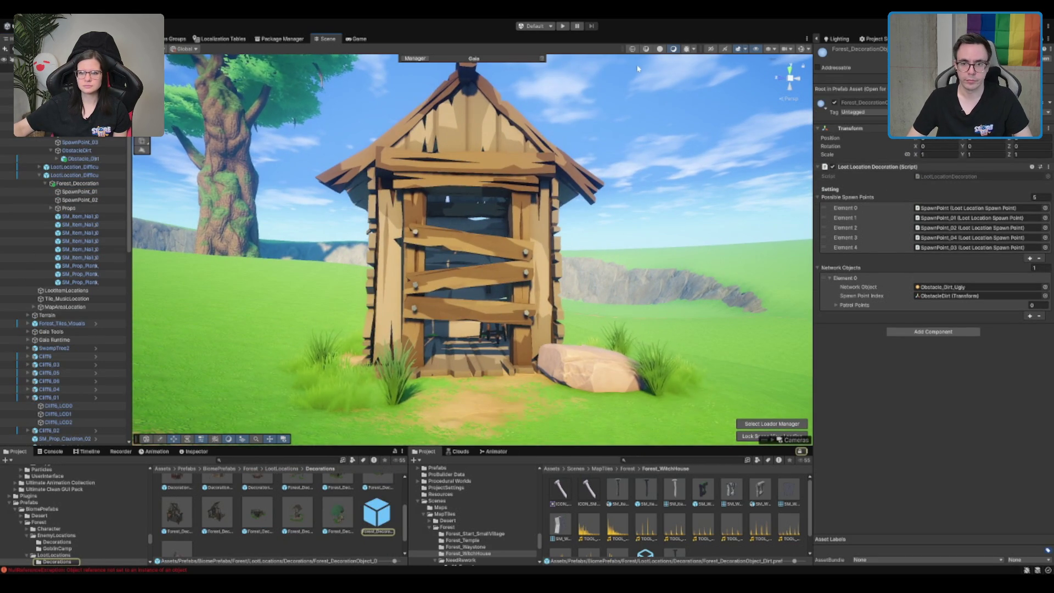
scroll(569, 419, up, 2)
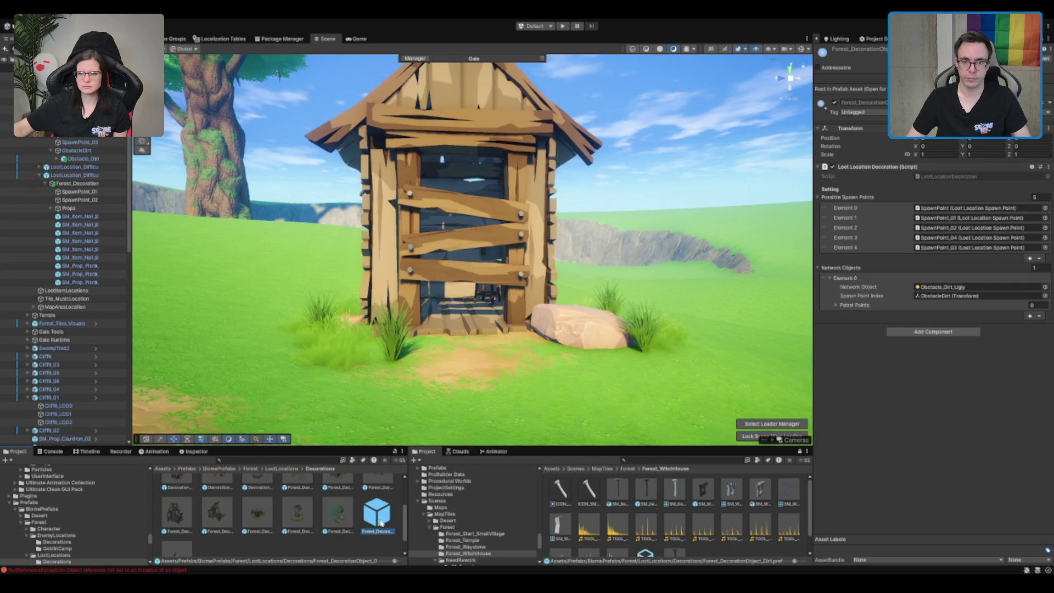
click(366, 531)
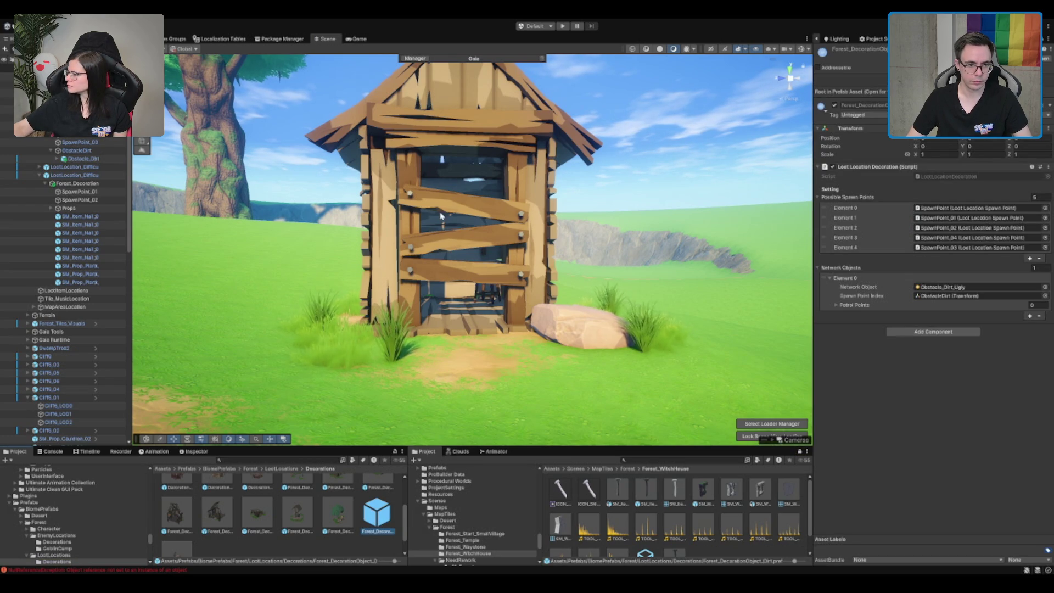
drag(87, 170, 82, 168)
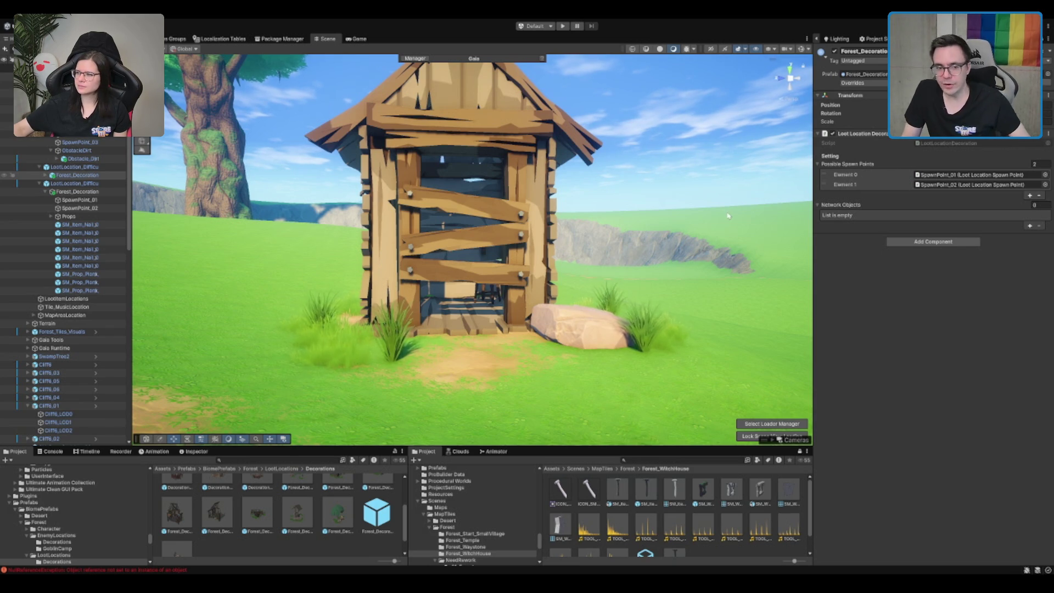
scroll(477, 222, up, 3)
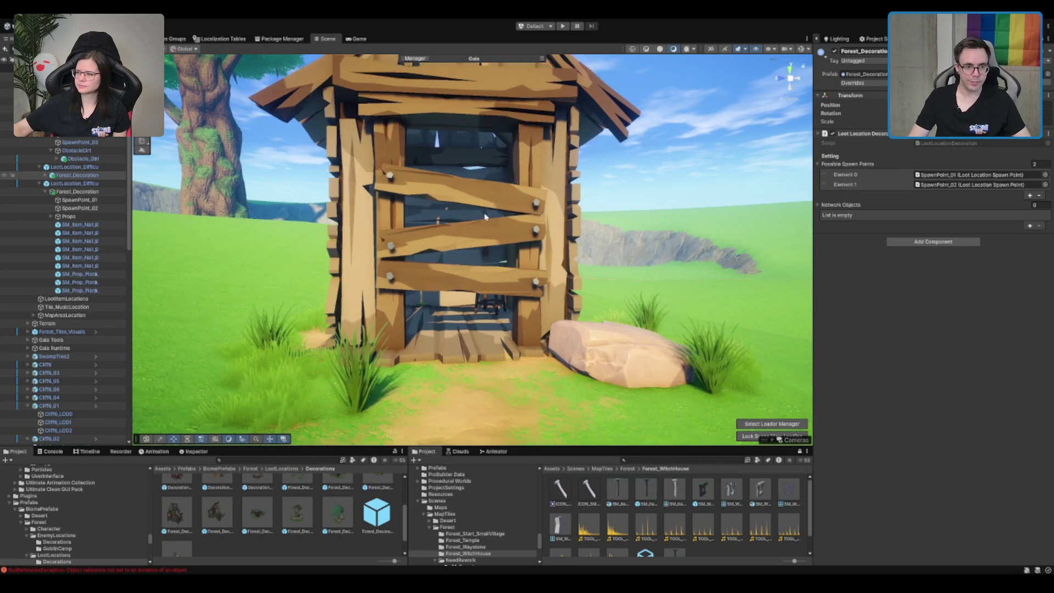
click(537, 233)
ctrl+click(536, 233)
key(e)
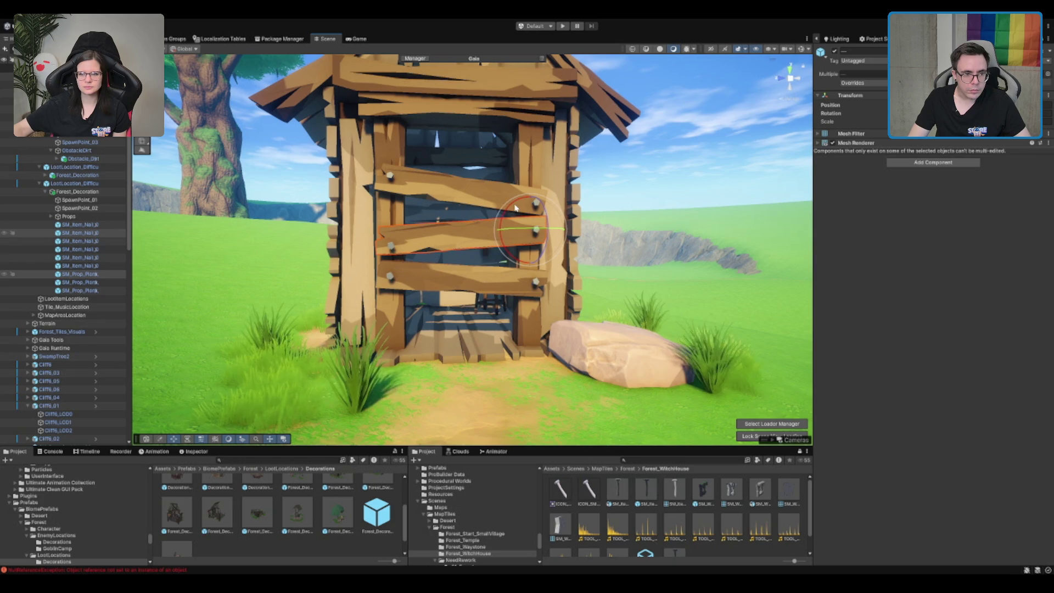
click(392, 245)
scroll(405, 244, up, 3)
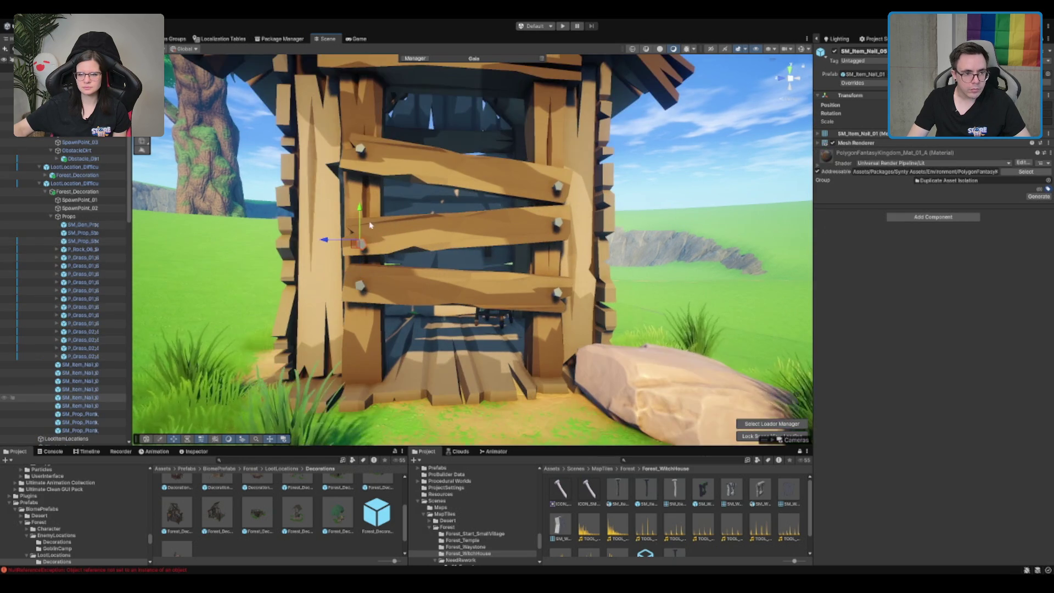
click(362, 246)
ctrl+click(365, 247)
click(363, 246)
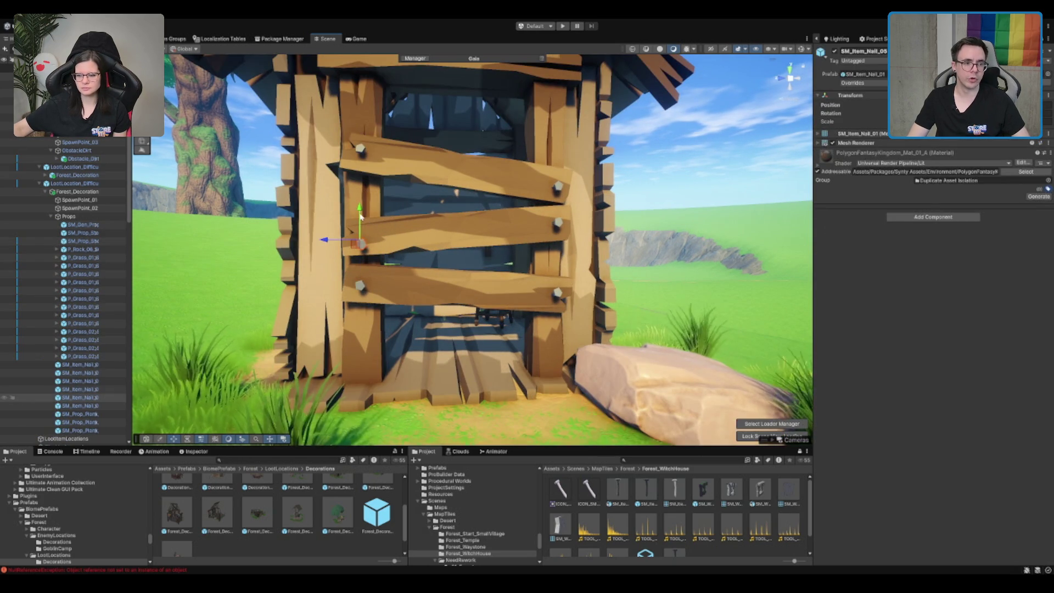
drag(366, 248, 439, 256)
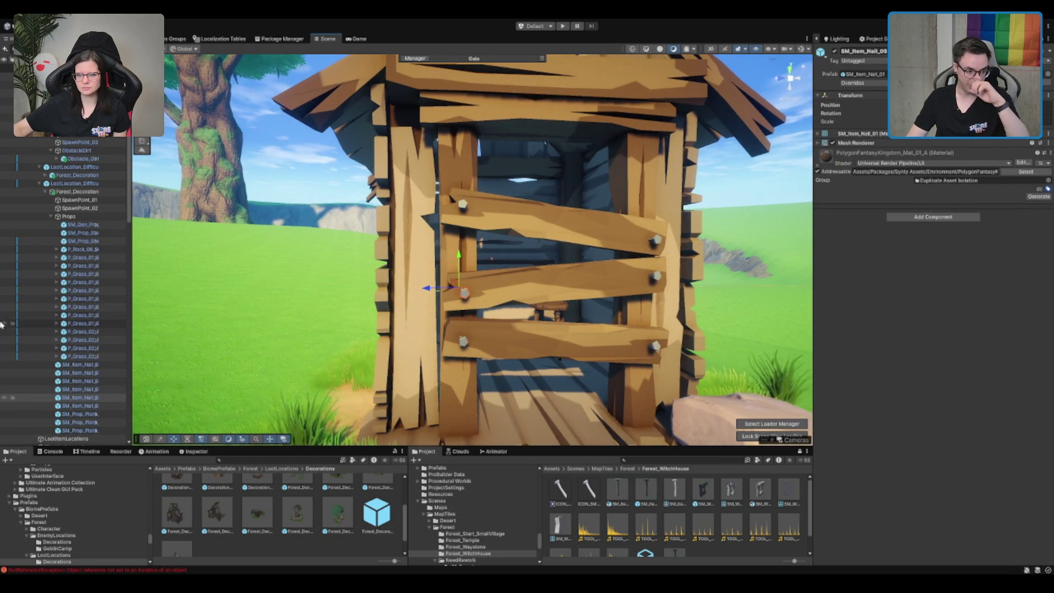
click(82, 216)
key(Left)
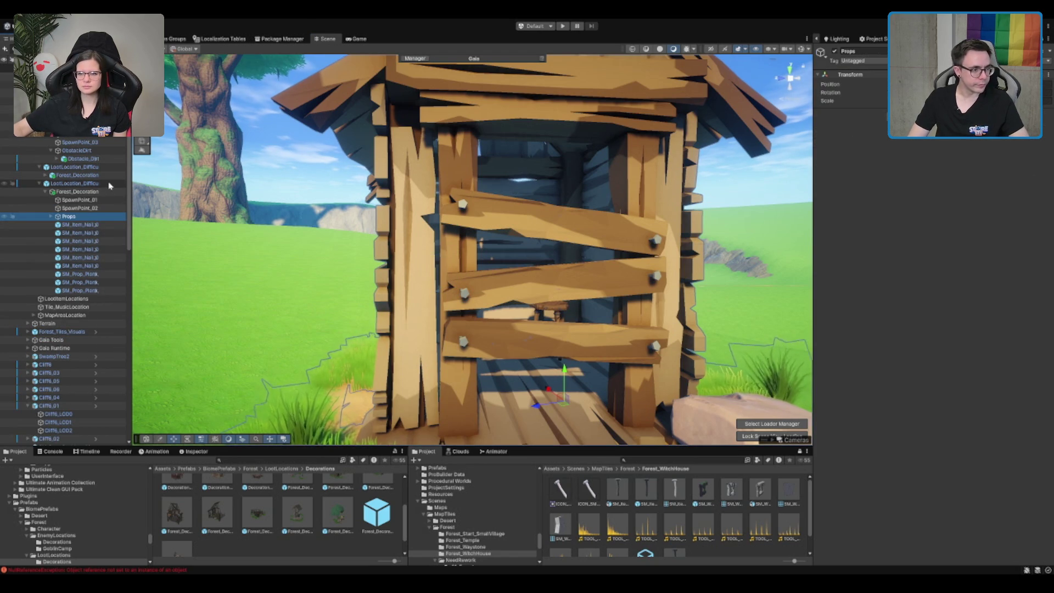
click(94, 176)
click(337, 513)
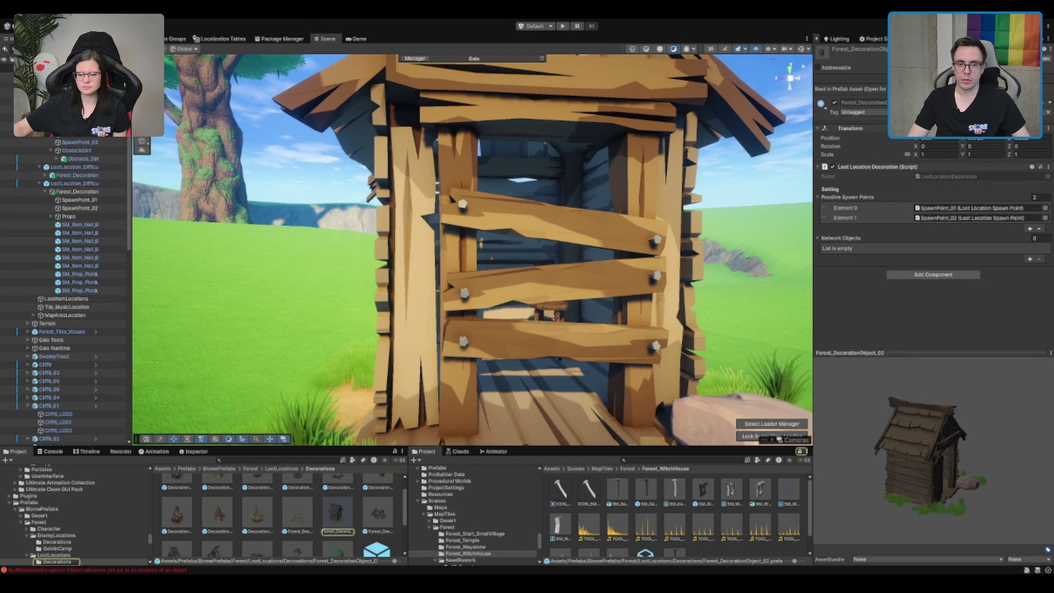
click(384, 512)
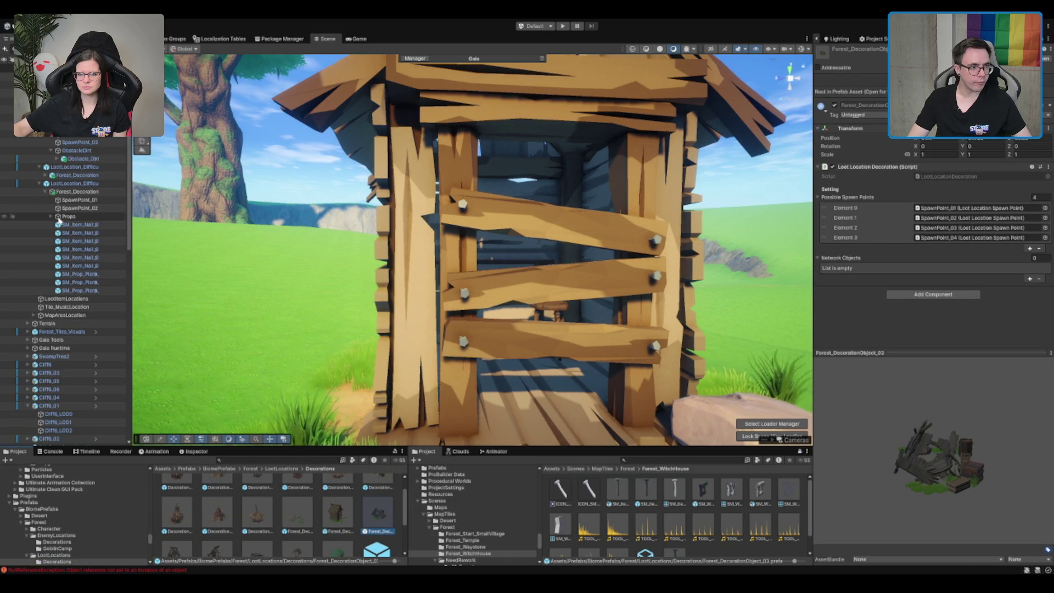
click(88, 184)
click(83, 192)
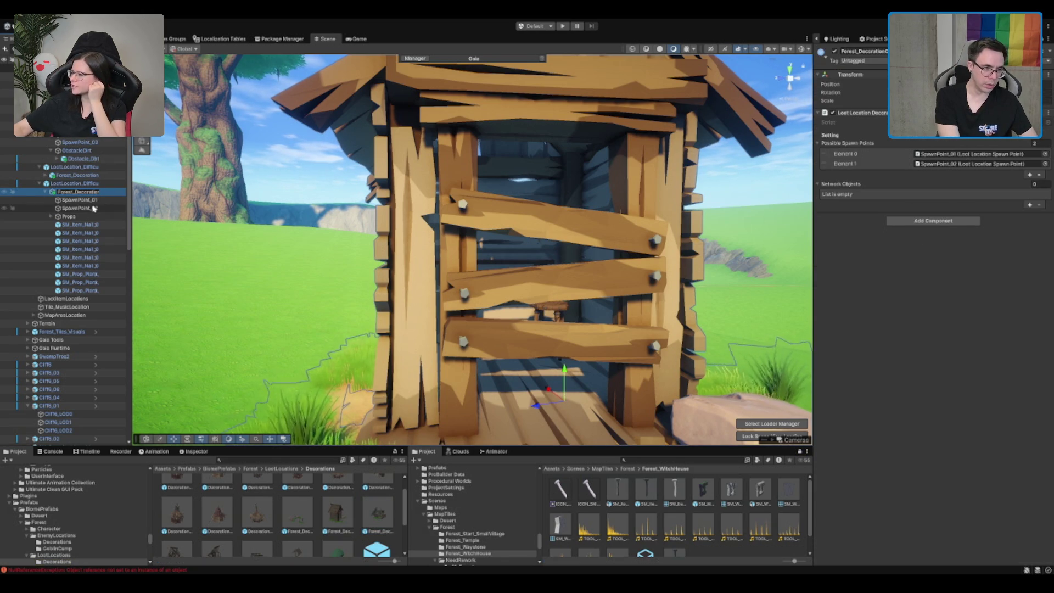
key(Escape)
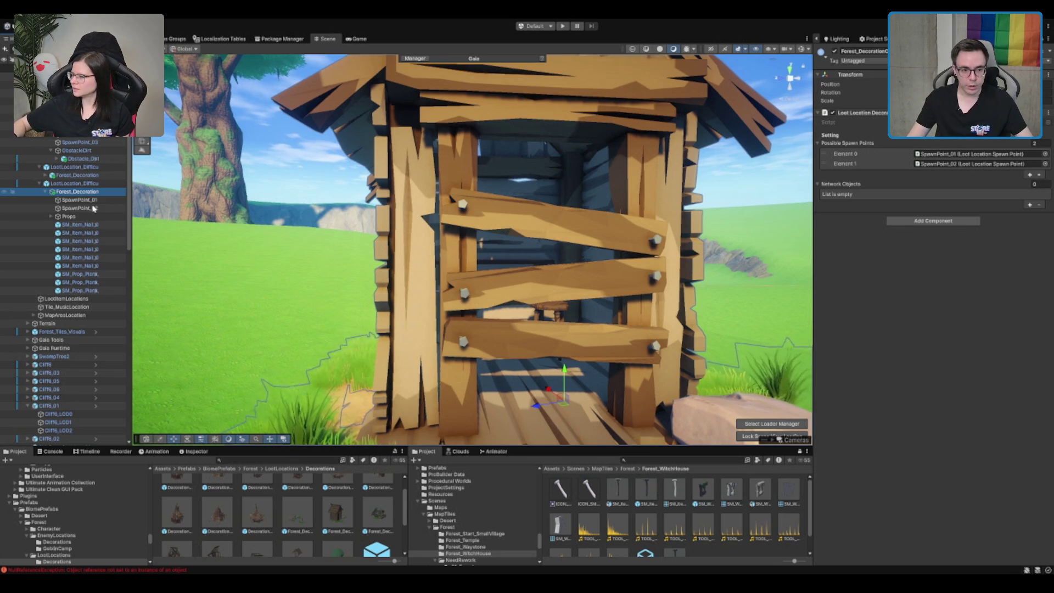
scroll(574, 238, down, 10)
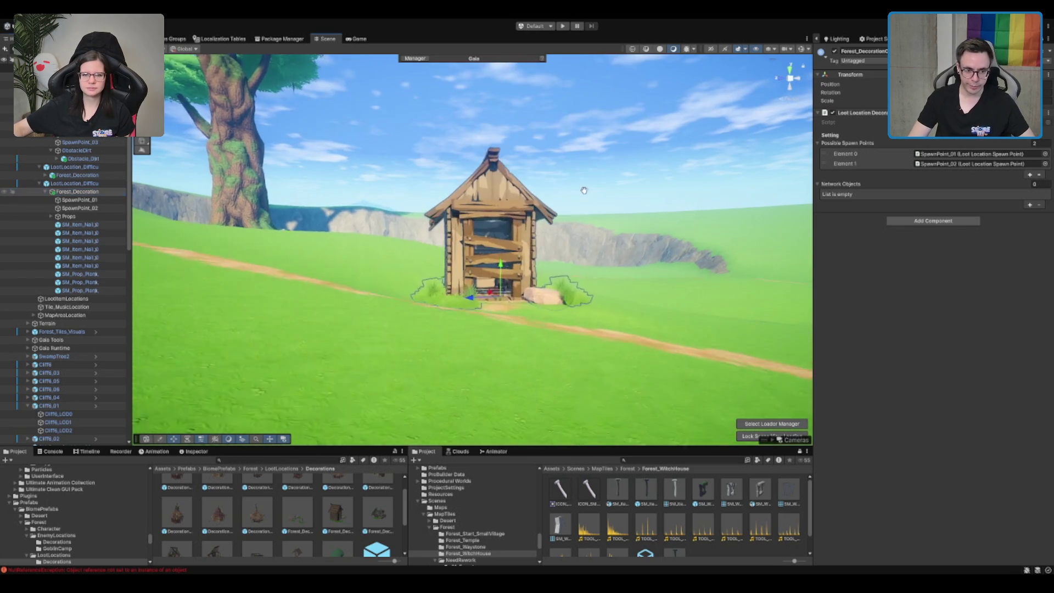
scroll(573, 238, up, 5)
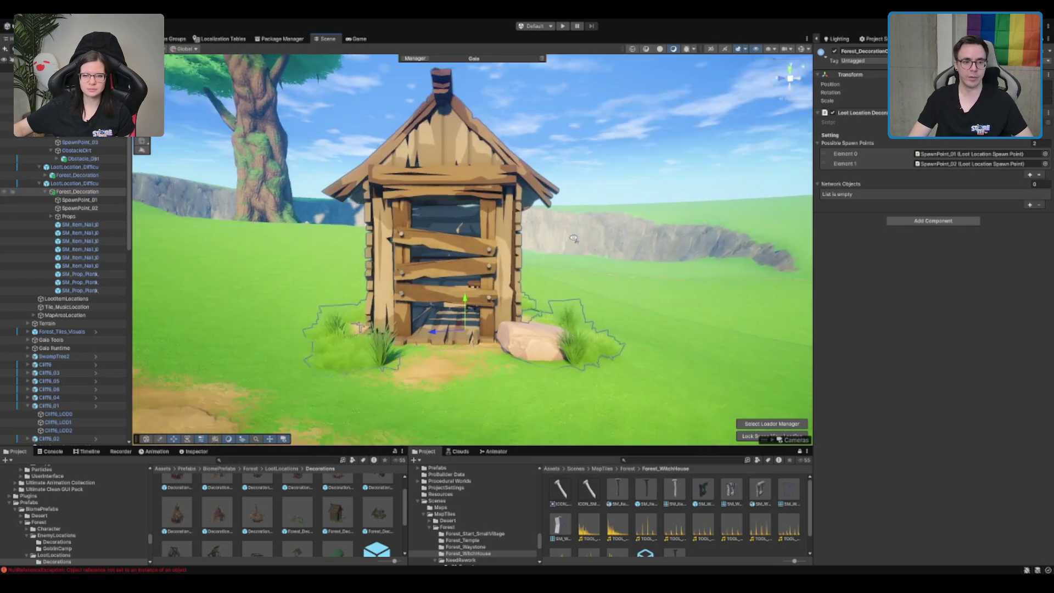
scroll(574, 238, up, 3)
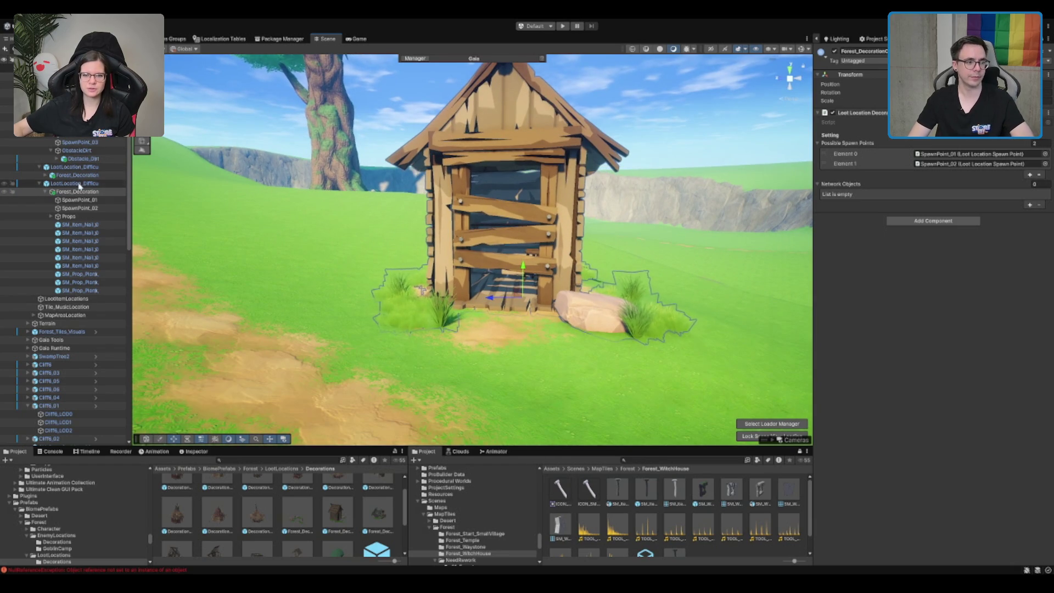
click(79, 208)
click(79, 224)
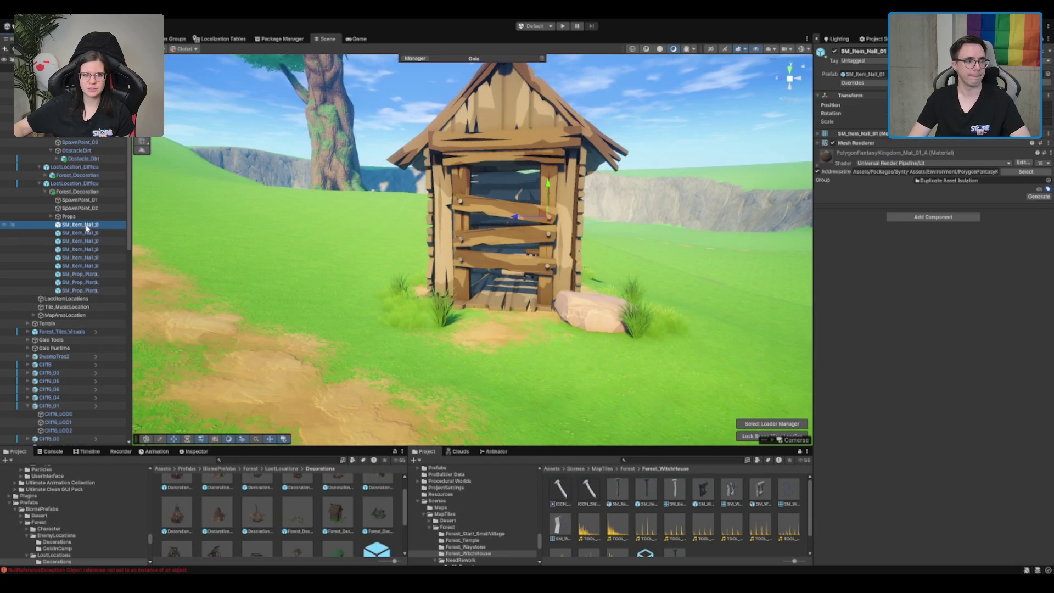
scroll(115, 549, down, 3)
- Place an Obstacle_Wood prefab from the Obstacles folder beside the shed
click(55, 531)
click(249, 493)
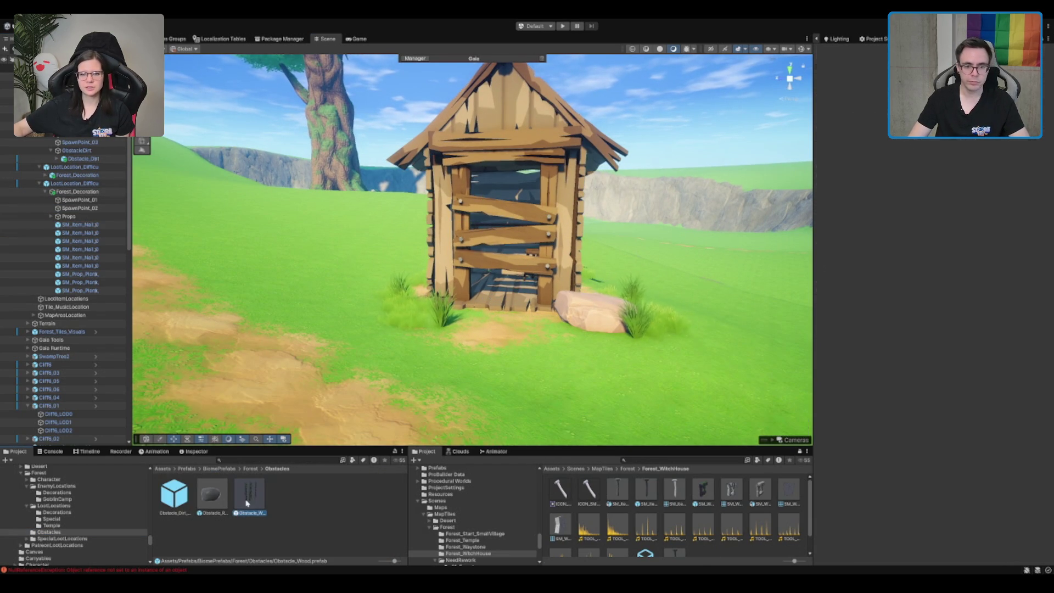
mouse_move(250, 494)
mouse_down()
mouse_move(379, 365)
mouse_move(361, 340)
mouse_move(321, 85)
mouse_up()
drag(565, 142, 442, 167)
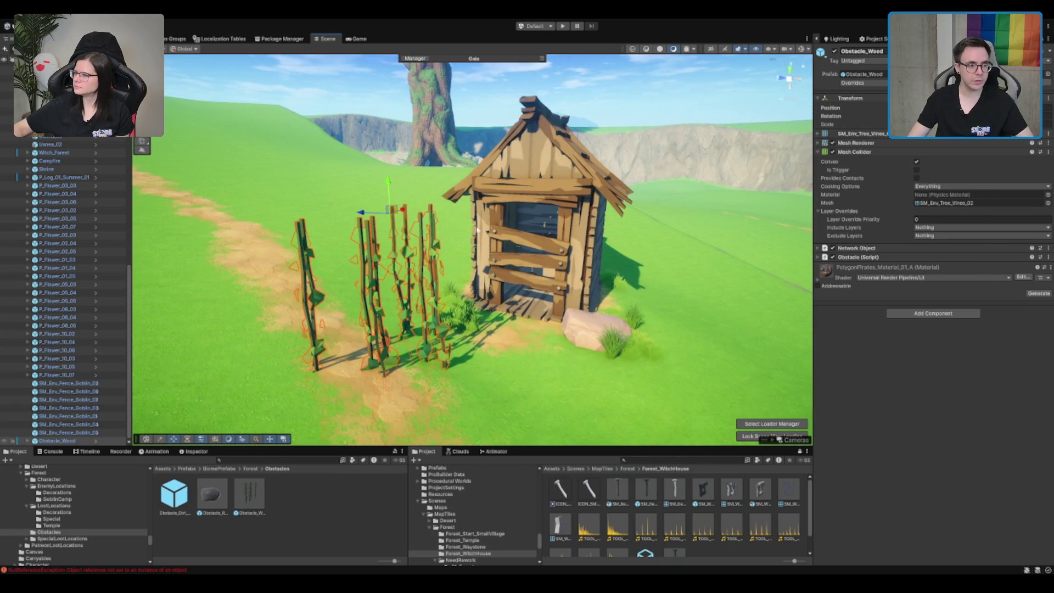
- Create a new empty child object under the Props group with Alt+Shift+N
scroll(130, 245, up, 8)
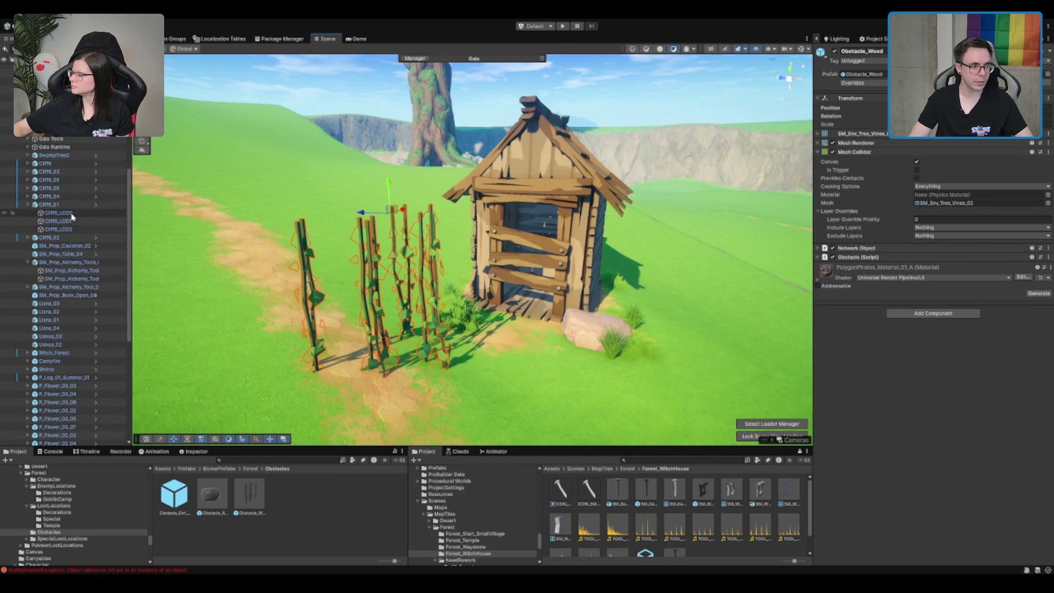
scroll(72, 217, up, 8)
click(71, 215)
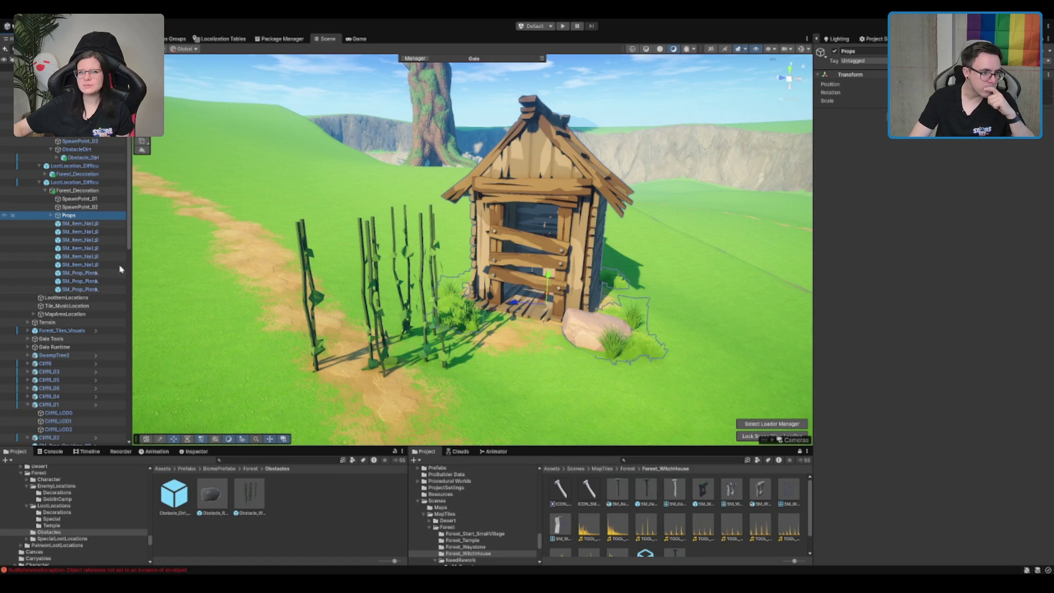
key(alt+shift+n)
text(ObstaclePlanks)
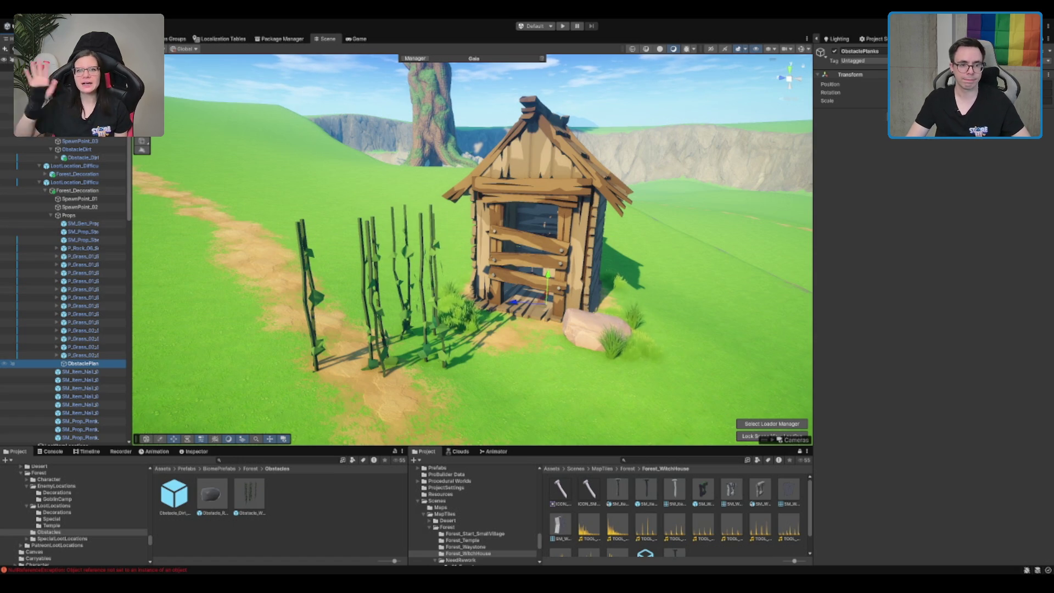
- Inspect nails SM_Item_Nail_02 and SM_Item_Nail_03 on the planked doorway
scroll(218, 59, up, 5)
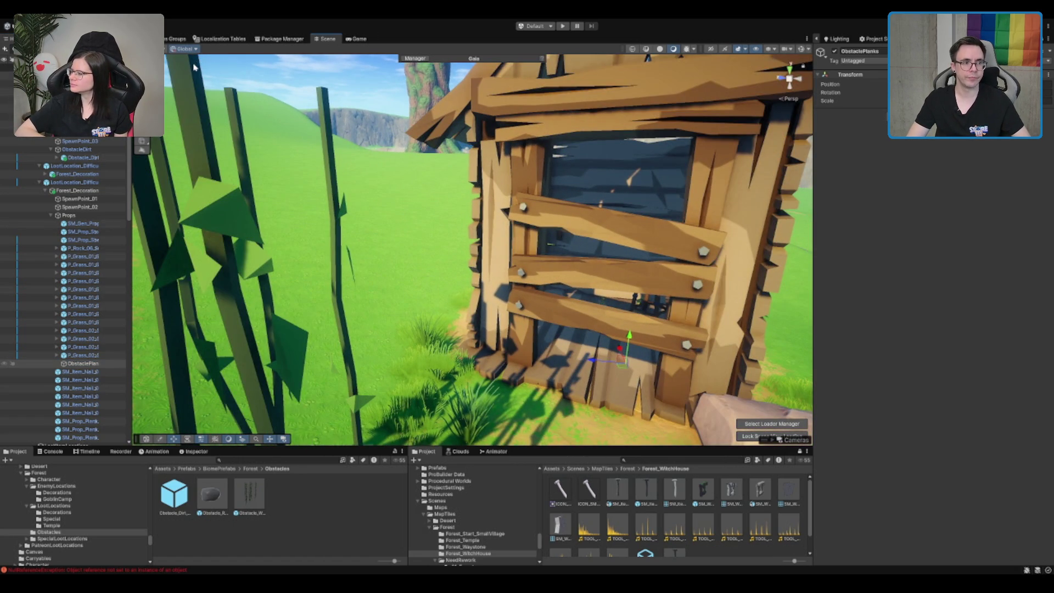
drag(200, 72, 517, 298)
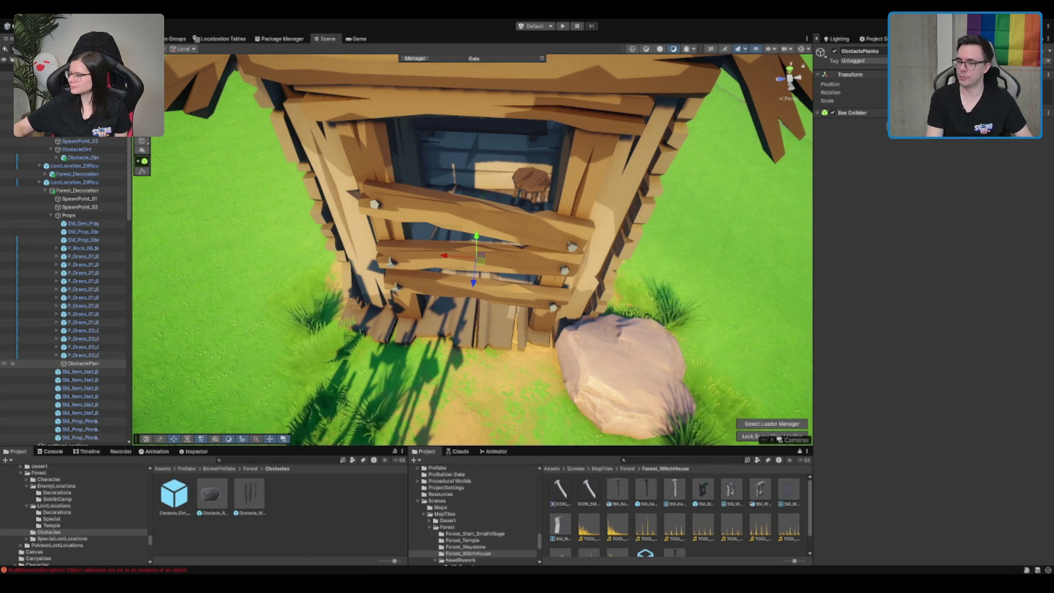
drag(603, 181, 416, 151)
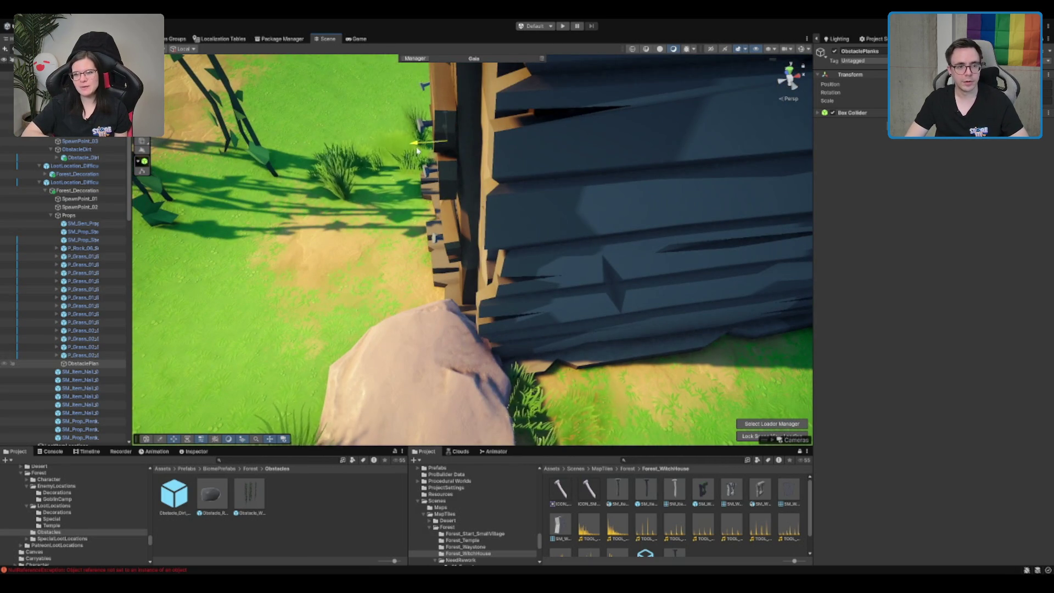
scroll(471, 207, up, 3)
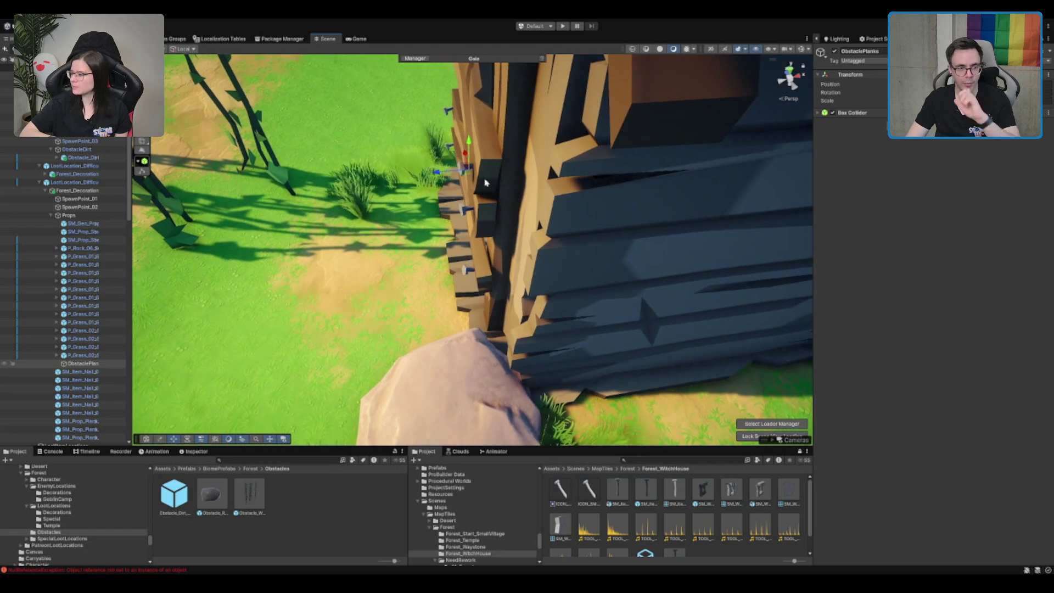
click(462, 213)
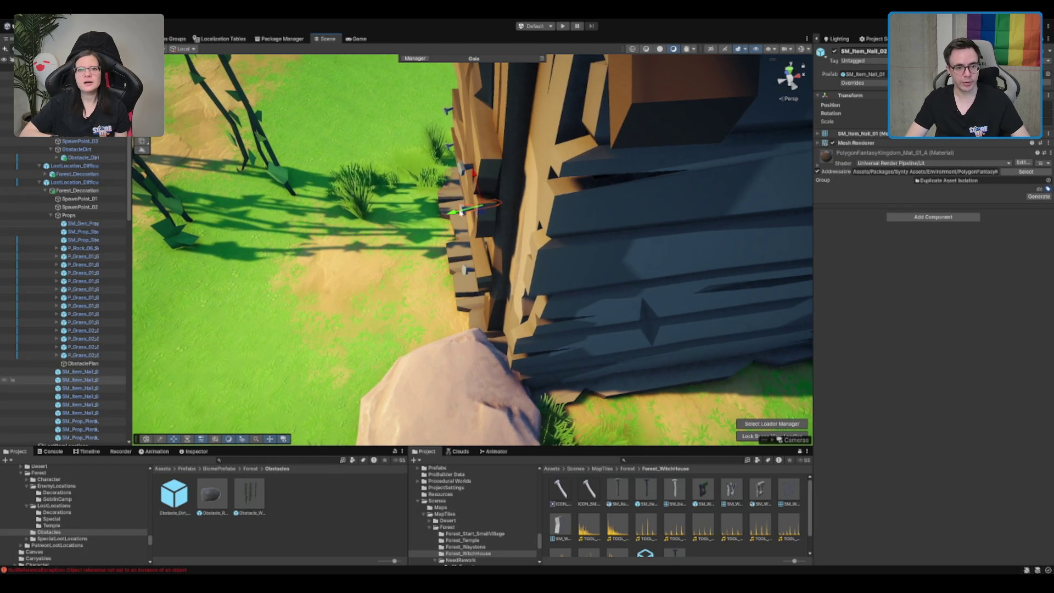
key(e)
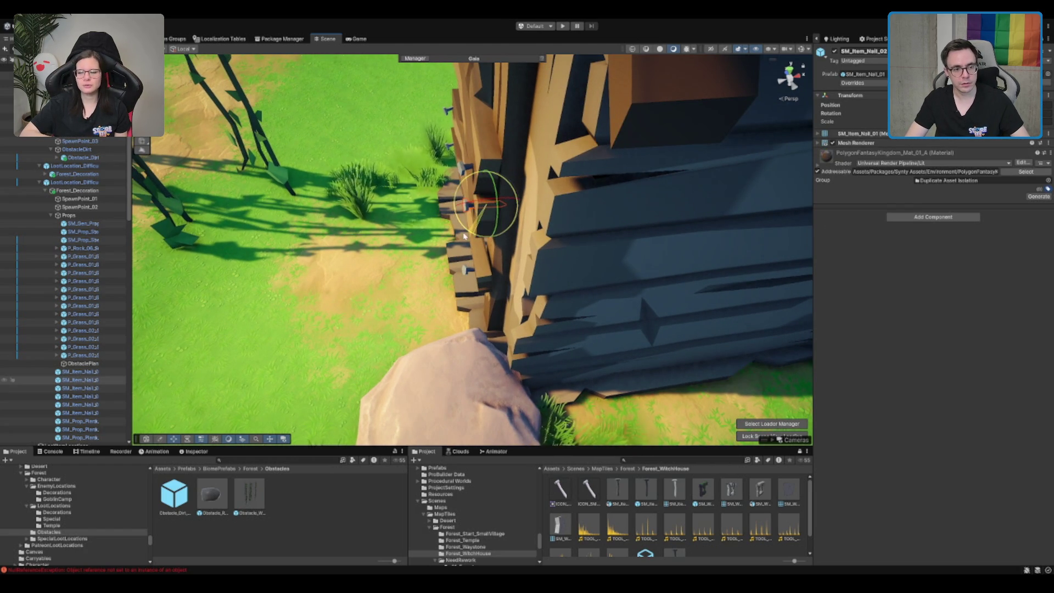
key(w)
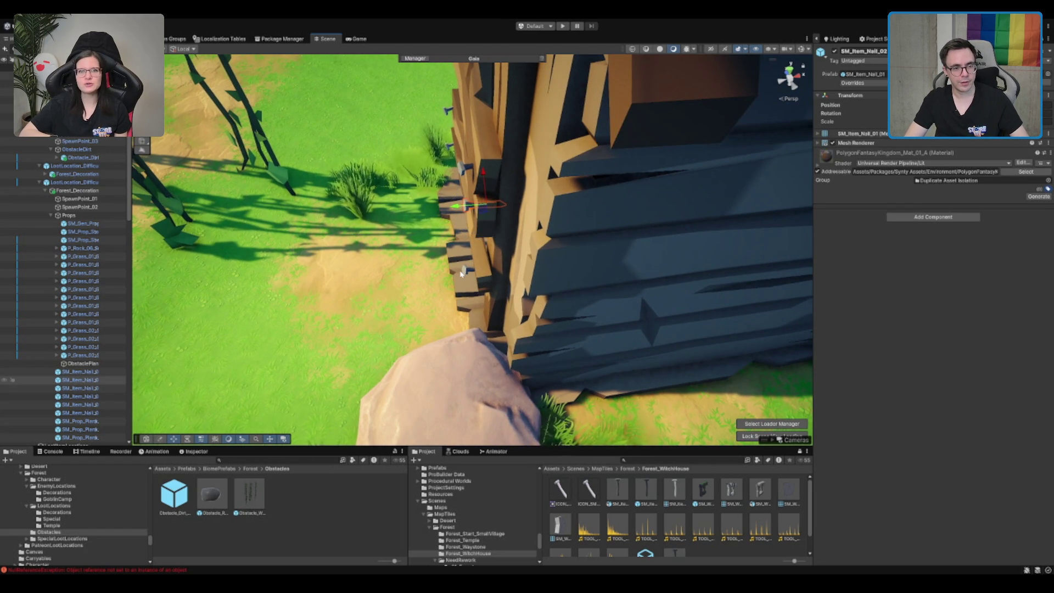
click(461, 273)
click(468, 270)
key(f)
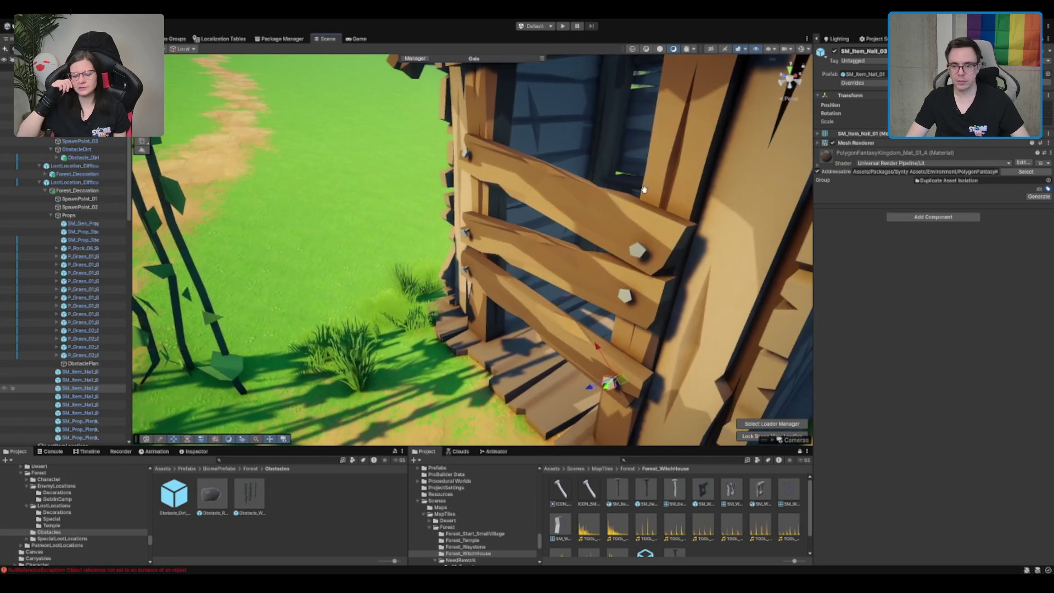
scroll(645, 189, up, 2)
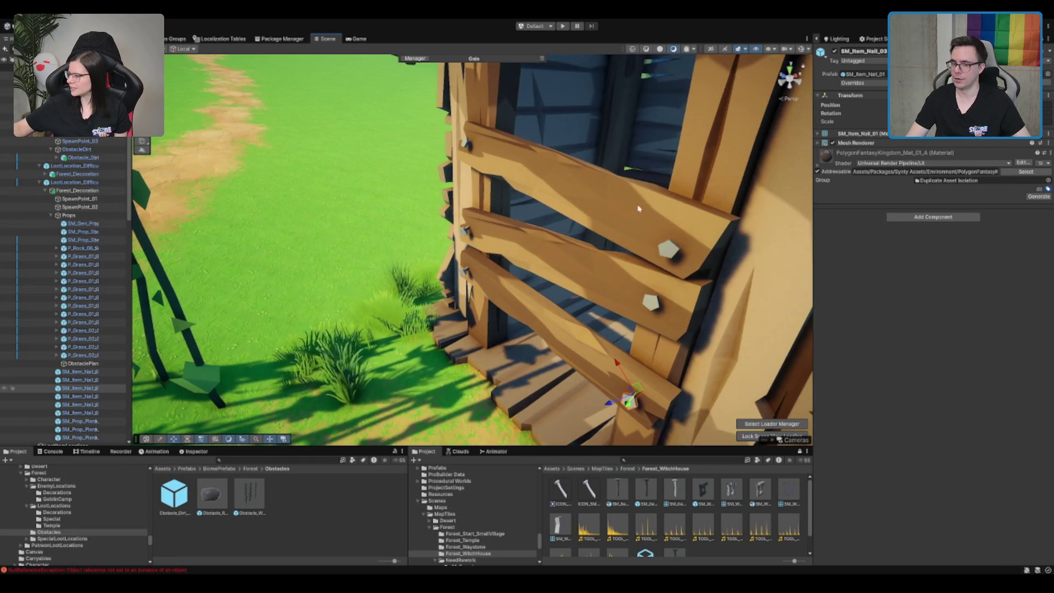
scroll(644, 190, up, 2)
- Frame ObstaclePlanks and examine its Box Collider around the planks
click(82, 363)
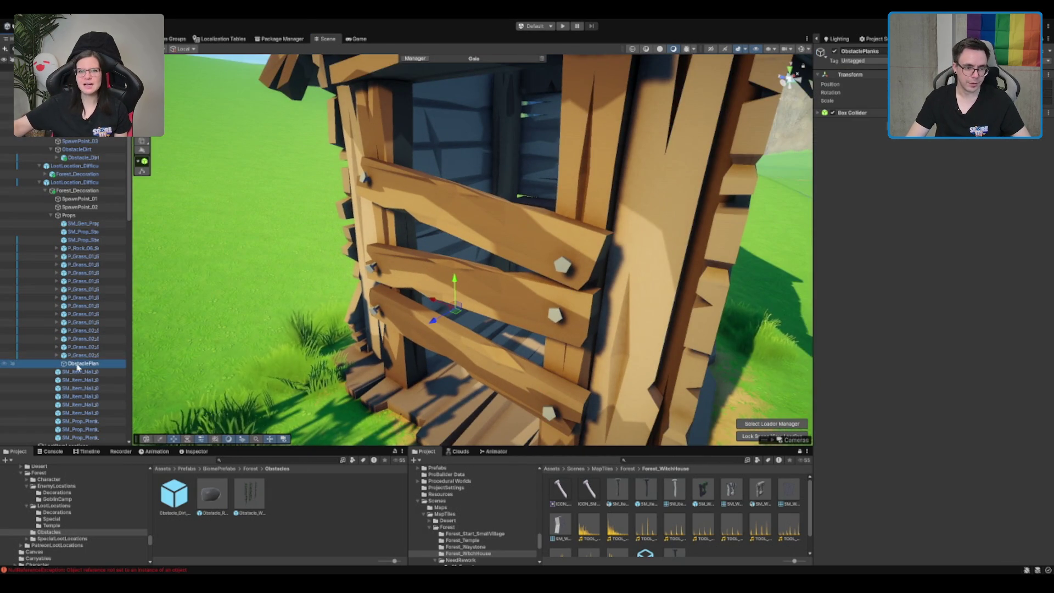
key(f)
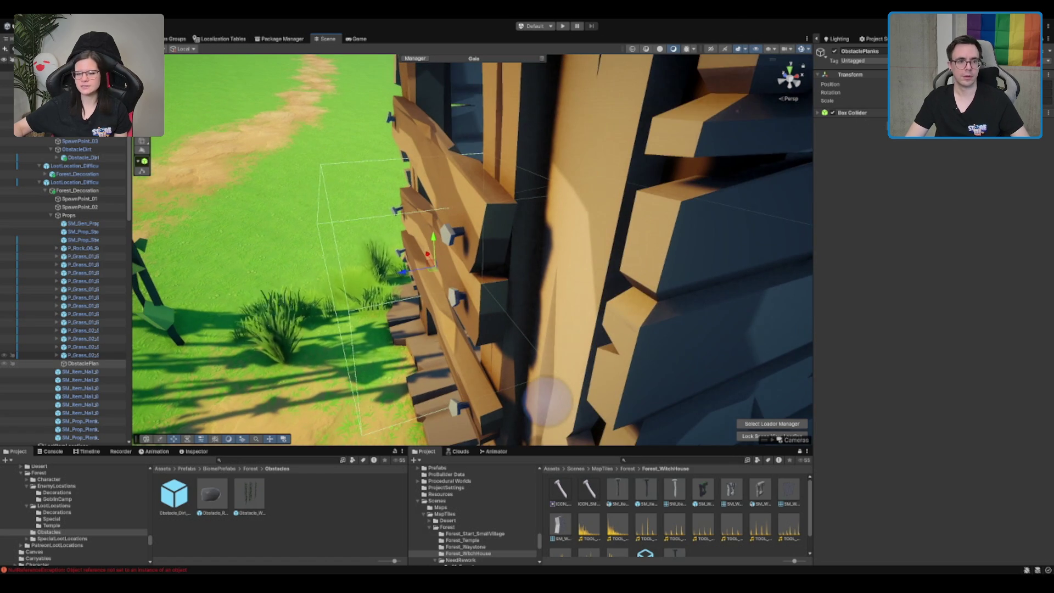
drag(435, 198, 447, 200)
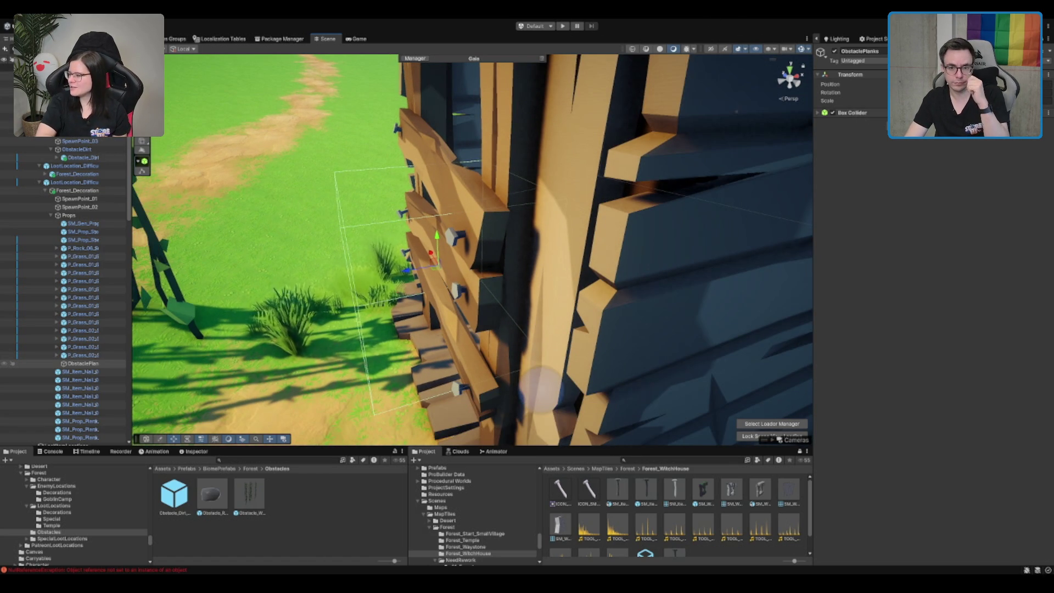
click(852, 113)
mouse_move(417, 192)
mouse_down()
mouse_move(435, 186)
mouse_move(377, 225)
mouse_move(280, 124)
mouse_up()
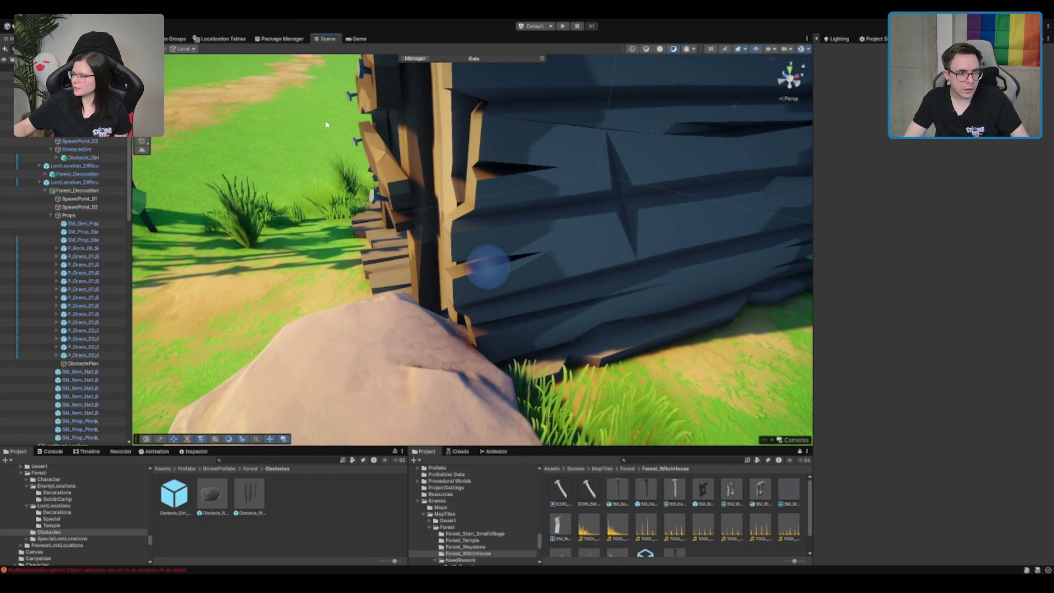
- Stretch the ObstaclePlanks Box Collider to the plank edges, about 1.69 × 2.46 × 0.29
mouse_move(317, 123)
mouse_down()
mouse_move(386, 203)
mouse_move(425, 202)
mouse_up()
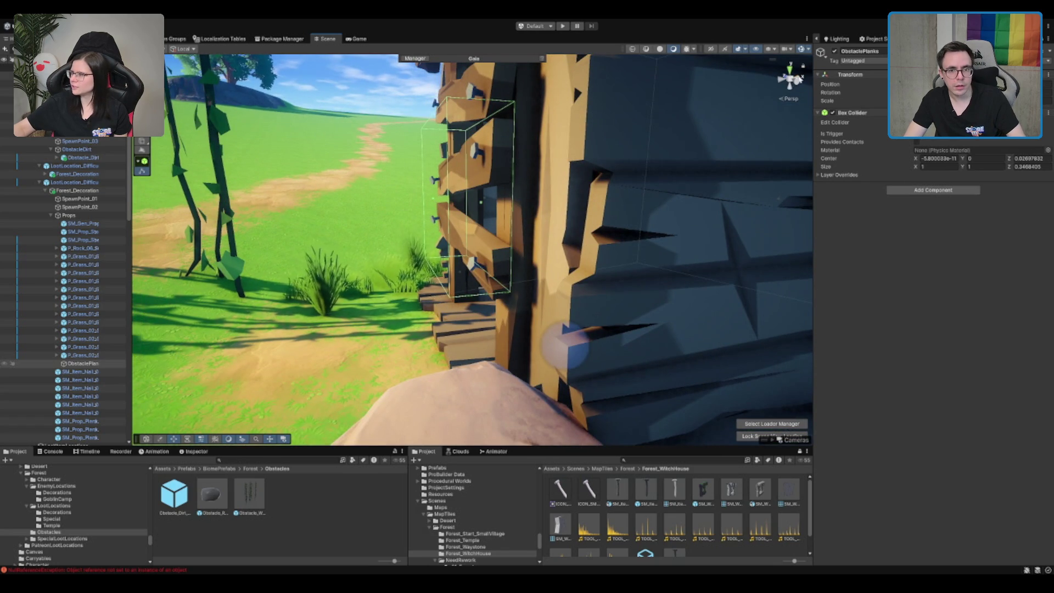
mouse_move(565, 341)
mouse_down()
mouse_move(510, 277)
mouse_move(547, 294)
mouse_move(635, 282)
mouse_move(521, 308)
mouse_up()
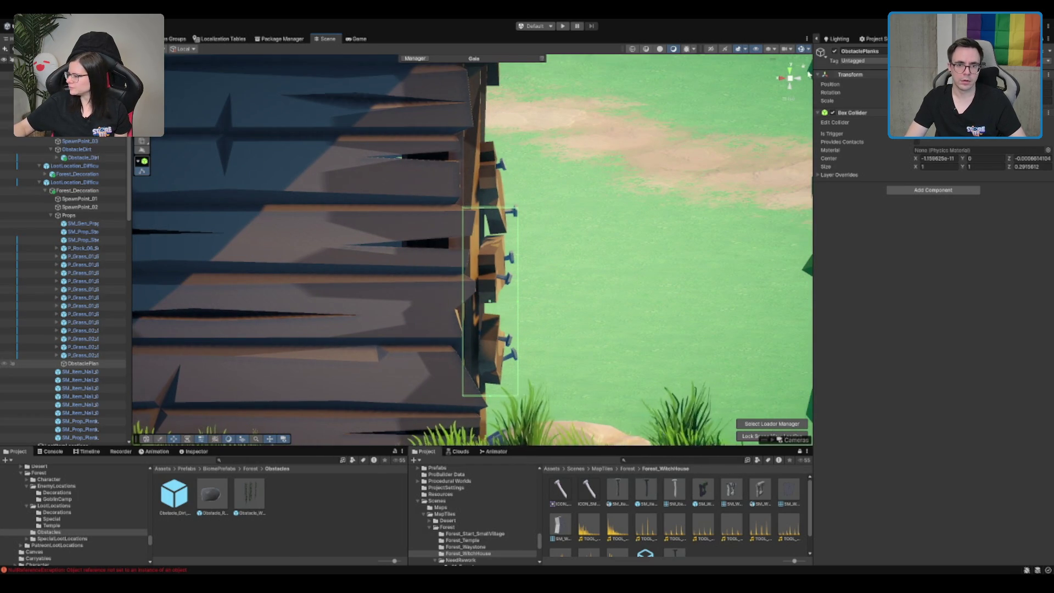
mouse_move(527, 264)
mouse_down()
mouse_move(555, 265)
mouse_move(544, 325)
mouse_up()
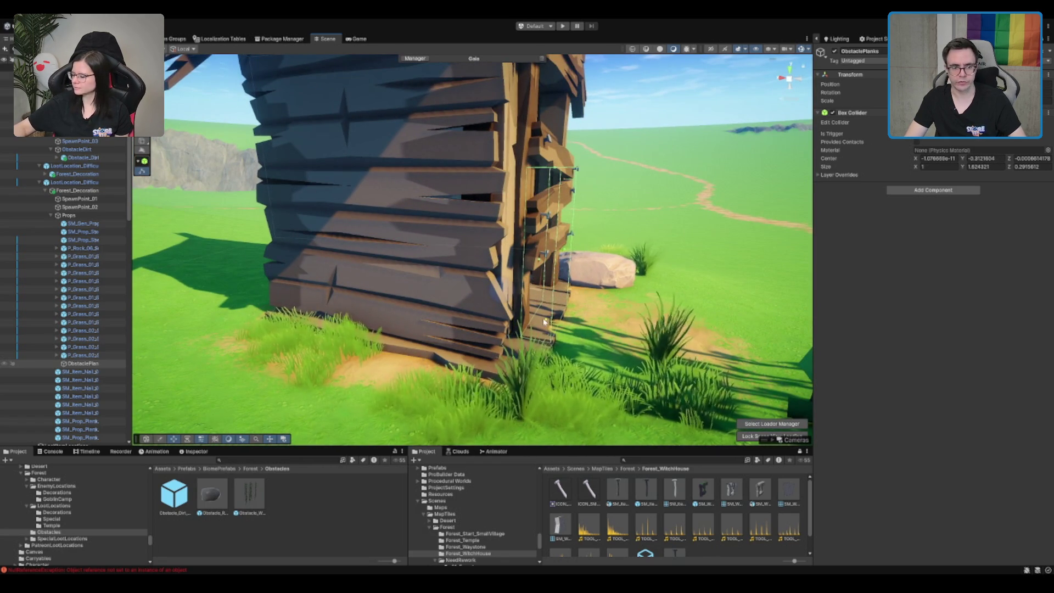
key(f)
mouse_move(286, 249)
mouse_down()
mouse_move(523, 237)
mouse_move(532, 110)
mouse_up()
drag(585, 279, 624, 275)
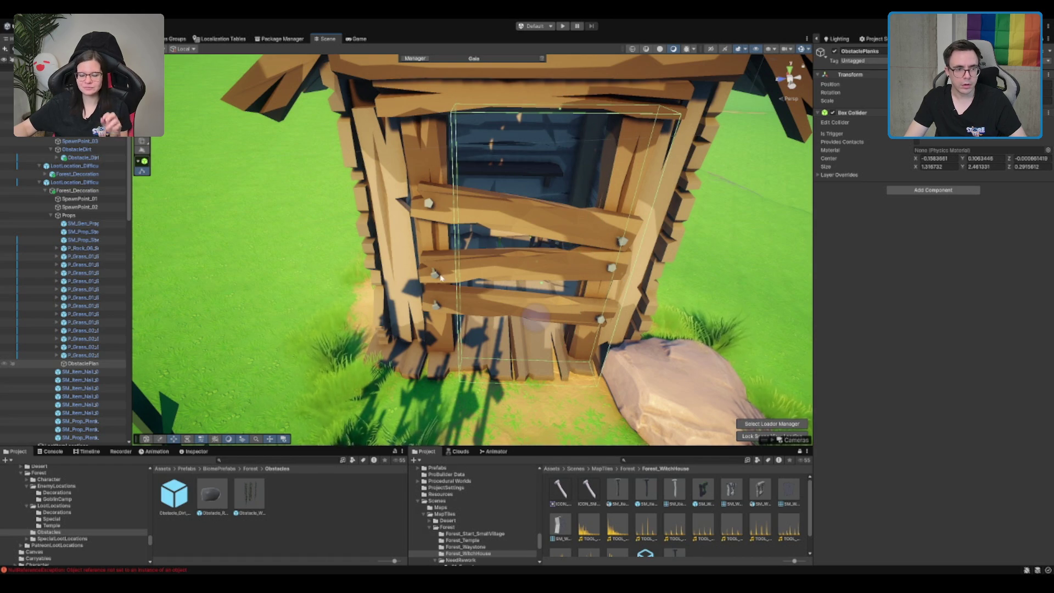
mouse_move(438, 281)
mouse_down()
mouse_move(486, 269)
mouse_move(443, 277)
mouse_up()
scroll(494, 274, down, 5)
scroll(536, 288, up, 3)
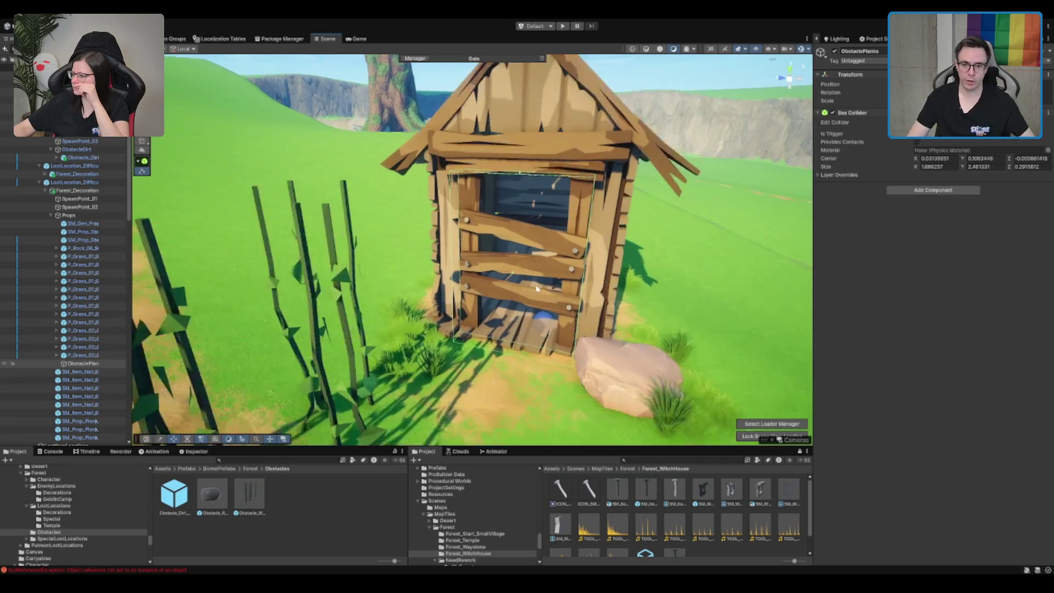
scroll(536, 289, up, 2)
scroll(78, 355, down, 10)
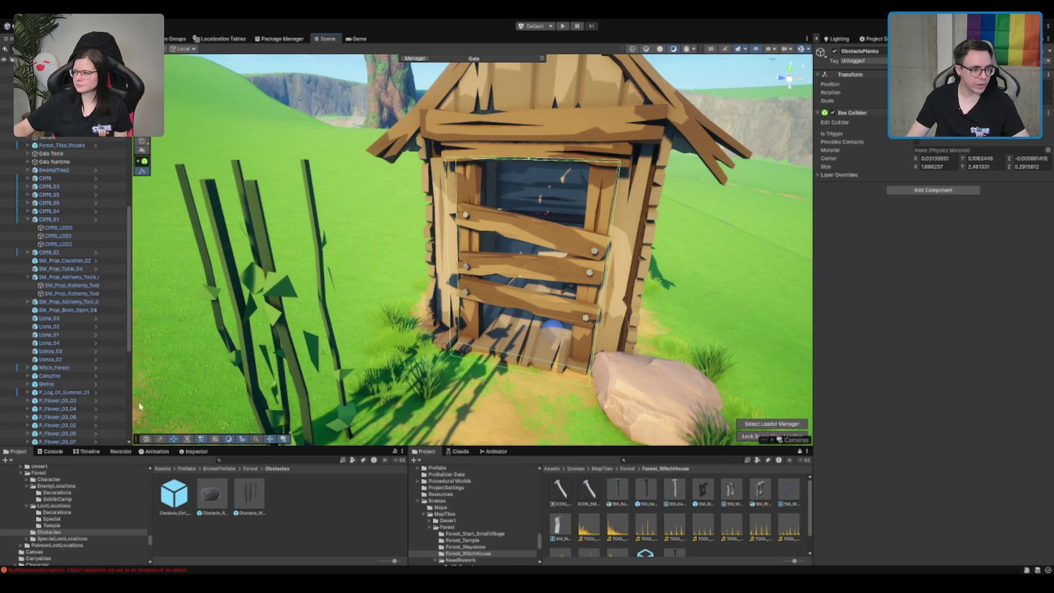
scroll(127, 380, down, 8)
- Compare the vines' Obstacle and Network Object setup with the planks, then delete Obstacle_Wood
click(273, 304)
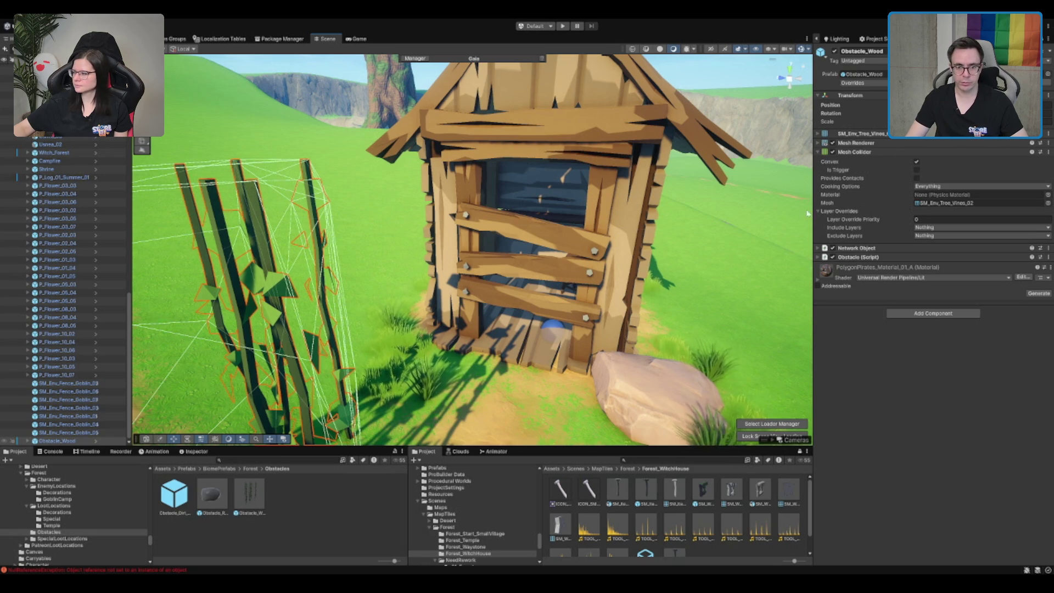
click(904, 257)
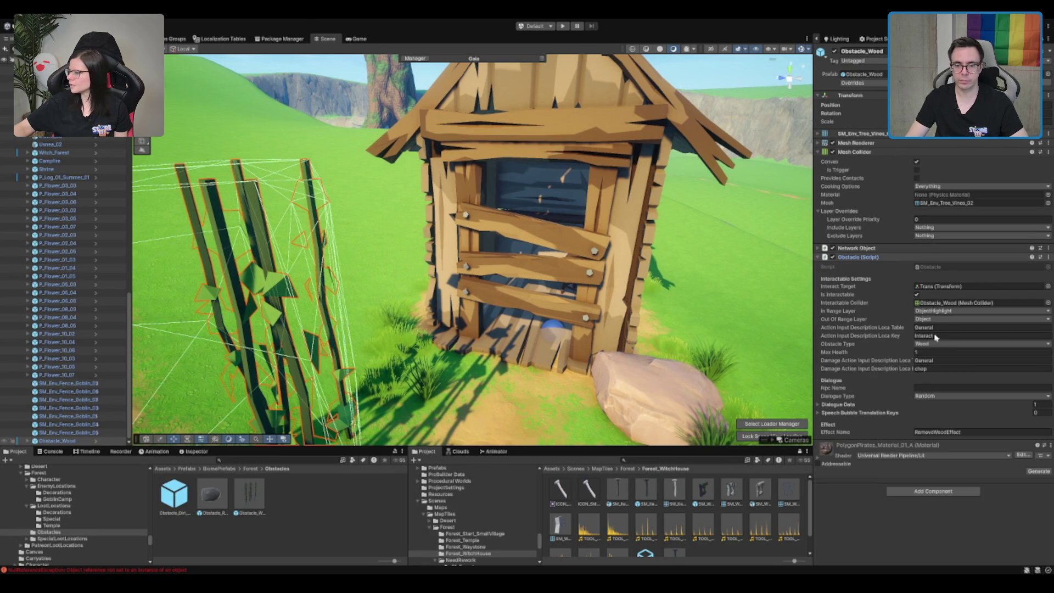
click(608, 251)
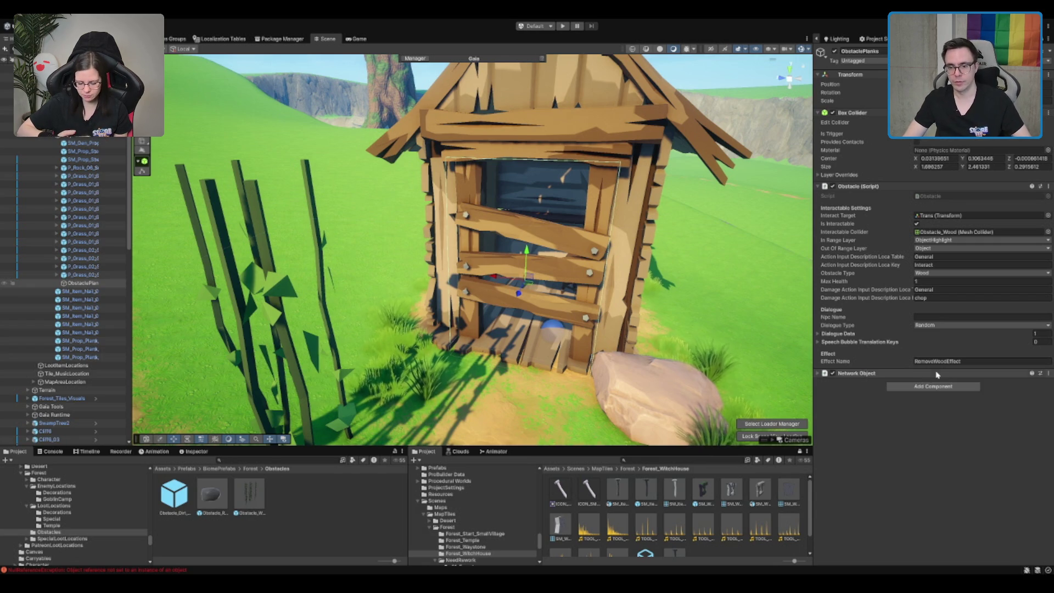
click(935, 374)
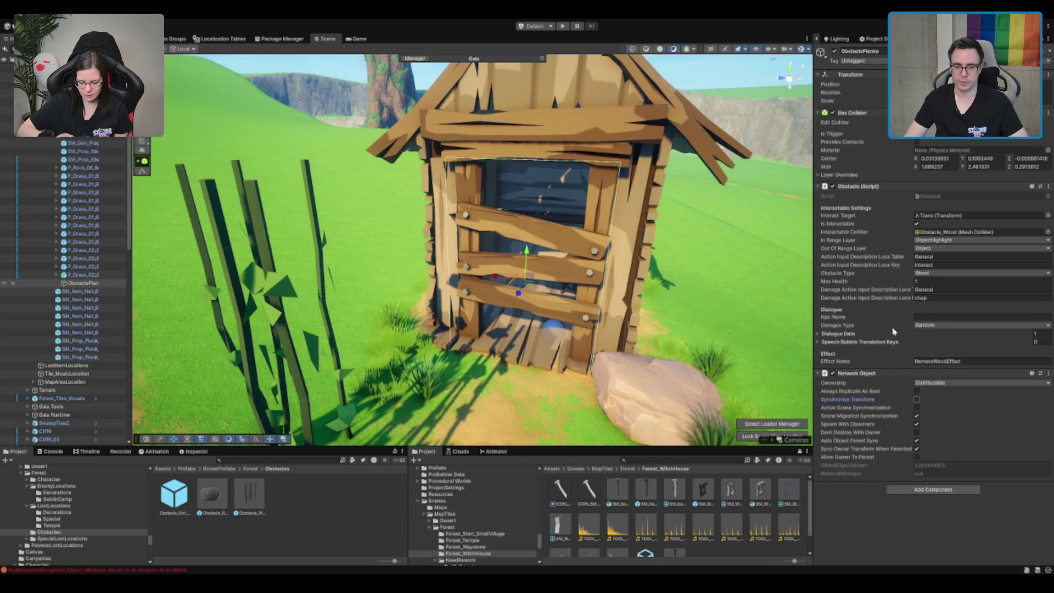
click(838, 333)
click(838, 334)
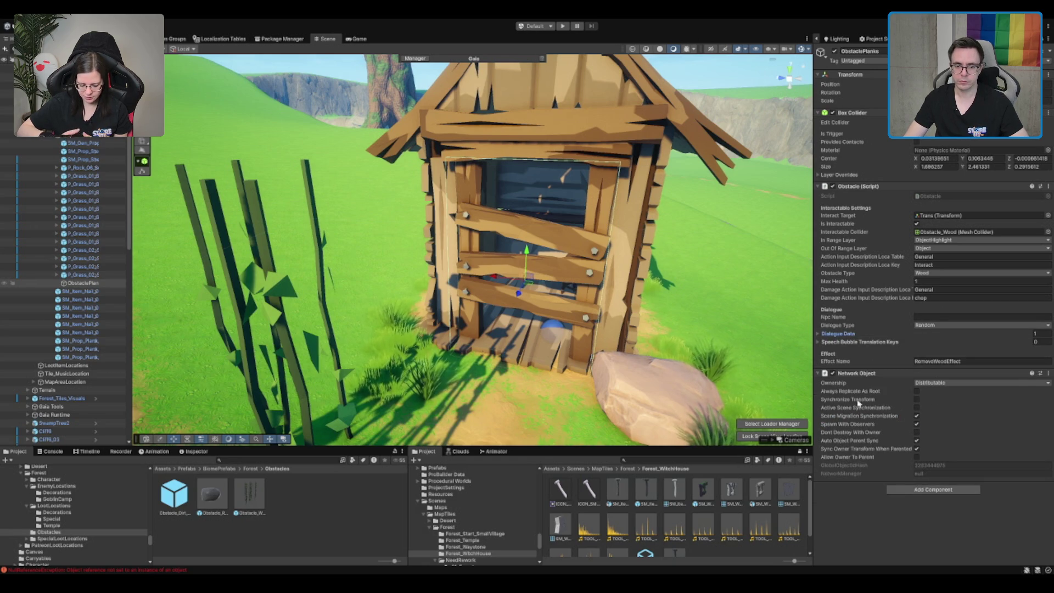
click(845, 333)
click(845, 334)
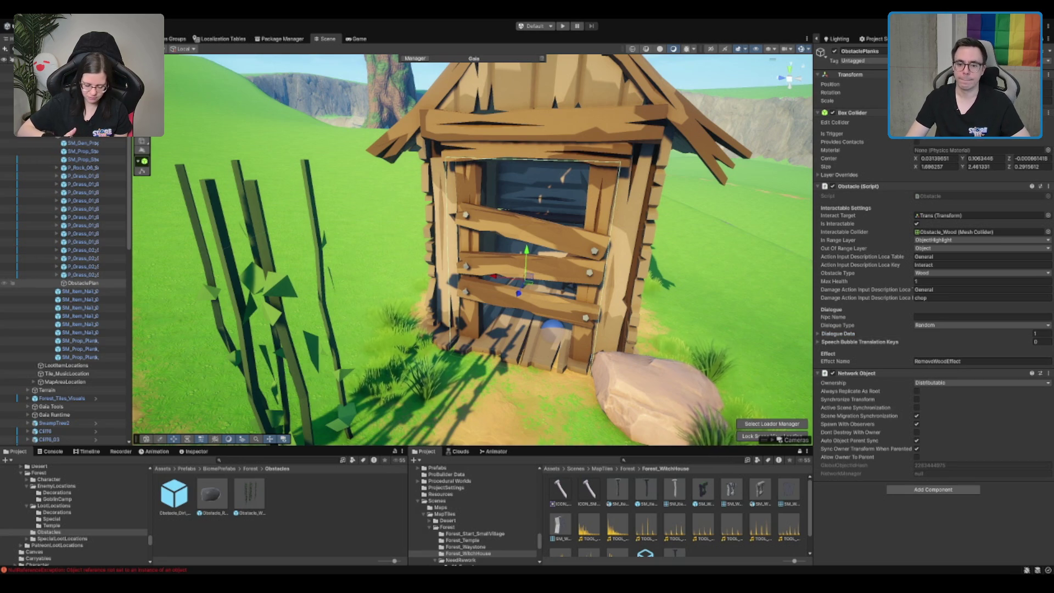
click(906, 373)
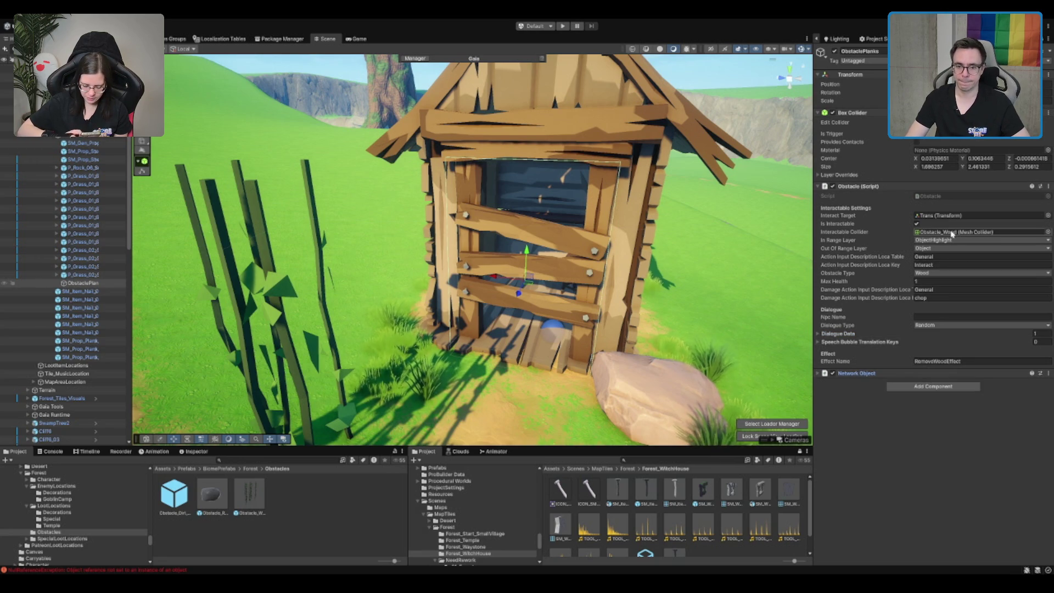
click(278, 301)
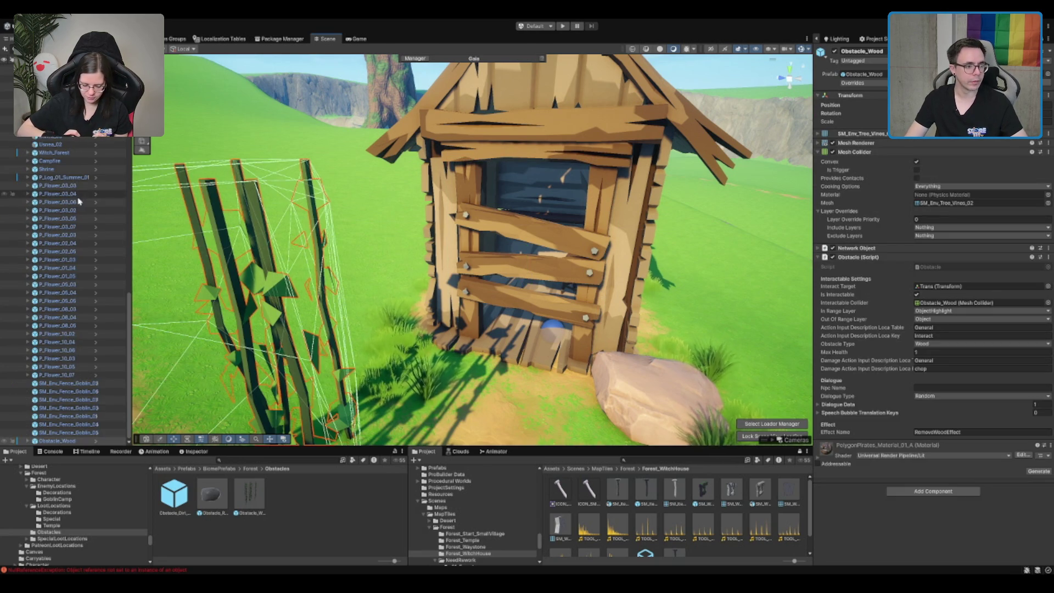
key(Delete)
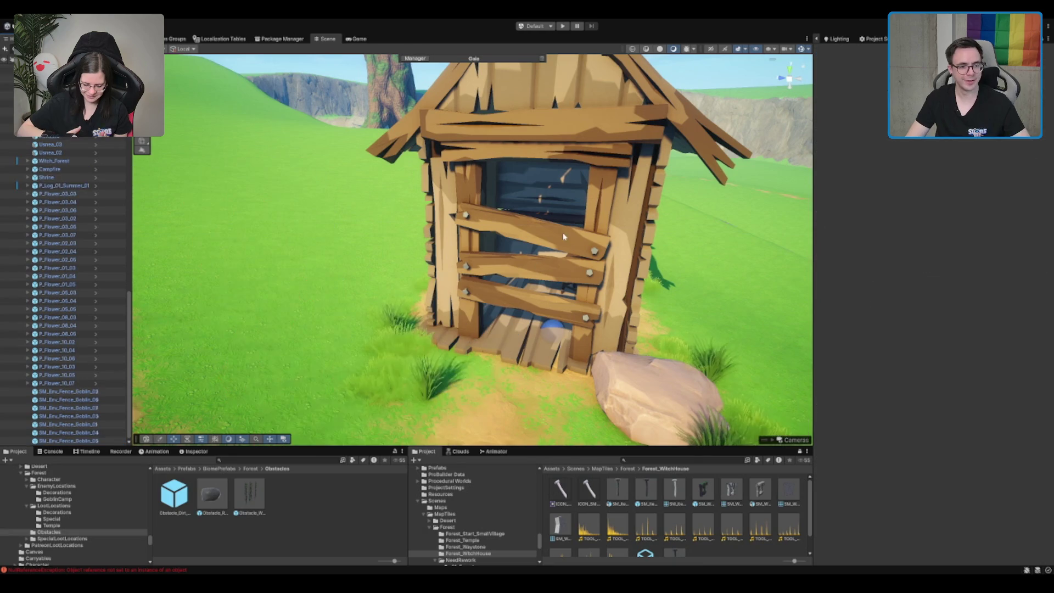
- Parent all the nail and plank objects under ObstaclePlanks
scroll(87, 219, up, 15)
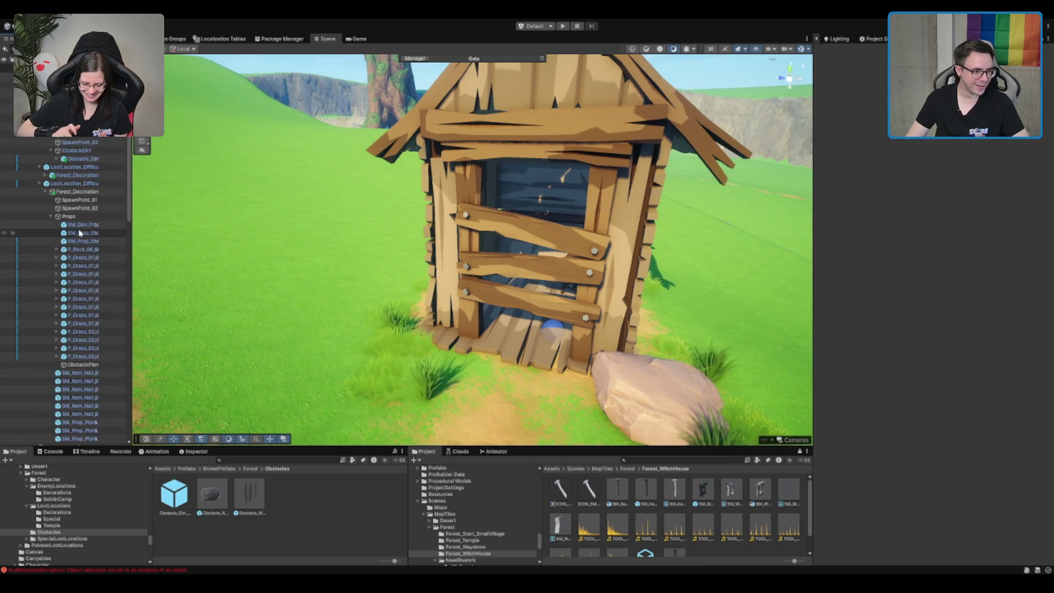
scroll(91, 223, down, 1)
click(100, 196)
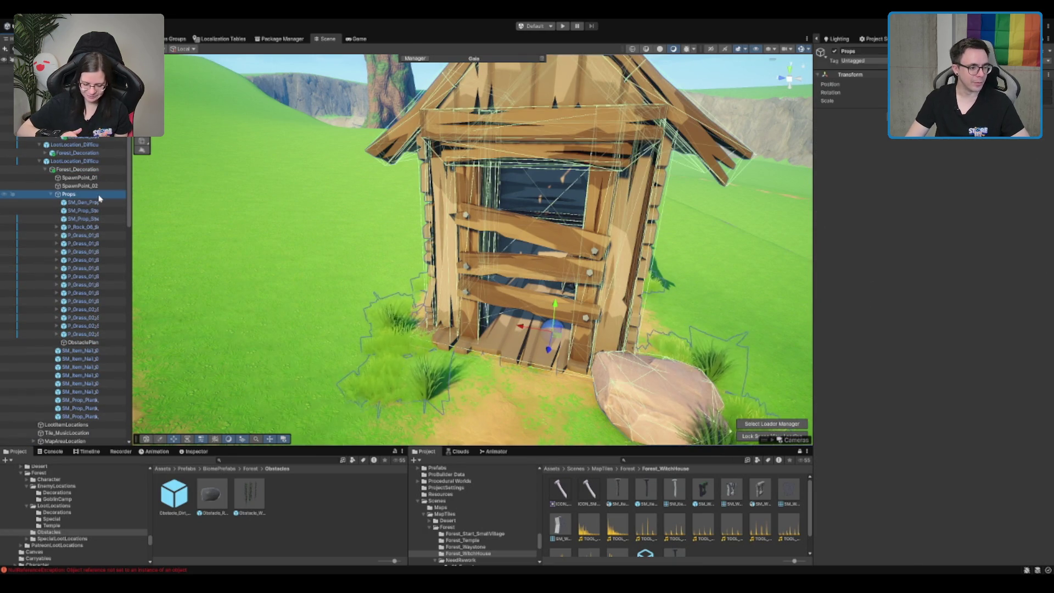
click(82, 350)
shift+click(83, 416)
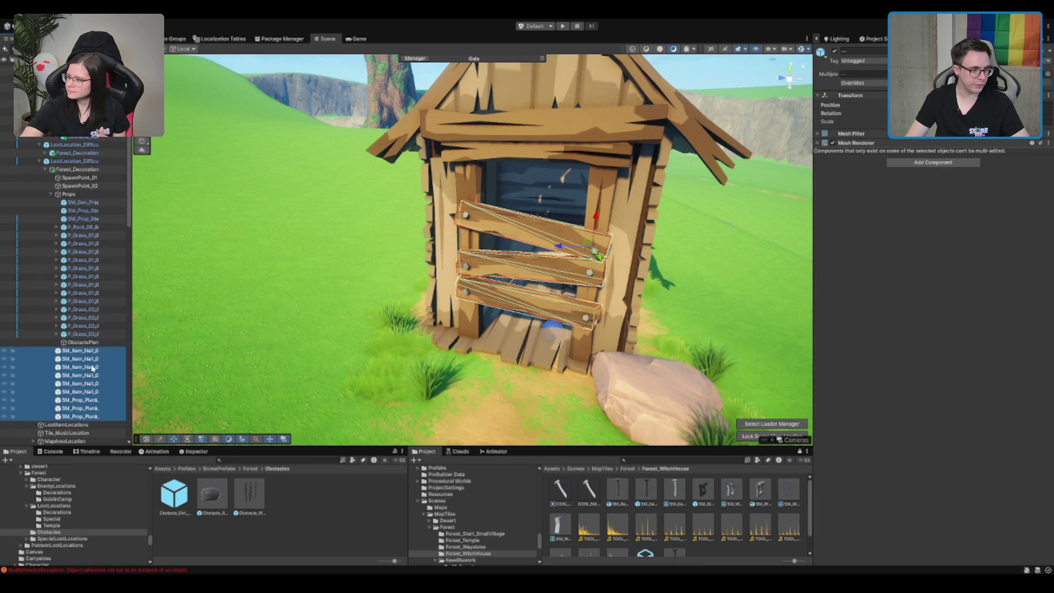
drag(93, 342, 94, 346)
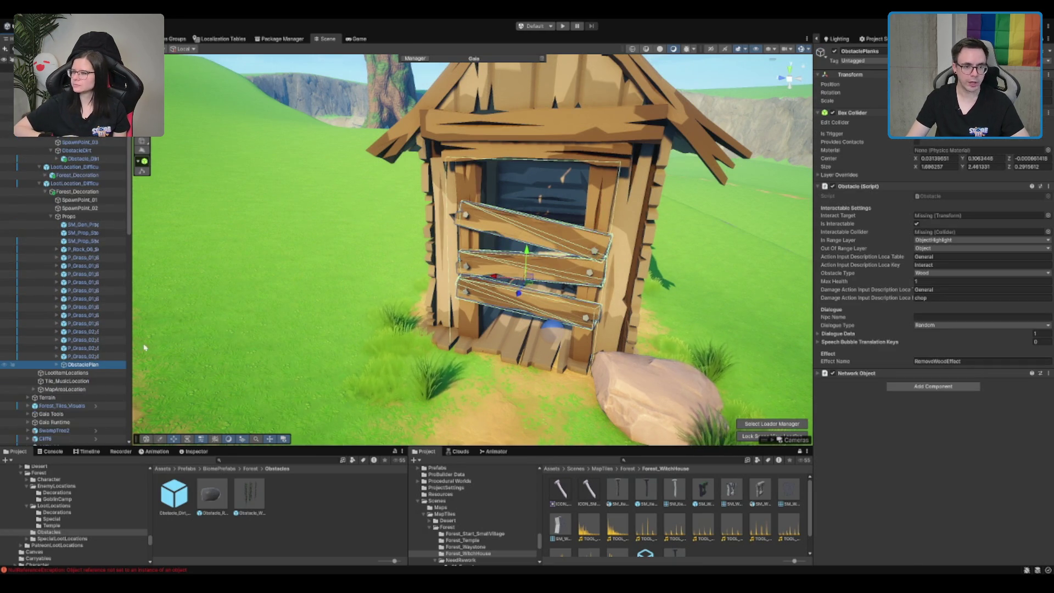
key(f)
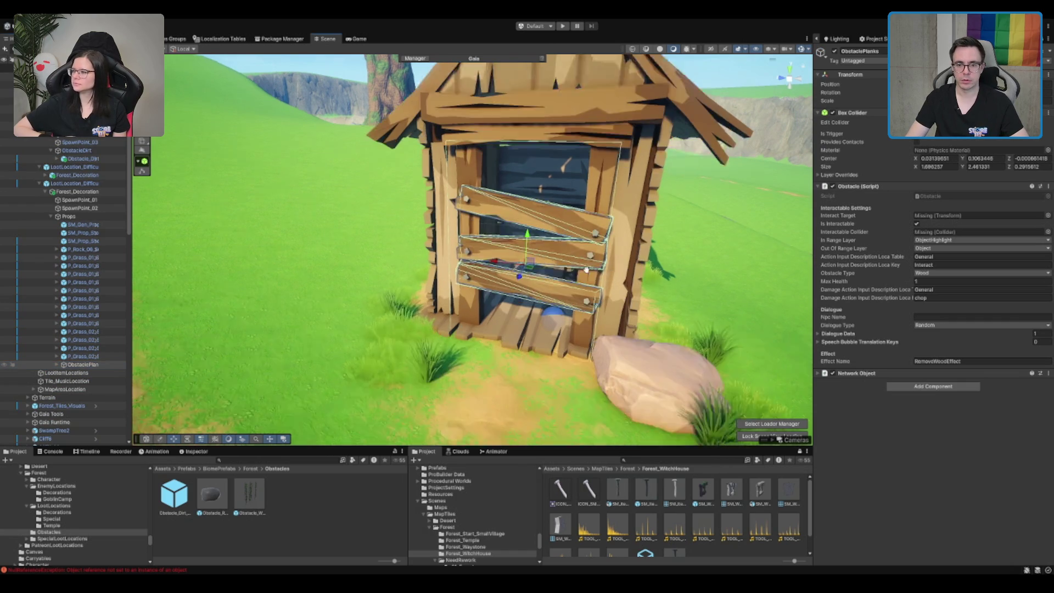
- Assign its own Box Collider and Transform to the Obstacle fields and save it as an Obstacles prefab
drag(851, 112, 944, 231)
mouse_move(861, 74)
mouse_down()
mouse_move(900, 184)
mouse_move(930, 216)
mouse_up()
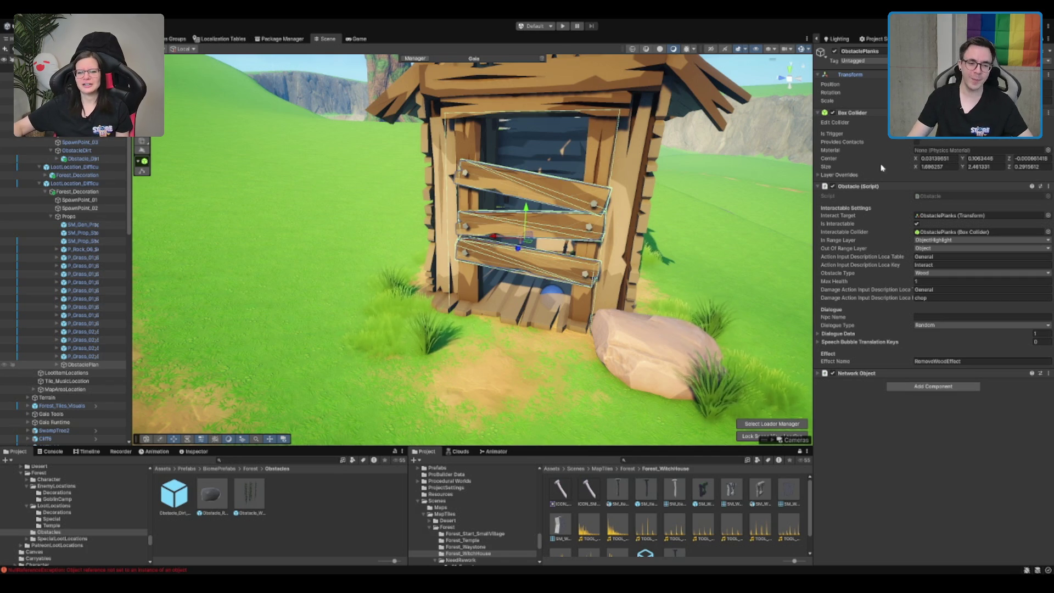
scroll(511, 212, up, 2)
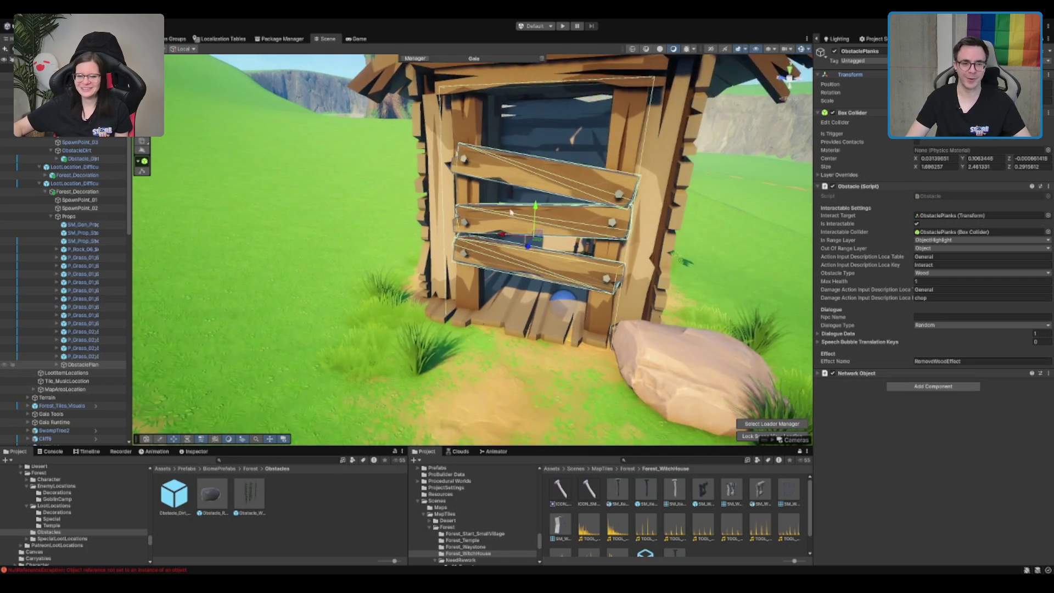
drag(511, 212, 464, 216)
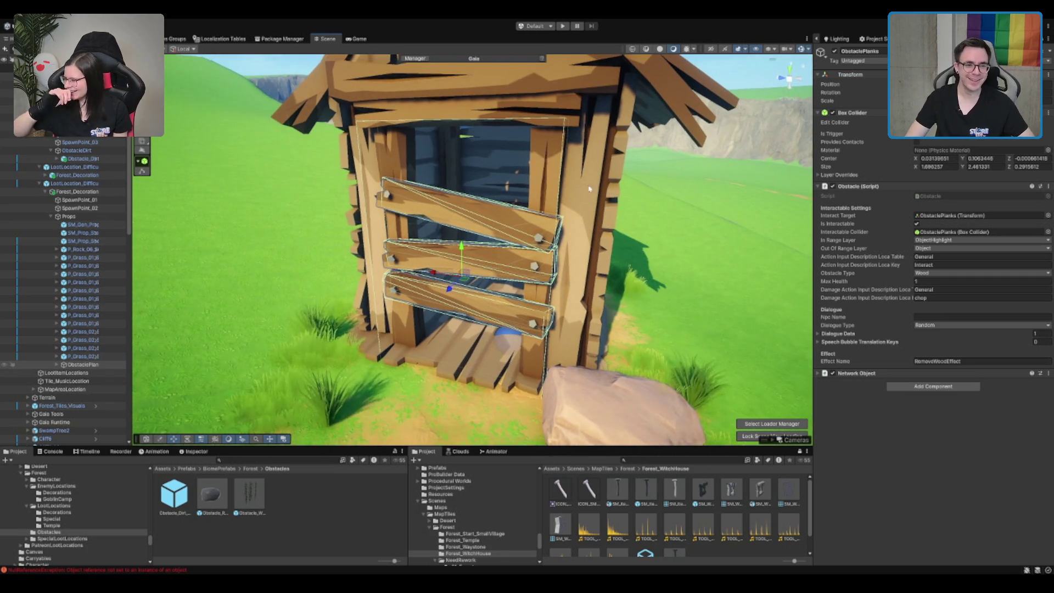
drag(91, 365, 240, 452)
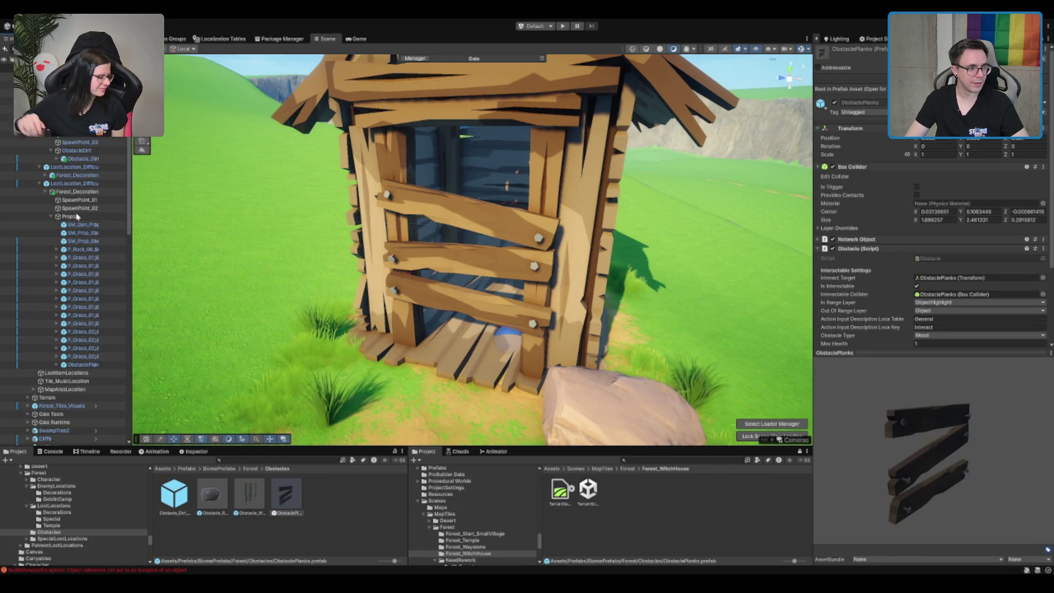
- Reparent ObstaclePlanks from Props onto Forest_Decoration and select the loot location
click(82, 364)
mouse_move(64, 216)
mouse_down()
mouse_move(851, 184)
mouse_move(842, 189)
mouse_up()
click(91, 192)
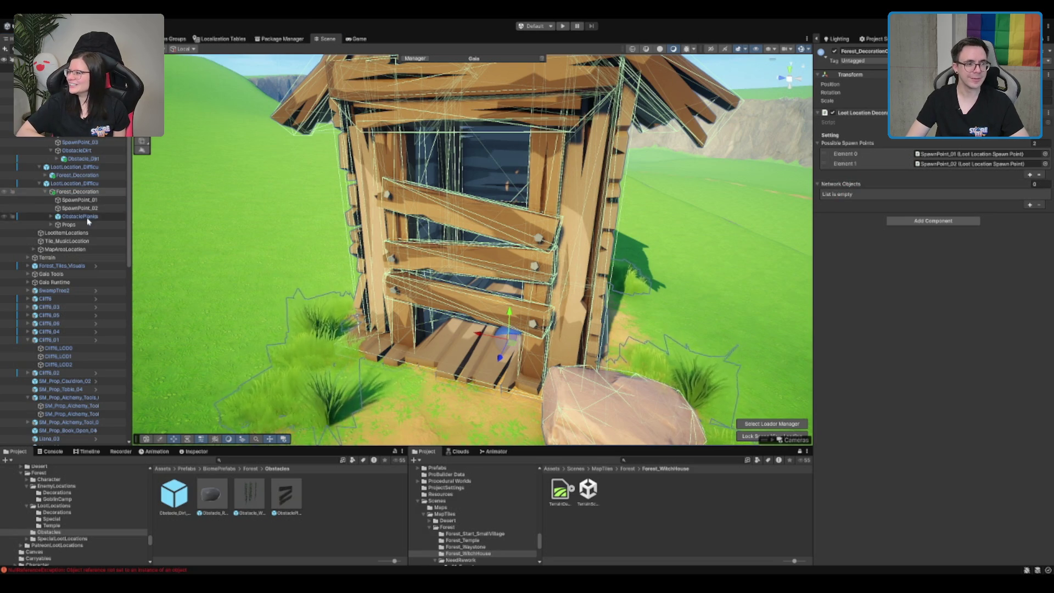
- Add a Network Objects entry on Forest_Decoration assigned to the ObstaclePlanks prefab
click(87, 218)
click(85, 191)
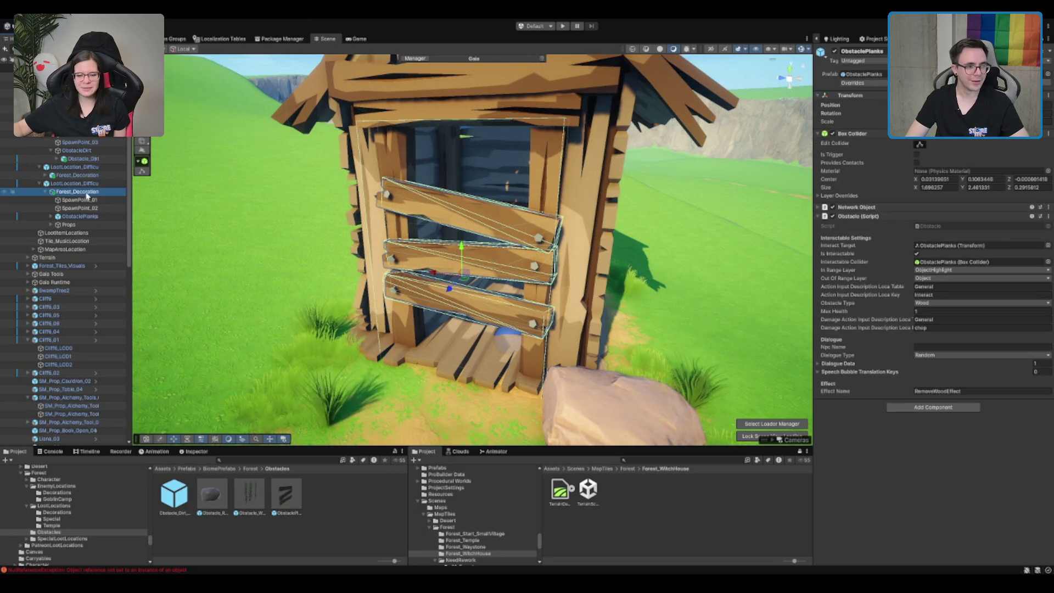
mouse_move(88, 220)
mouse_down()
mouse_move(828, 163)
mouse_move(865, 181)
mouse_move(835, 203)
mouse_up()
click(1029, 205)
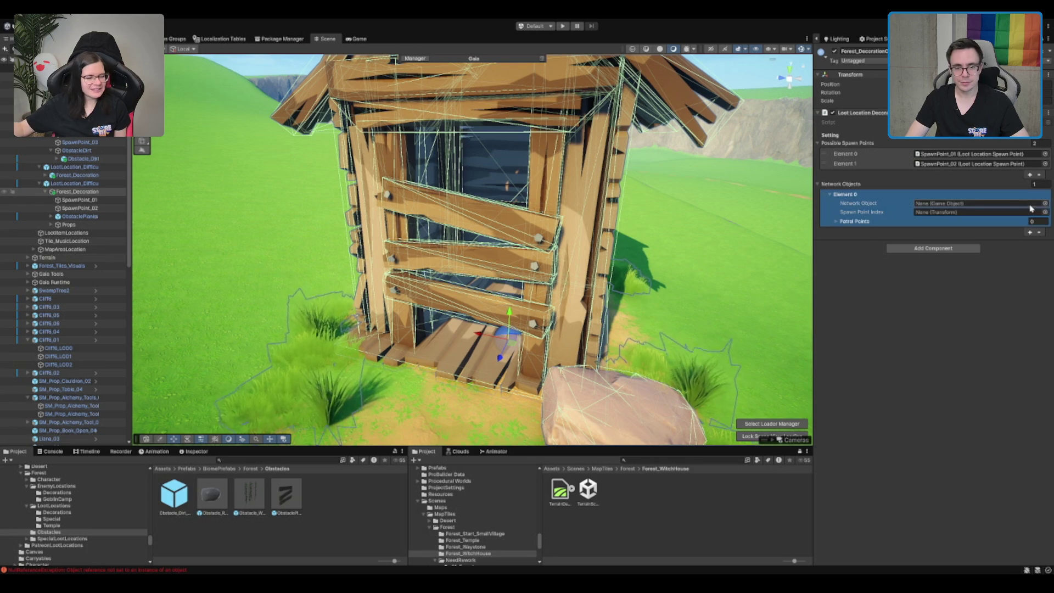
mouse_move(80, 217)
mouse_down()
mouse_move(966, 208)
mouse_move(957, 207)
mouse_up()
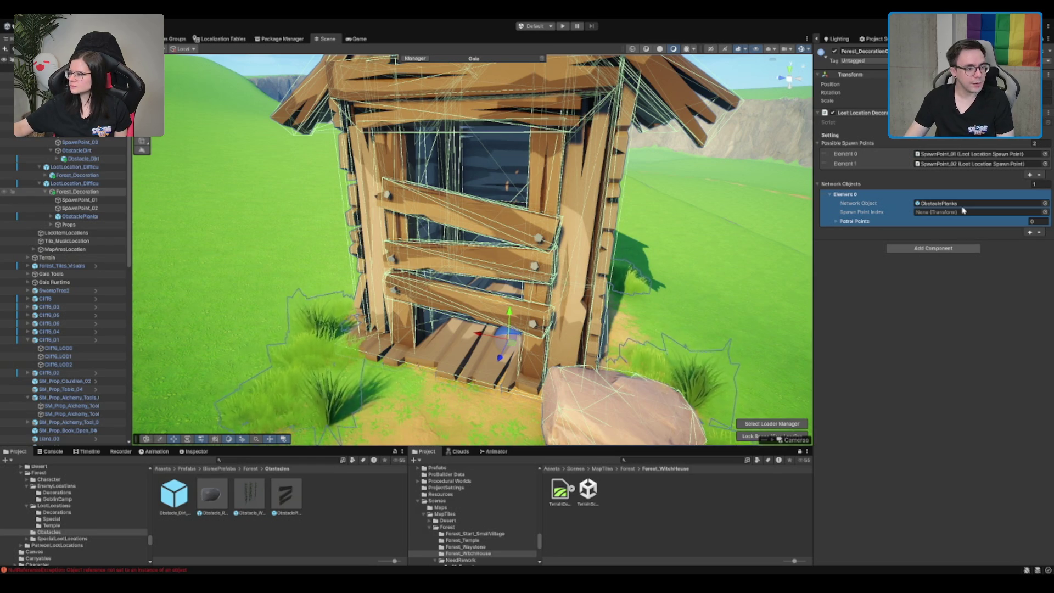
- Unpack the scene instance, delete its children, rename it ObstaclePlanksSpawn, and set it as Spawn Point
click(76, 216)
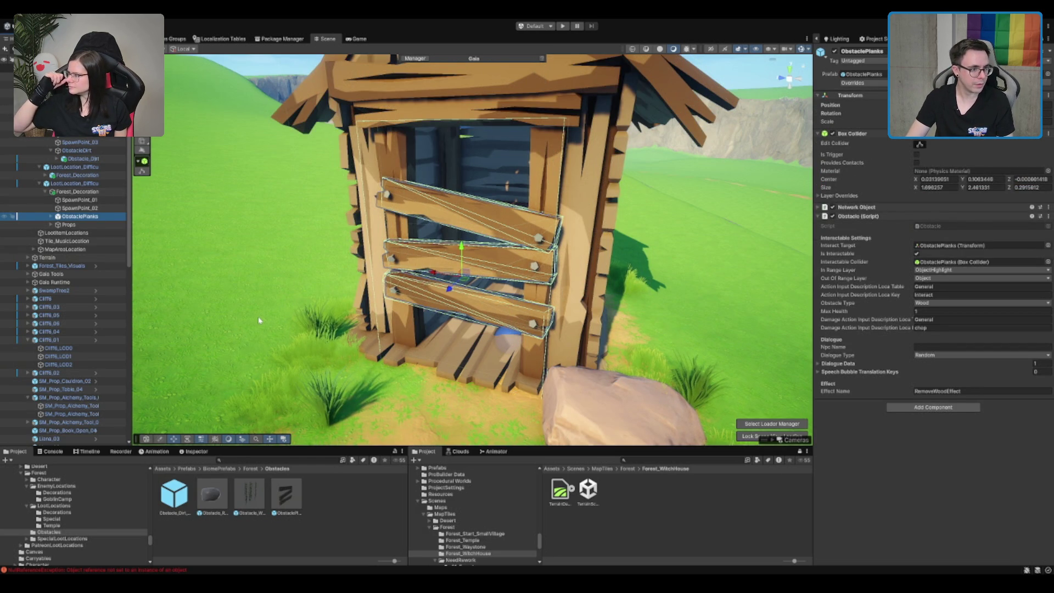
click(51, 216)
click(93, 225)
shift+click(83, 289)
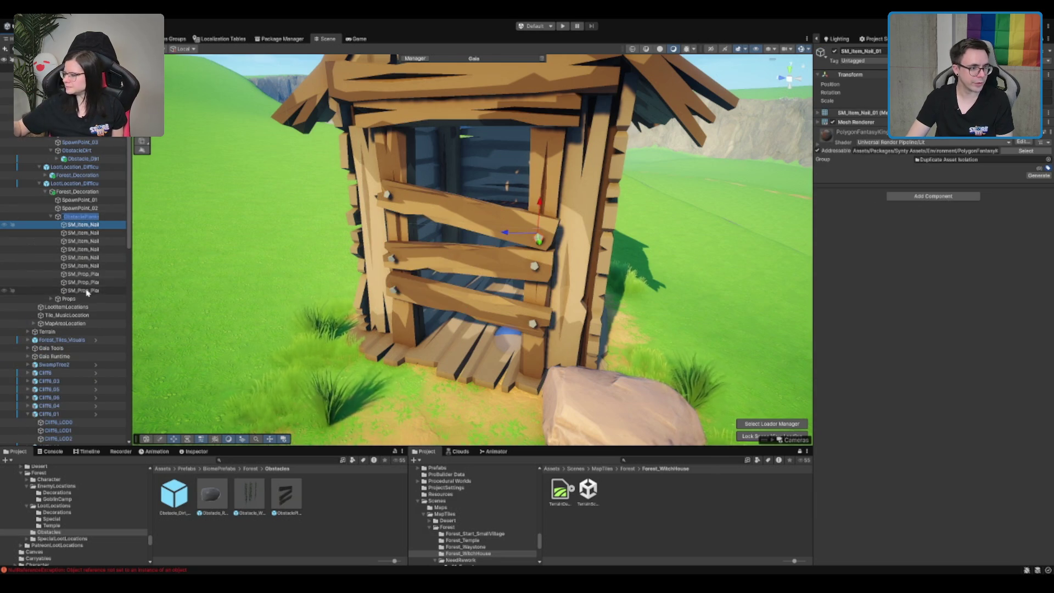
key(Delete)
click(98, 217)
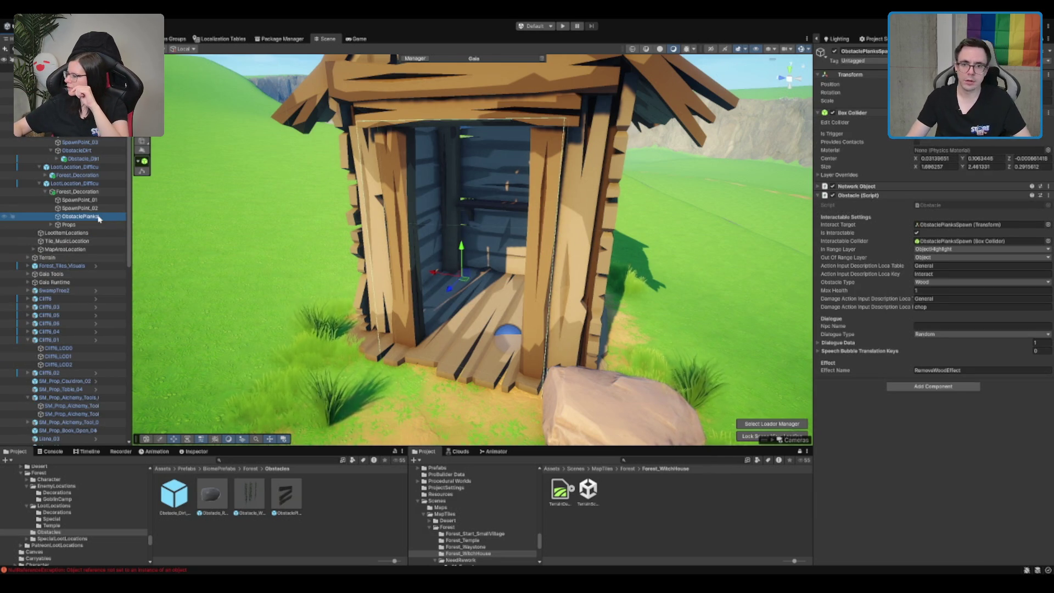
click(846, 118)
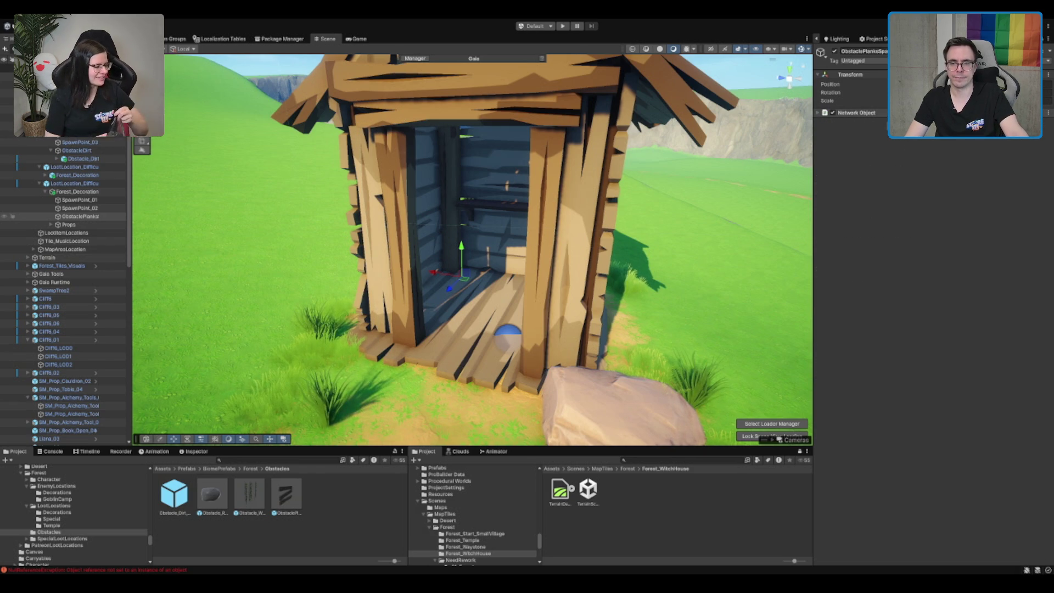
click(77, 191)
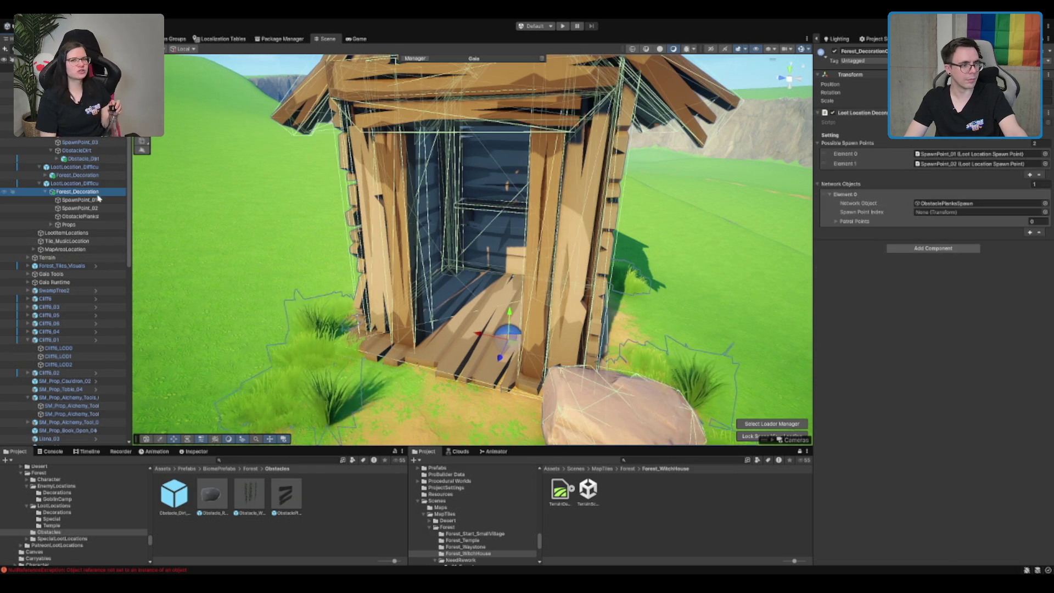
mouse_move(85, 218)
mouse_down()
mouse_move(552, 198)
mouse_move(915, 199)
mouse_move(940, 214)
mouse_move(901, 215)
mouse_move(938, 203)
mouse_up()
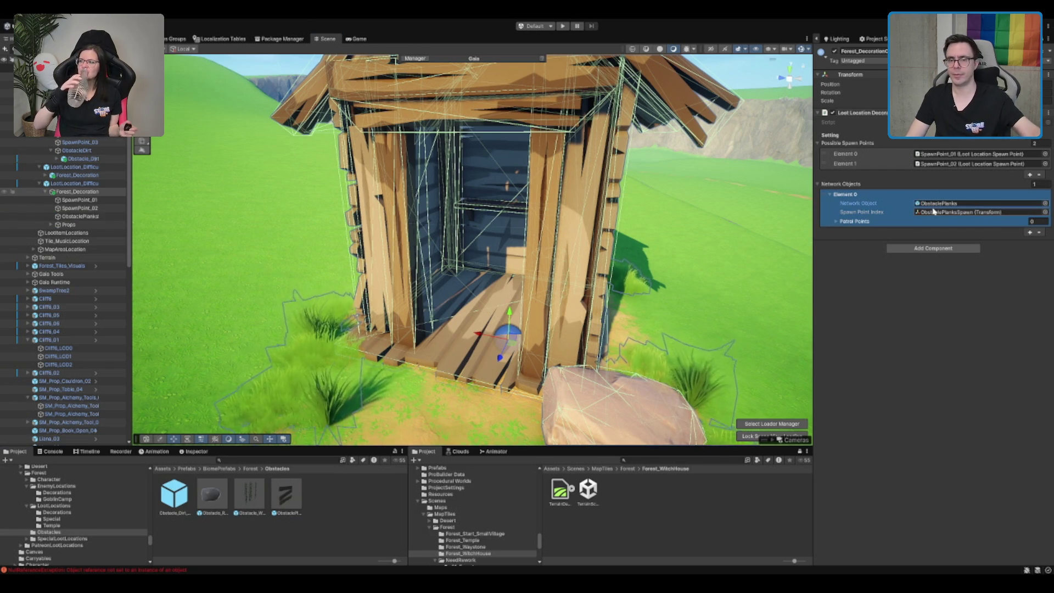
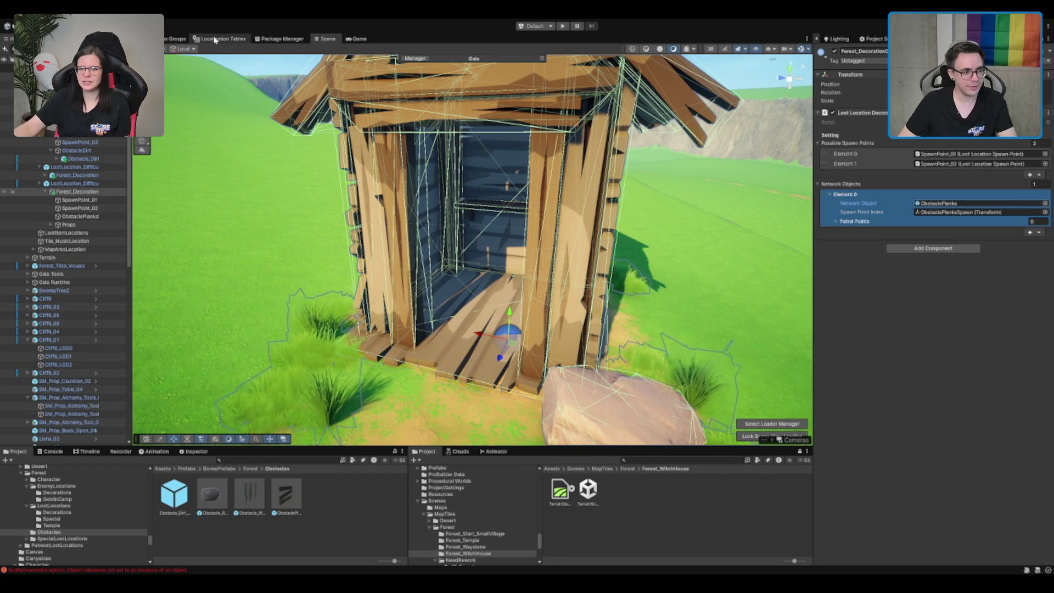
- Inspect the ObstacleDirt and hut Forest_Decoration objects and preview the AxeHut decoration prefab
click(78, 150)
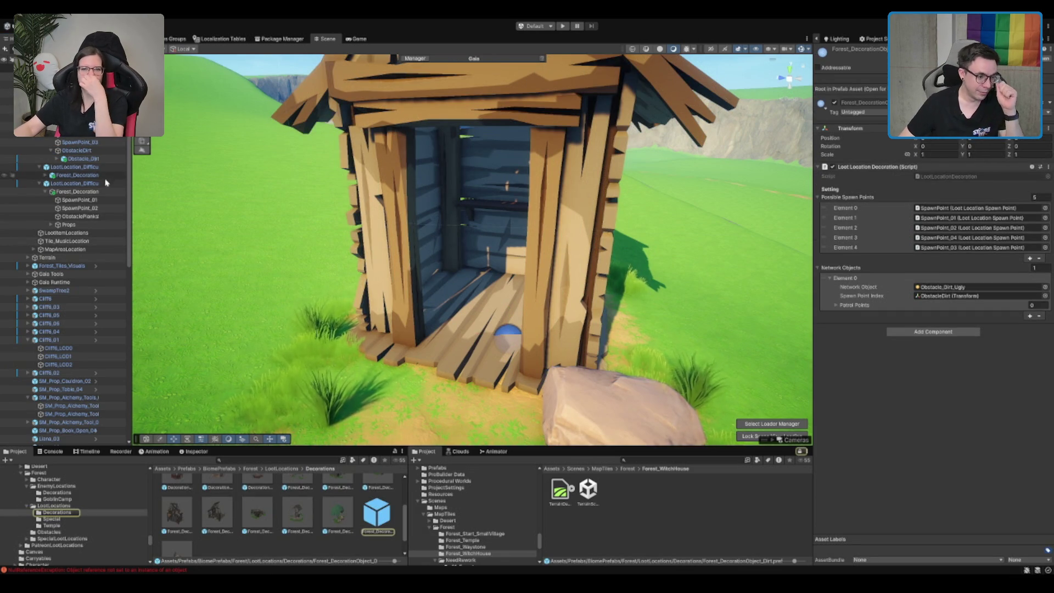
click(77, 191)
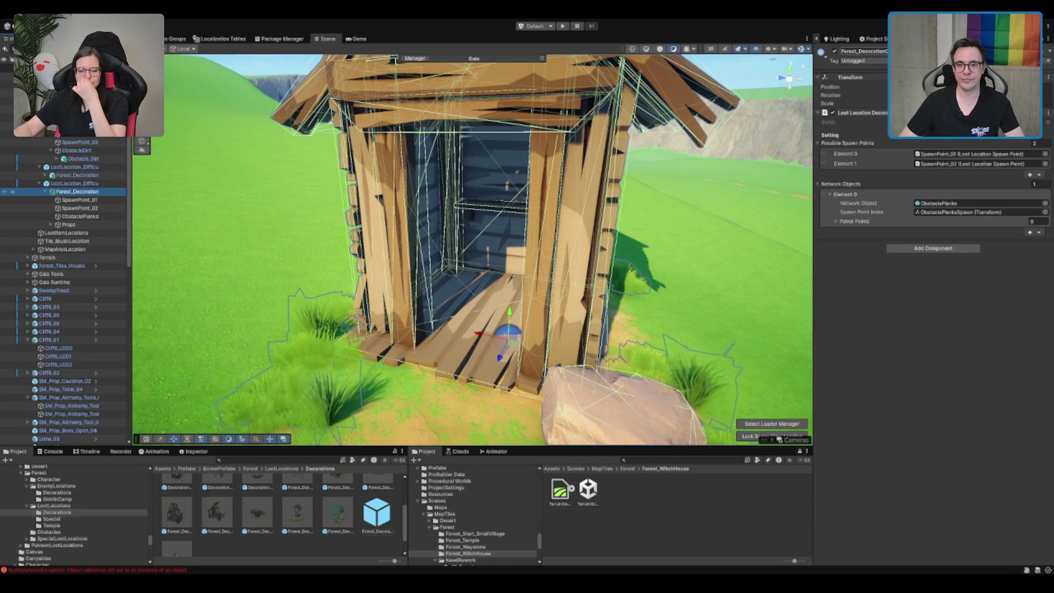
click(863, 51)
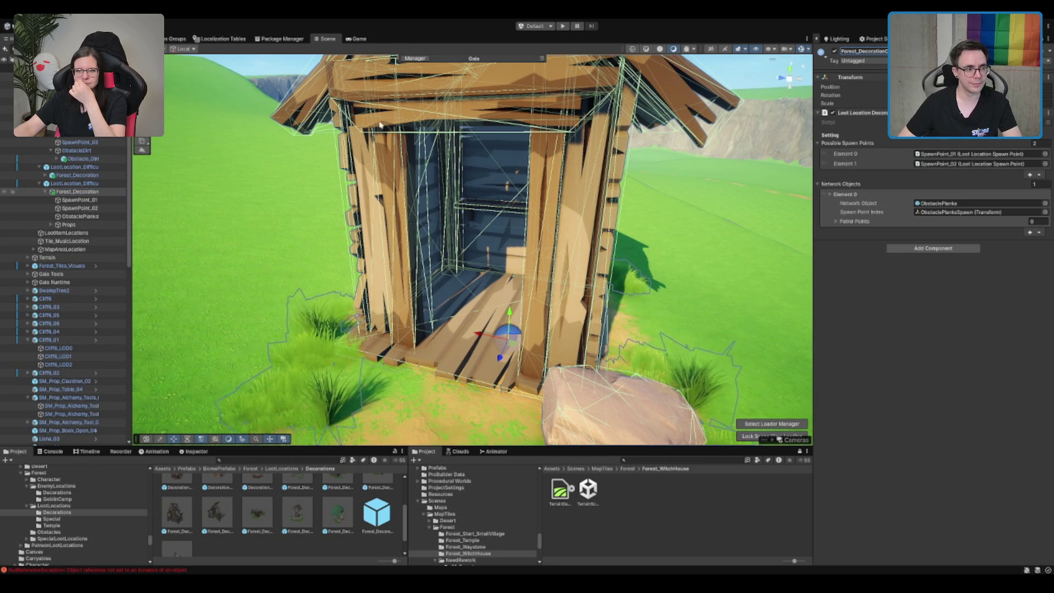
click(104, 191)
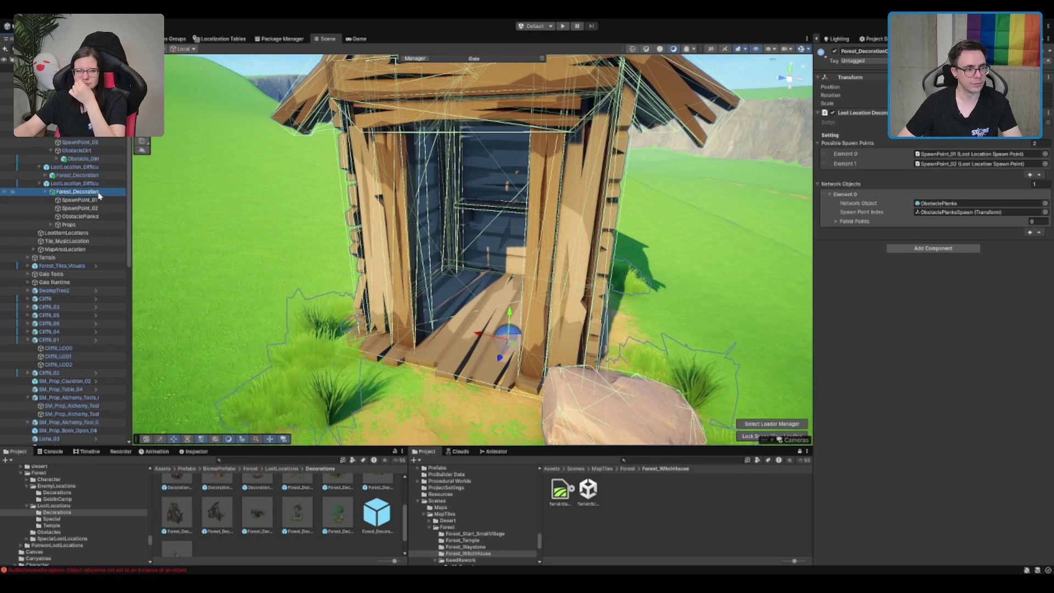
scroll(337, 494, up, 1)
scroll(340, 543, down, 1)
click(376, 513)
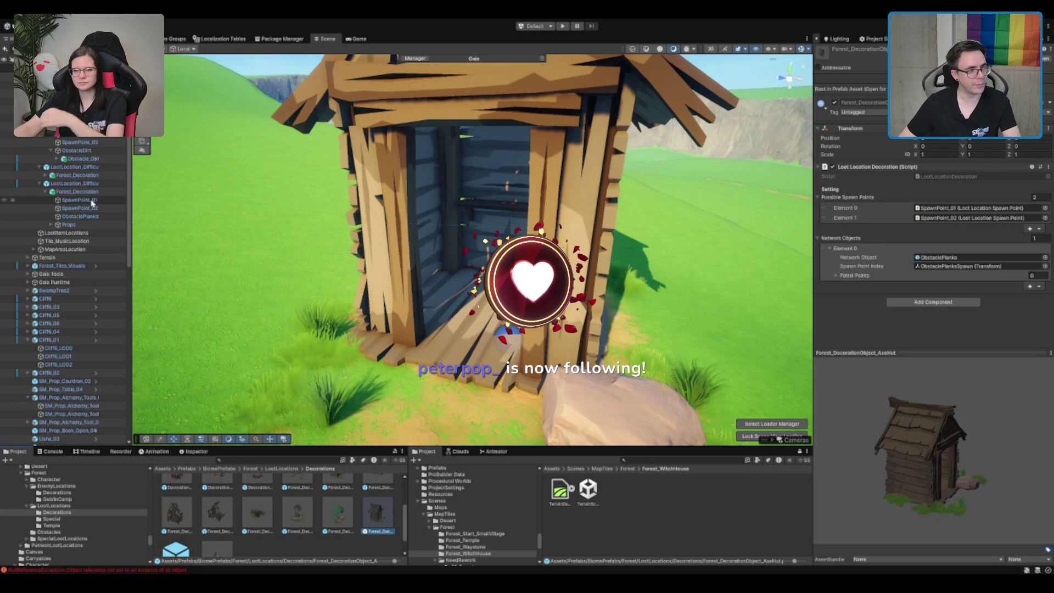
click(97, 191)
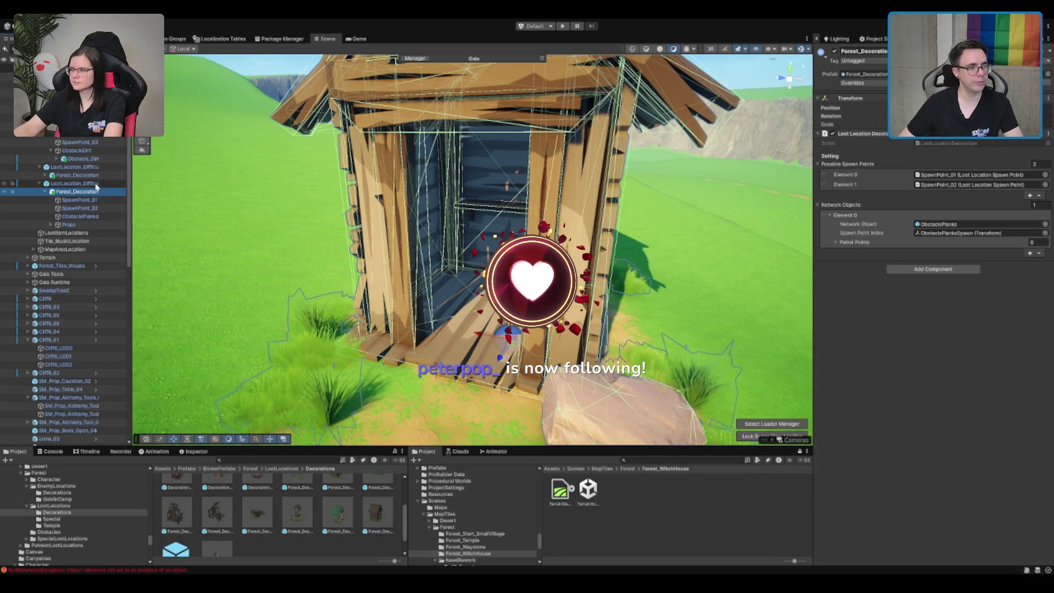
- Locate the loot location's prefab asset and open the Decorations folder
click(88, 183)
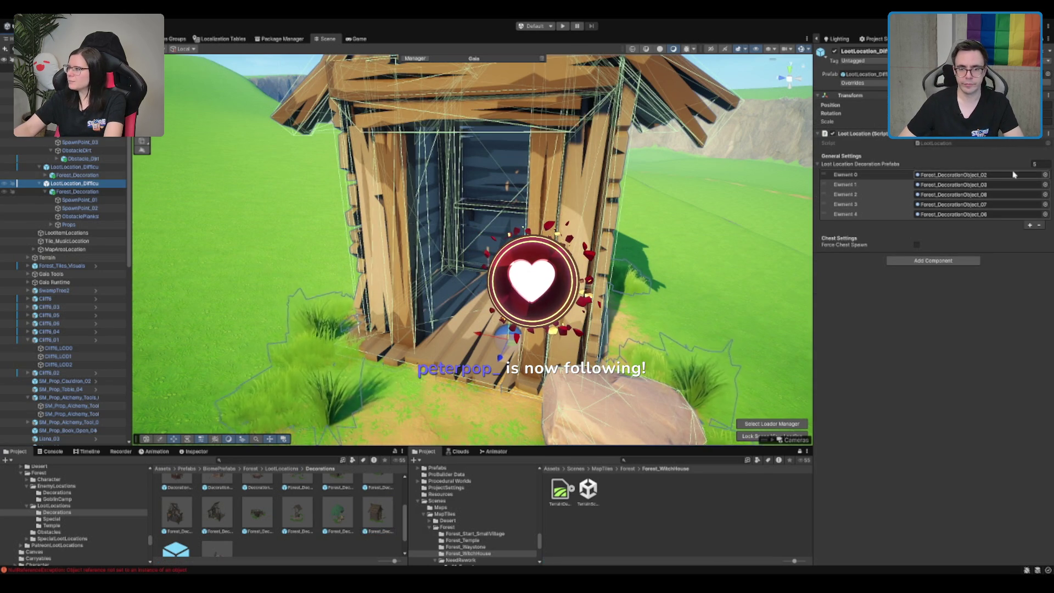
click(906, 82)
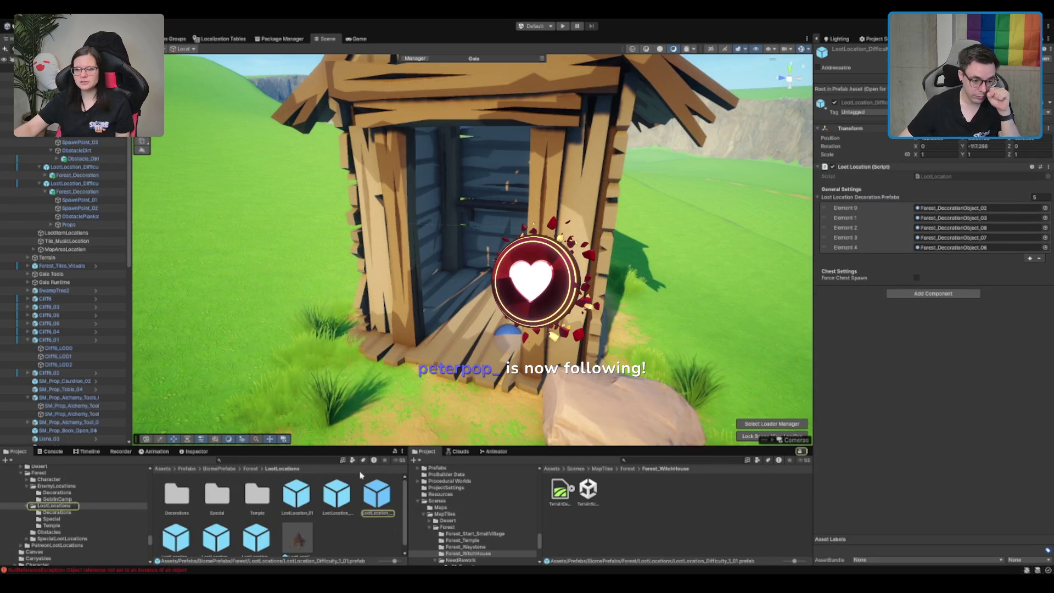
double_click(179, 496)
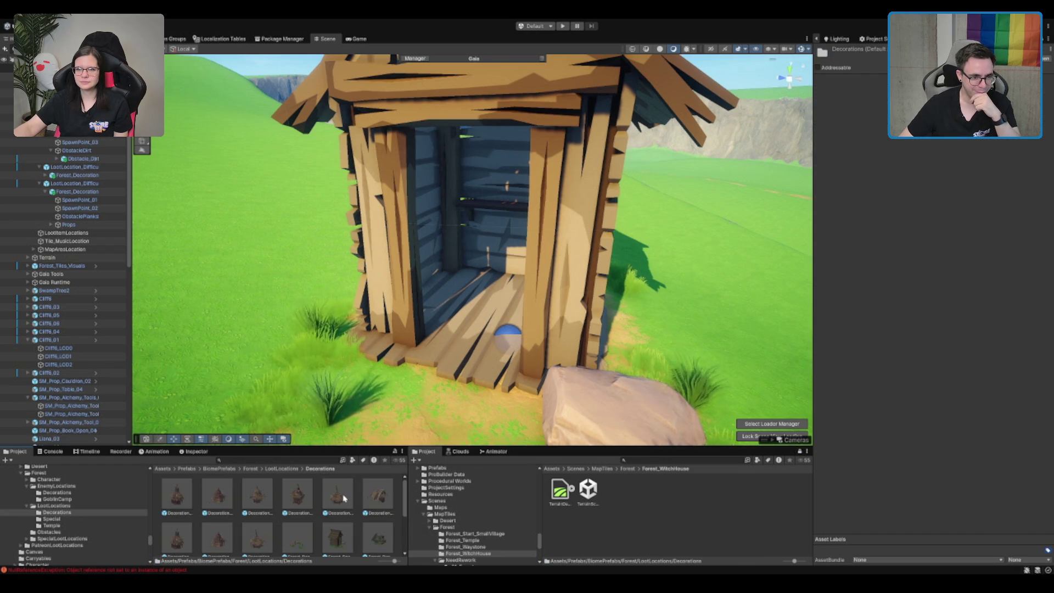
click(102, 167)
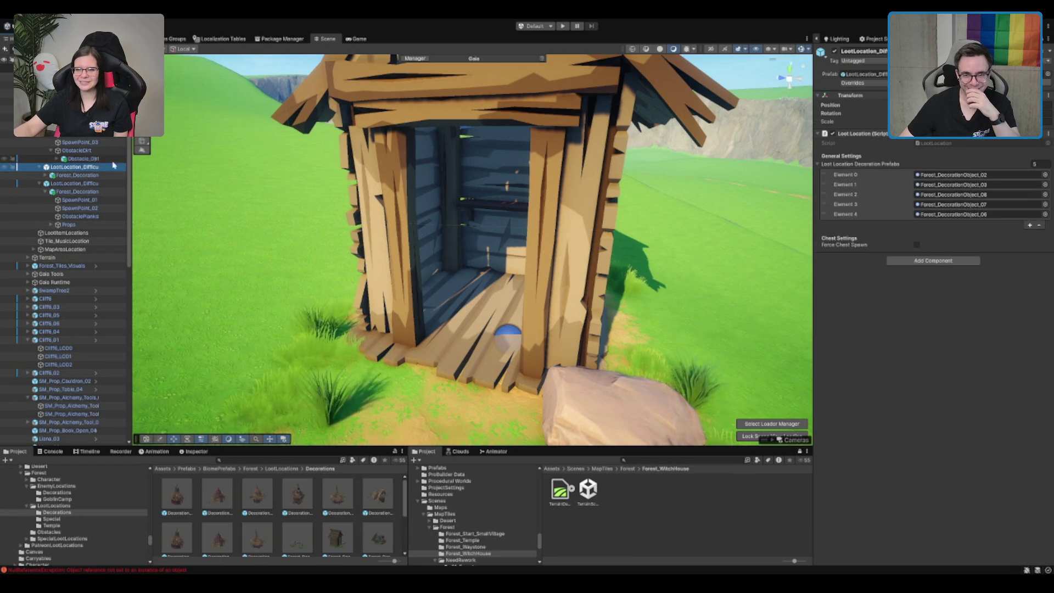
click(1032, 74)
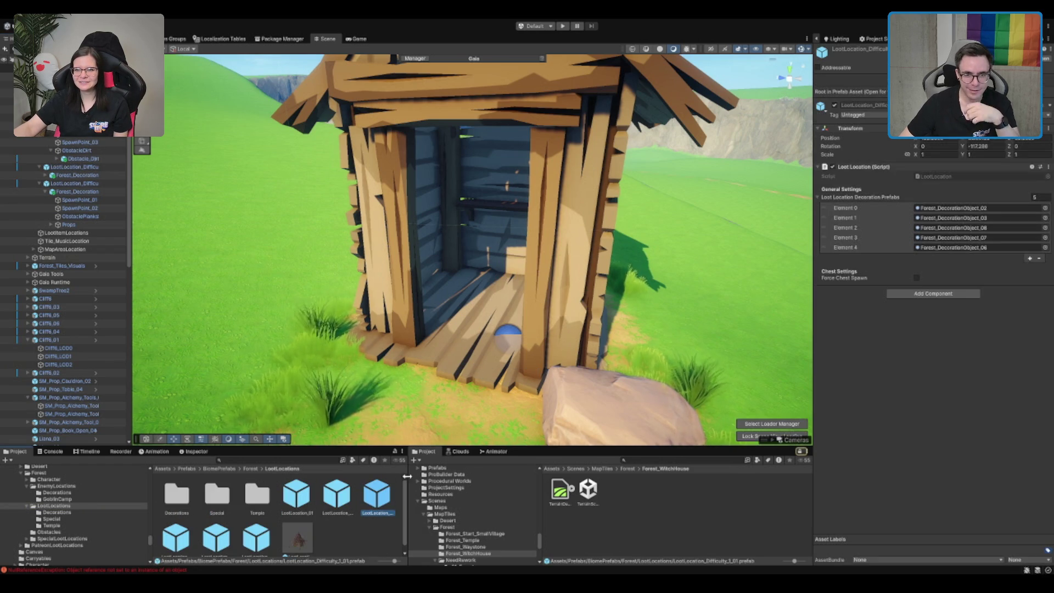
- Lock the Inspector on the LootLocation prefab and add Forest_DecorationObject_AxeHut to its Decoration Prefabs list
click(1044, 40)
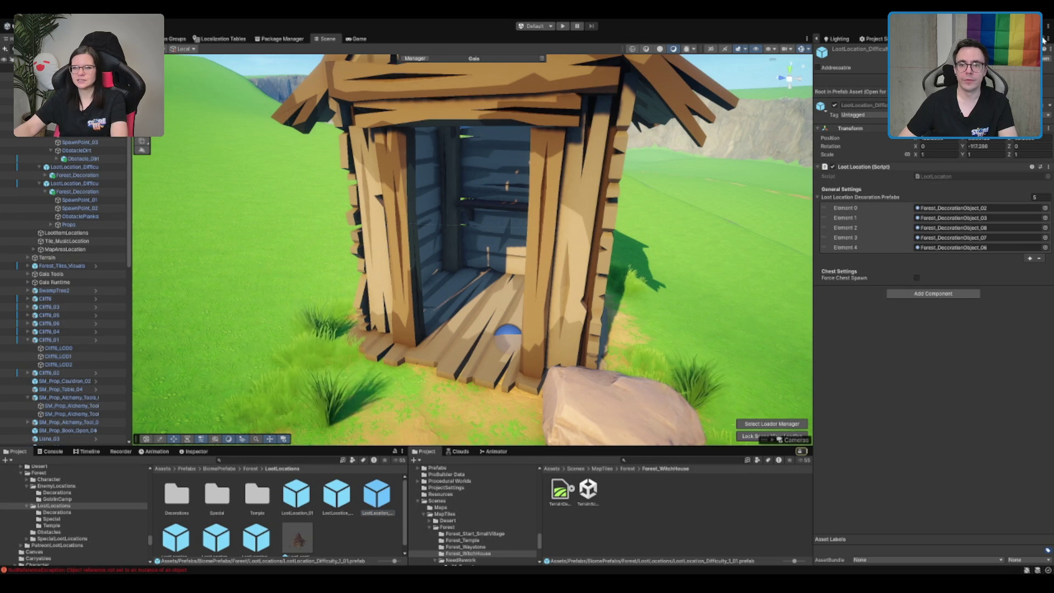
double_click(177, 497)
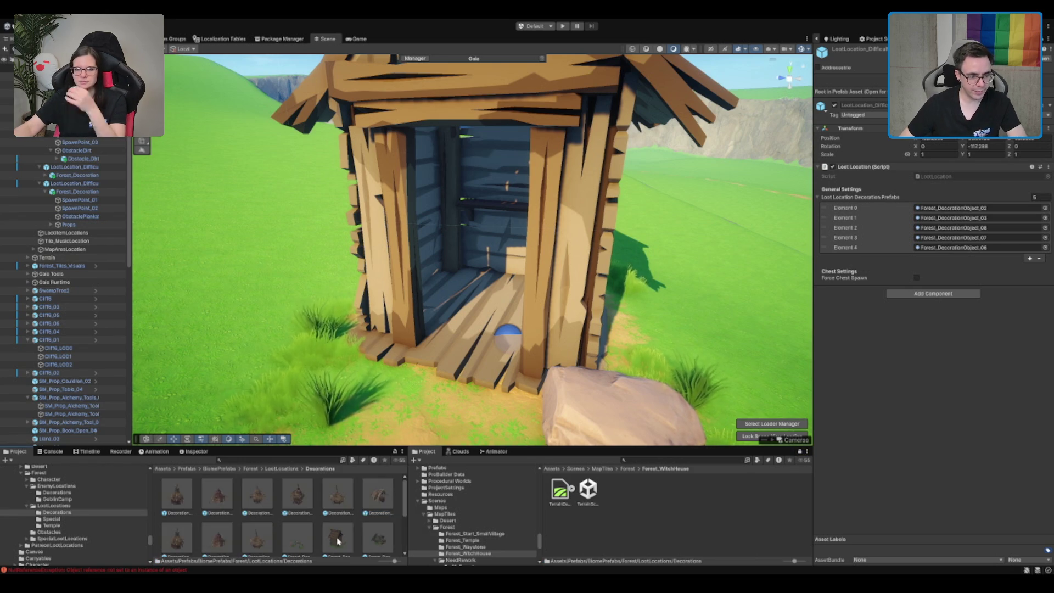
scroll(378, 526, up, 1)
click(352, 496)
mouse_move(377, 535)
mouse_down()
mouse_move(878, 226)
mouse_move(880, 197)
mouse_up()
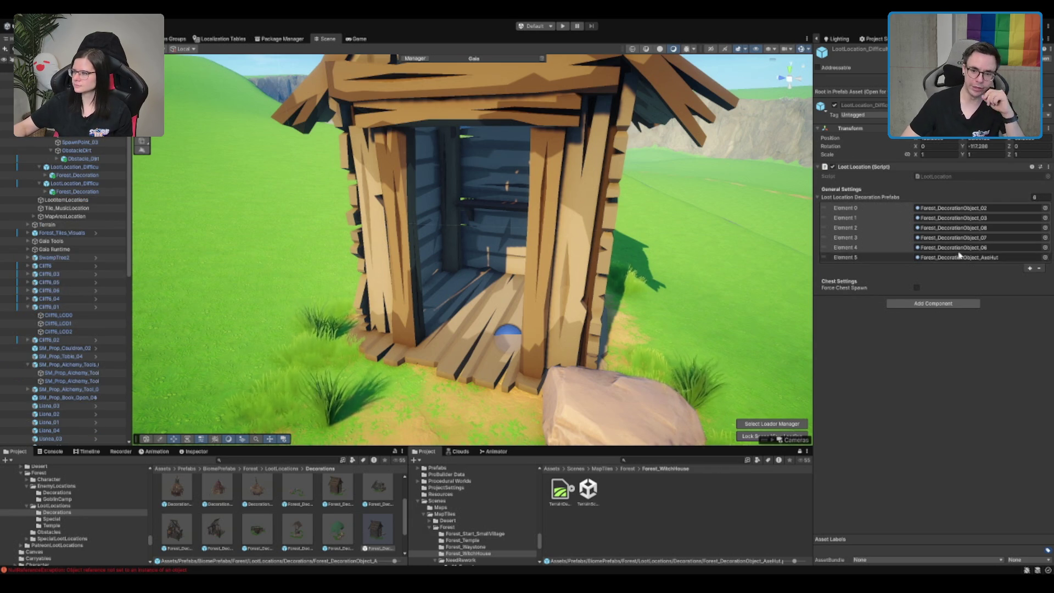
key(f)
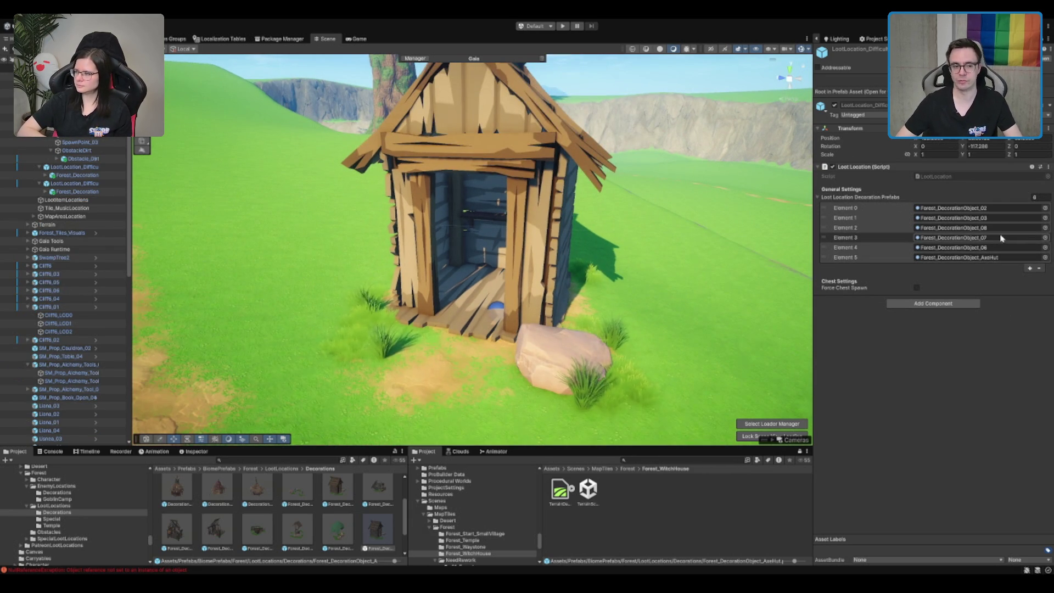
scroll(536, 153, down, 2)
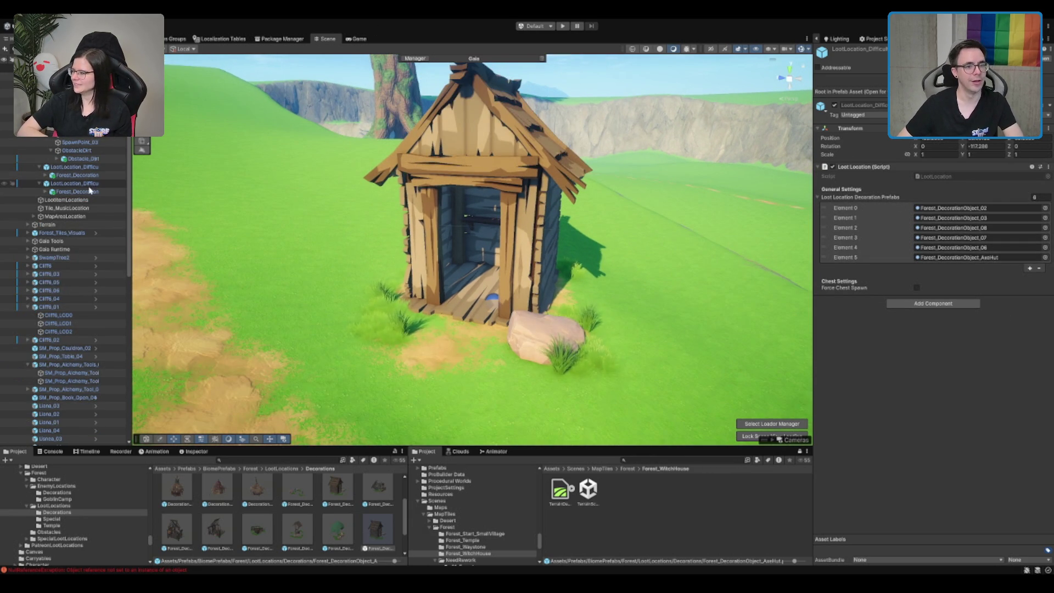
scroll(511, 190, down, 5)
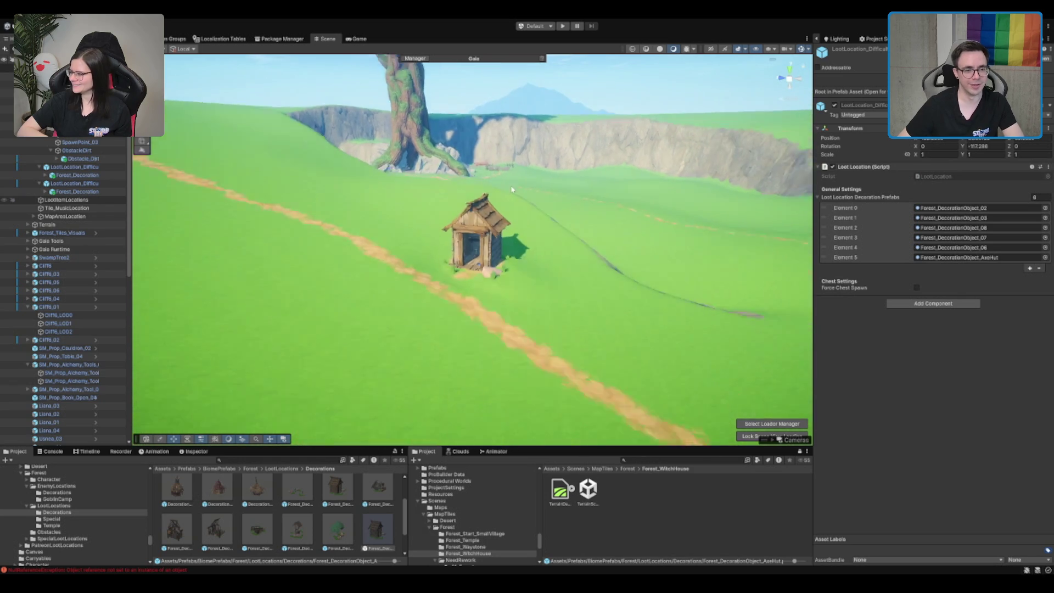
scroll(511, 189, down, 5)
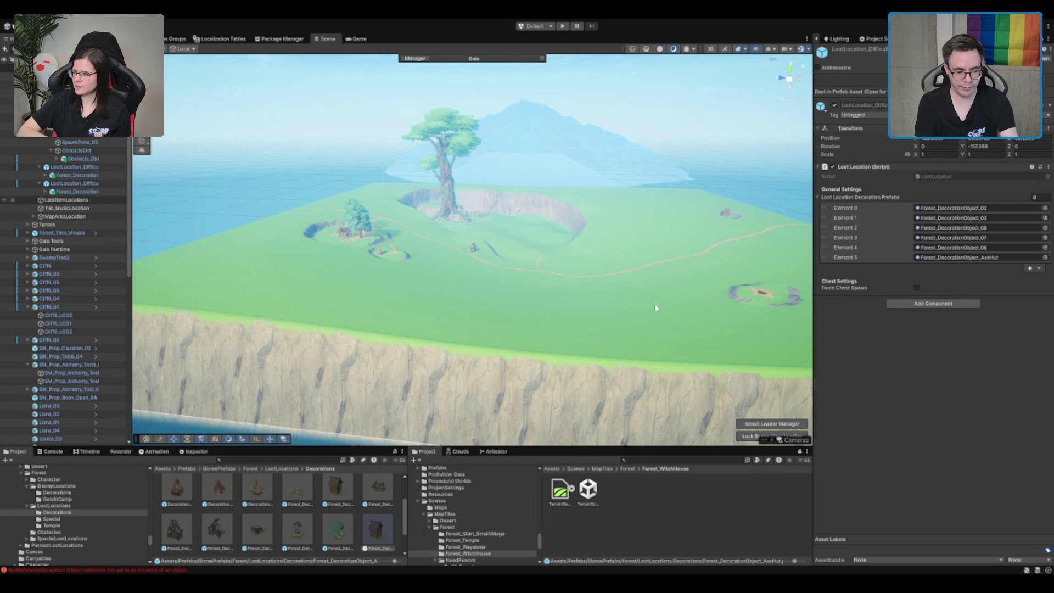
scroll(654, 304, up, 10)
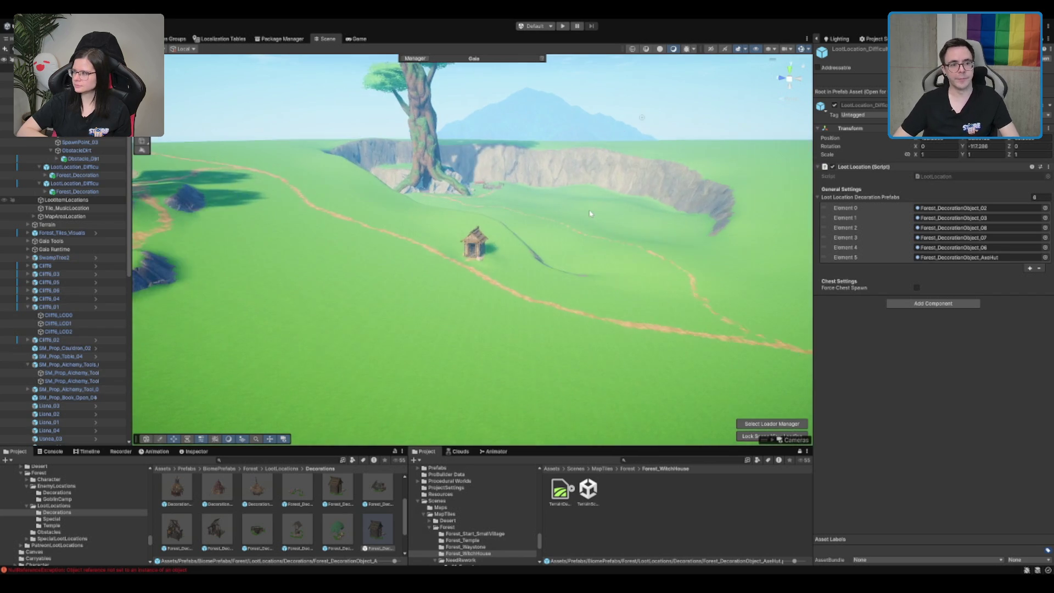
scroll(590, 213, up, 5)
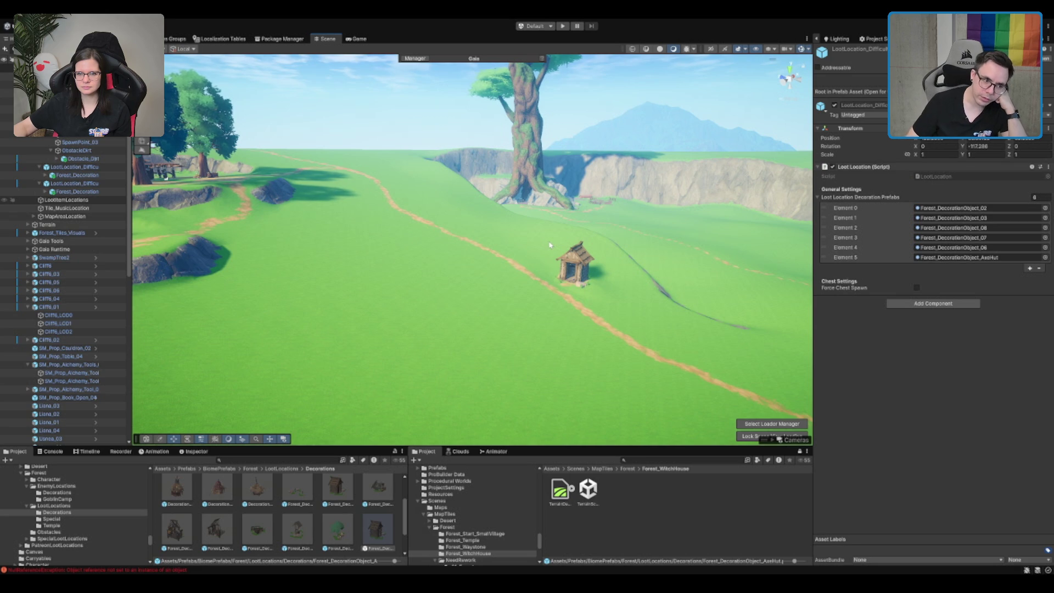
click(77, 191)
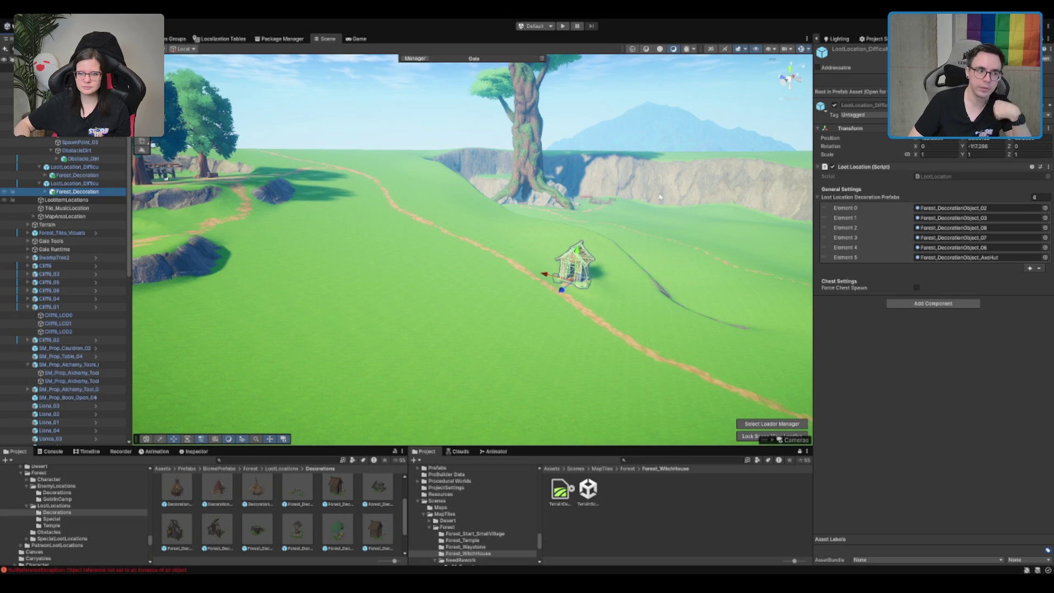
key(Right)
key(Down)
key(Down)
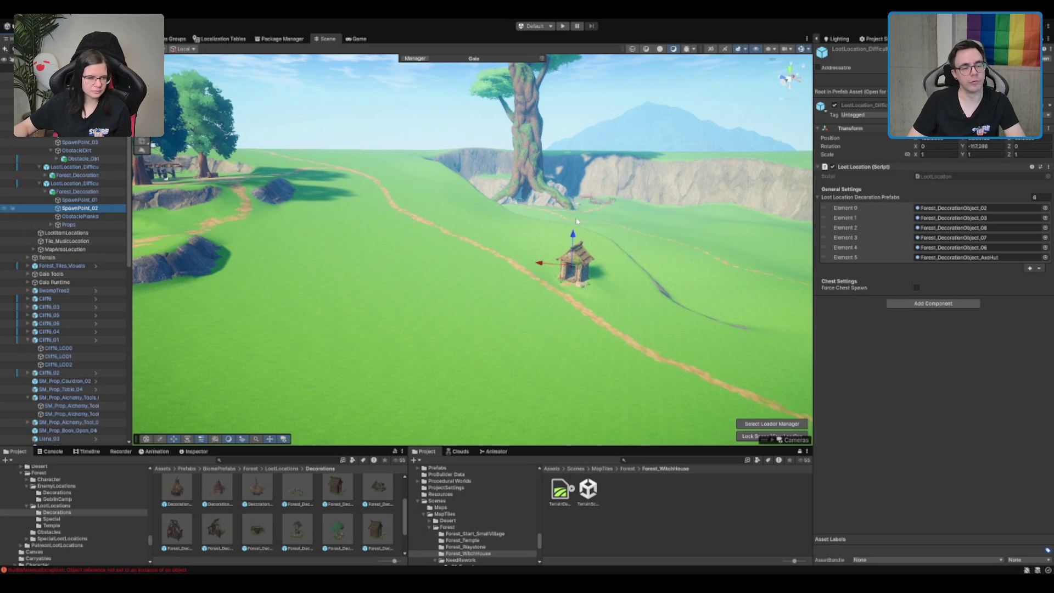
scroll(576, 220, up, 2)
key(f)
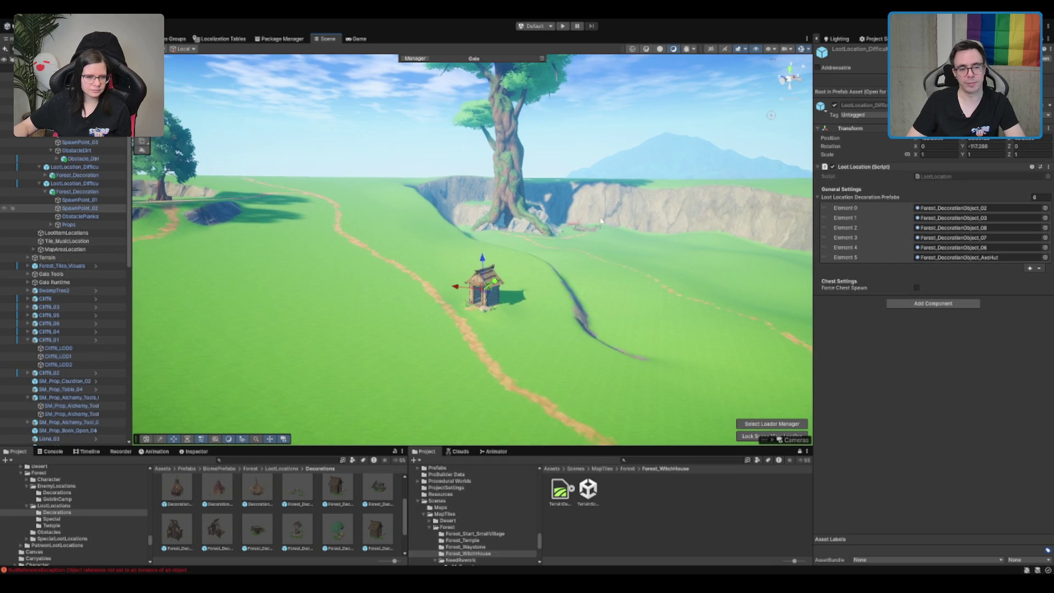
scroll(633, 235, up, 2)
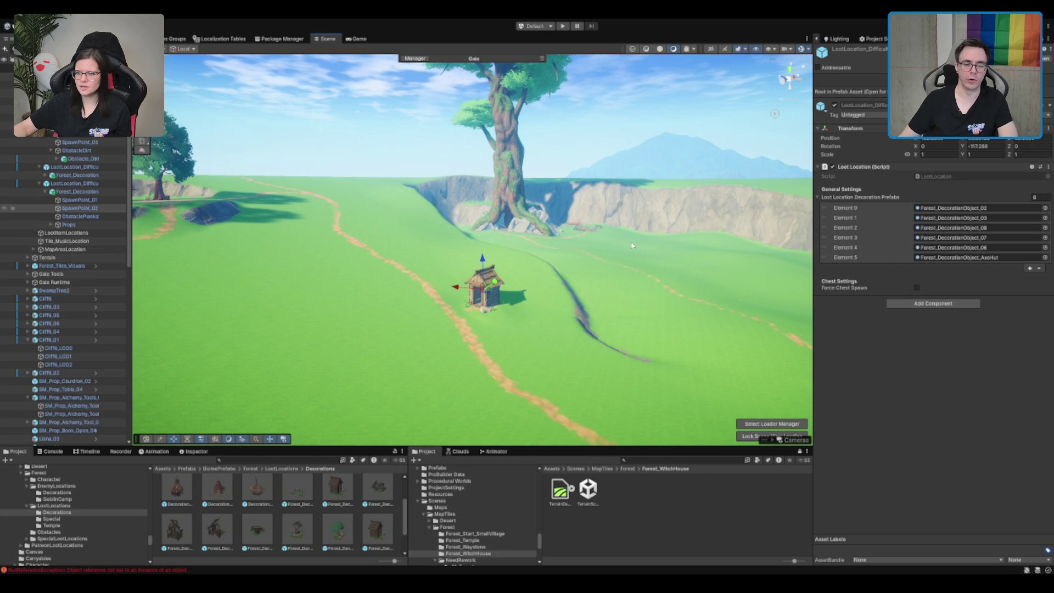
scroll(681, 228, down, 3)
click(443, 301)
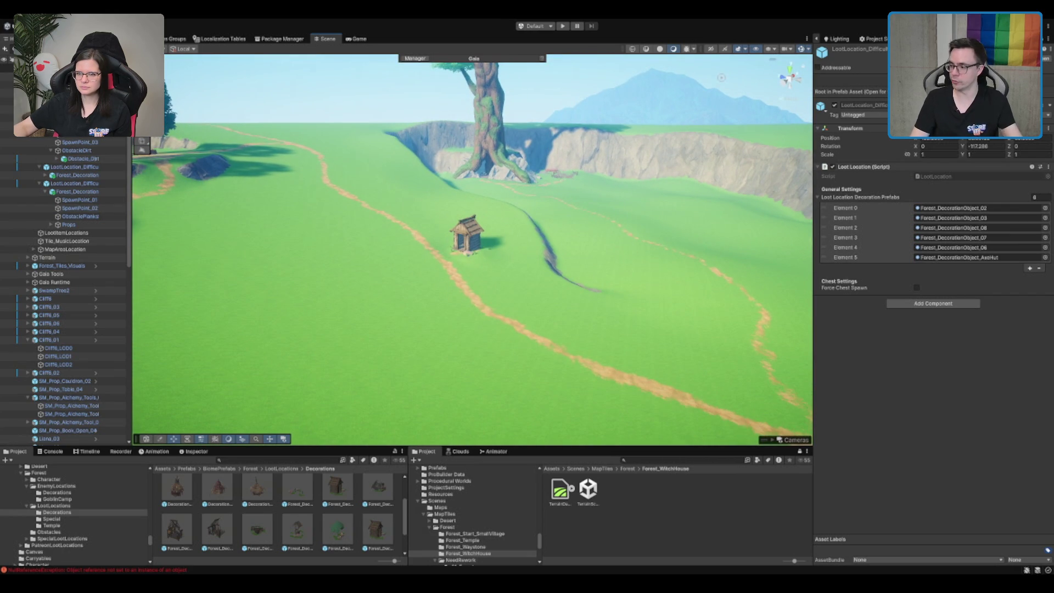
scroll(472, 247, up, 2)
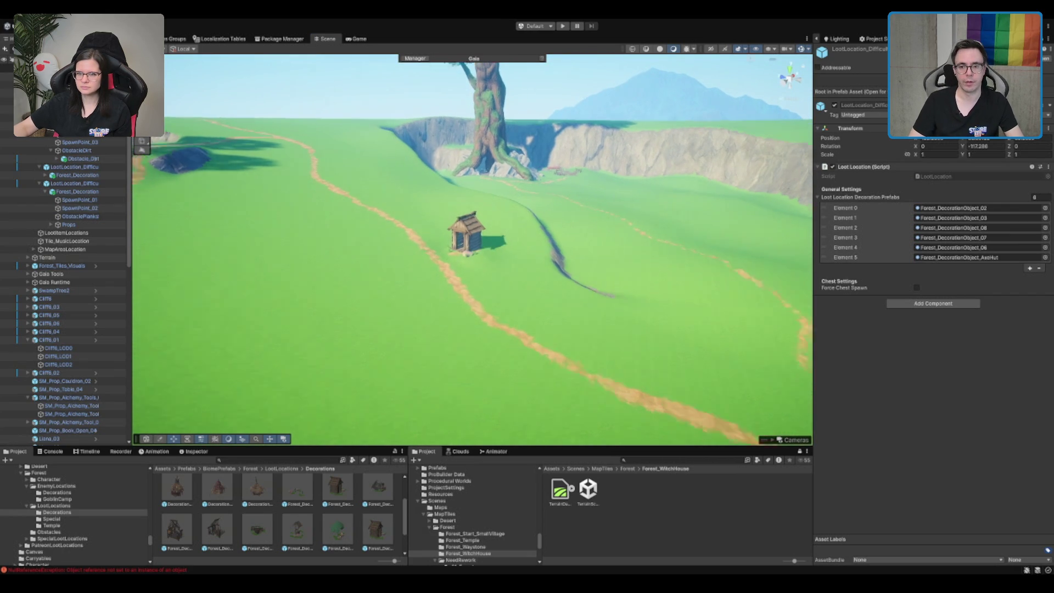
scroll(488, 183, down, 5)
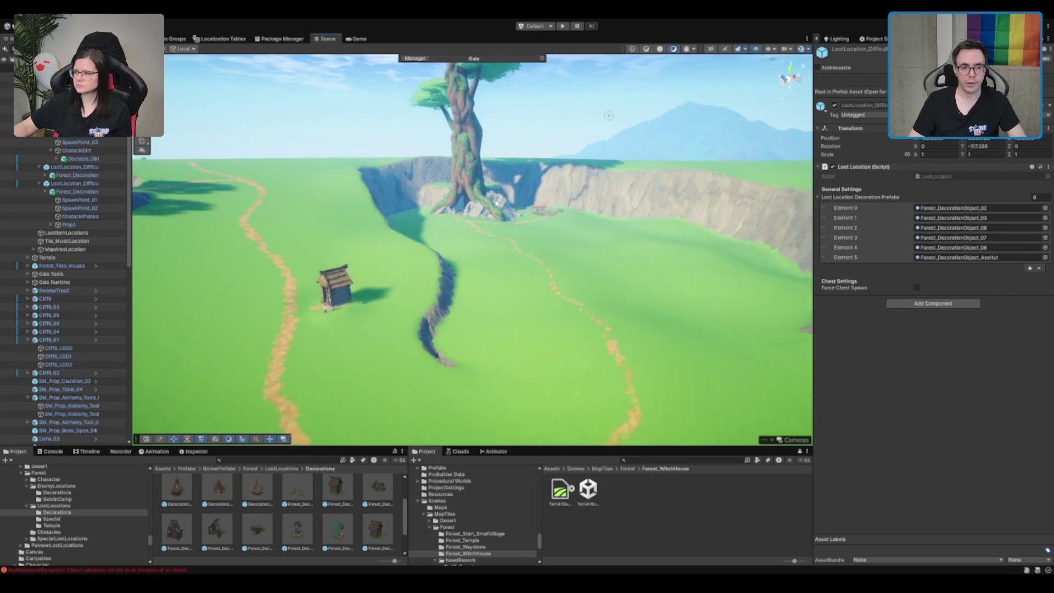
scroll(489, 183, down, 5)
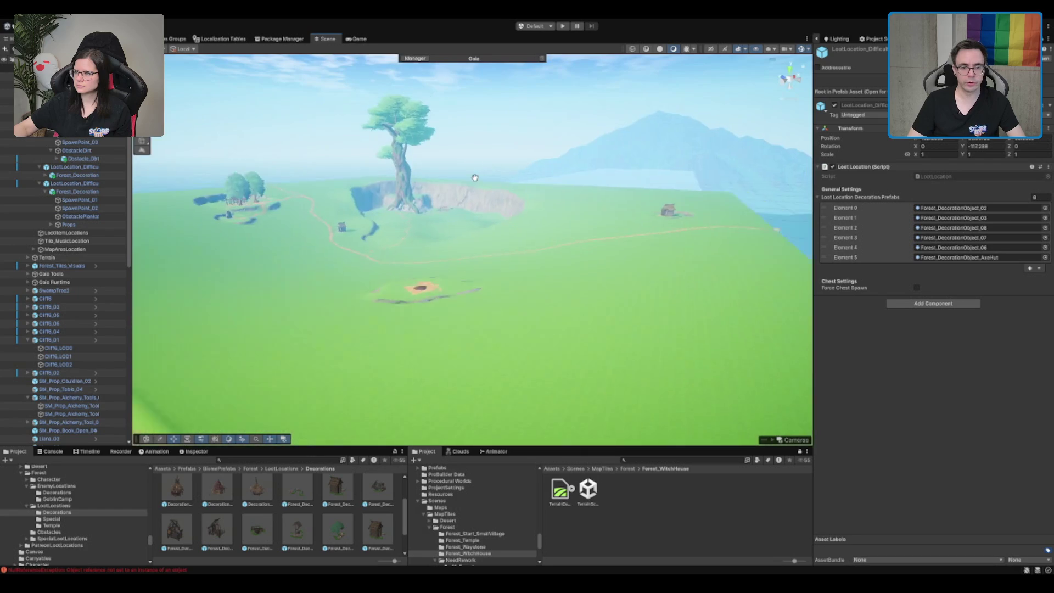
drag(588, 213, 432, 192)
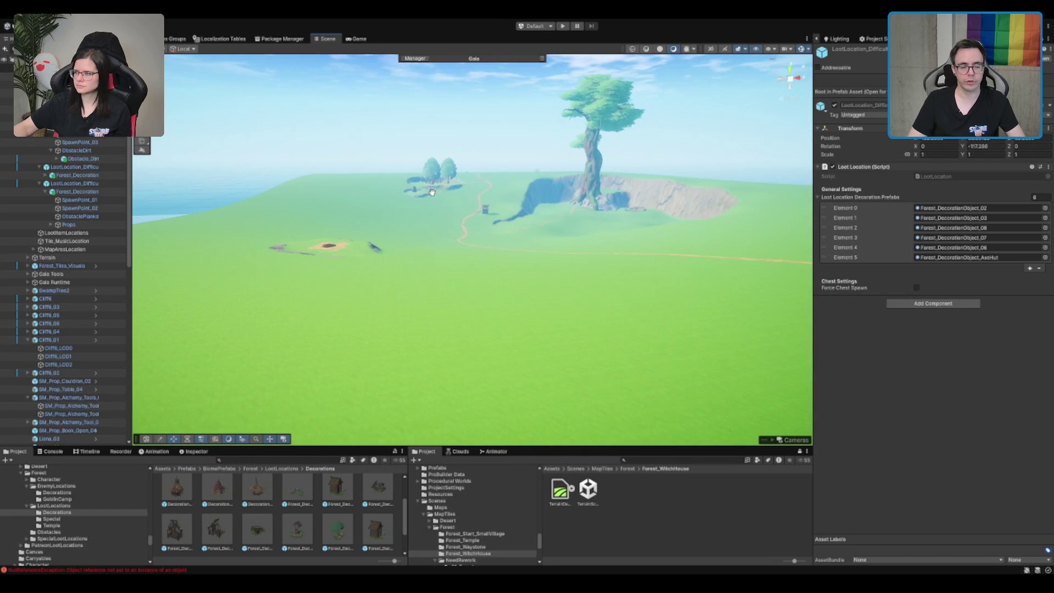
click(453, 219)
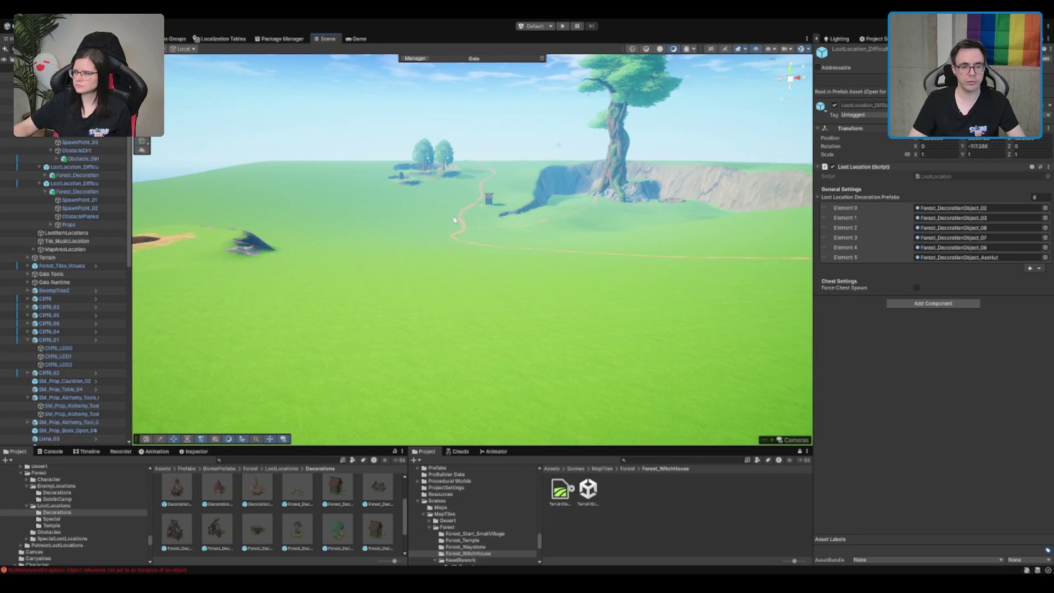
- Collapse the MapAreaLocation and loot location entries, then select MapTile to see 6, 173 and 3 locations
double_click(88, 249)
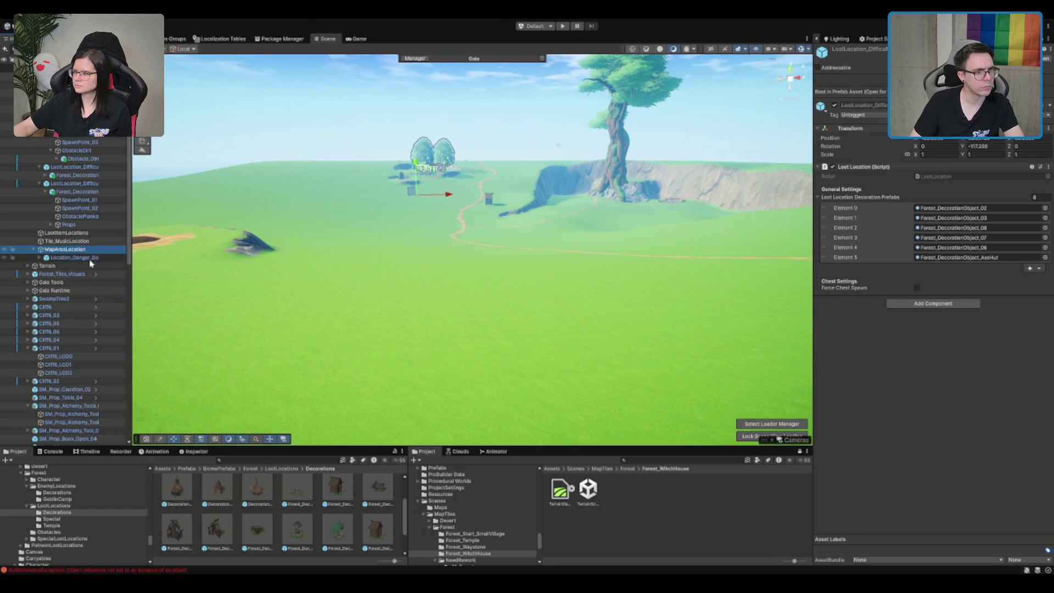
click(90, 258)
click(90, 250)
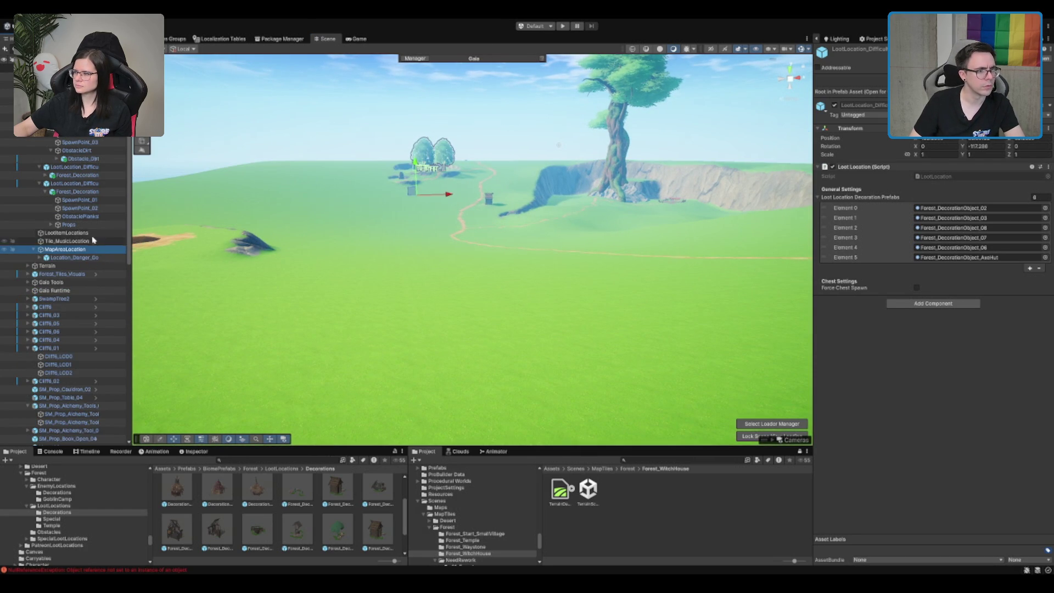
click(84, 191)
click(39, 183)
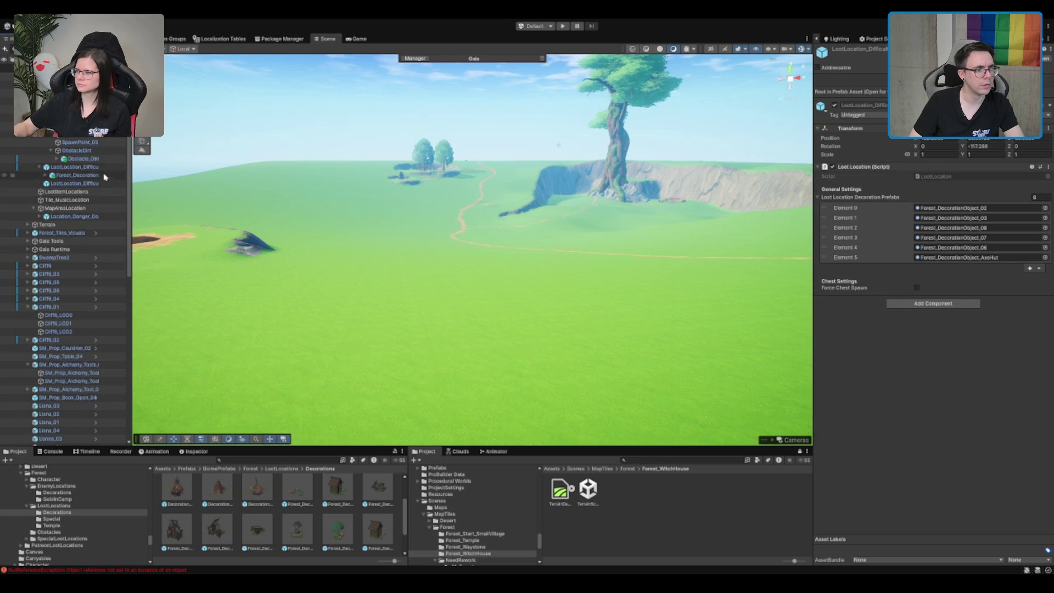
click(77, 174)
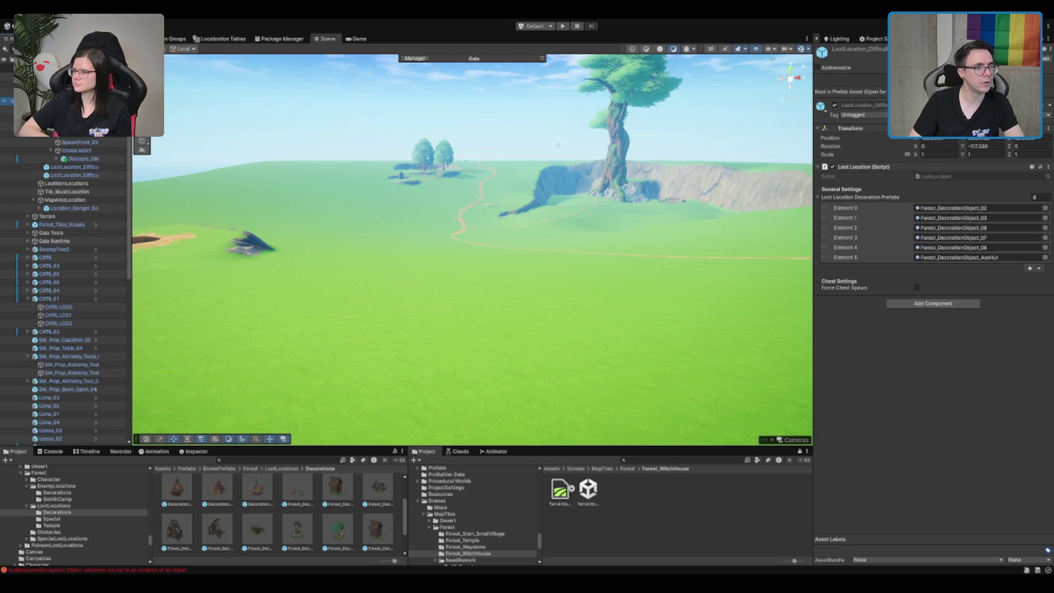
scroll(66, 291, down, 3)
click(55, 77)
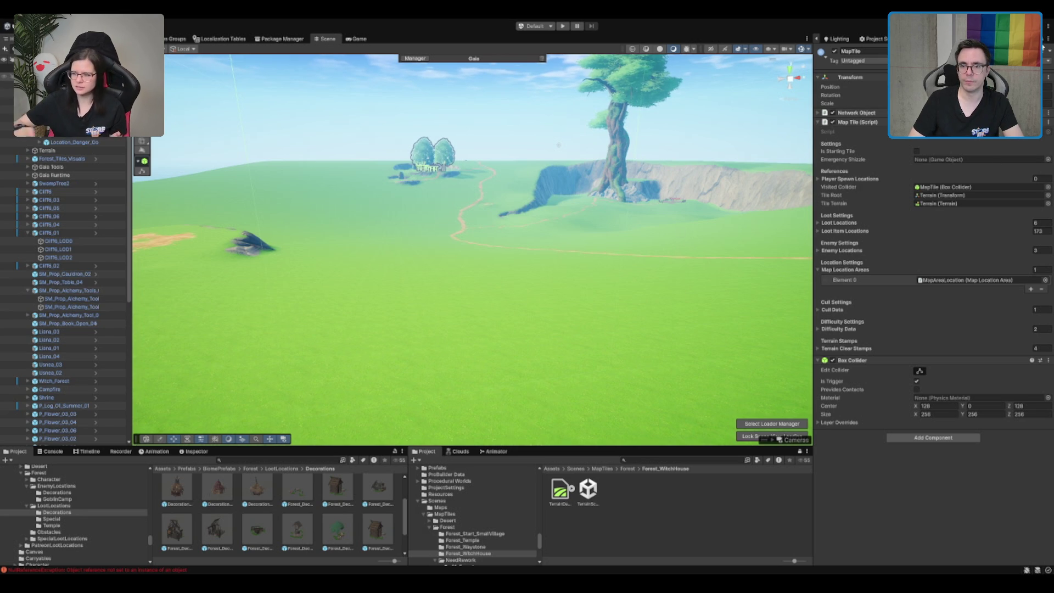
- Empty the MapTile's Loot Locations, Loot Item Locations and Enemy Locations lists
click(852, 223)
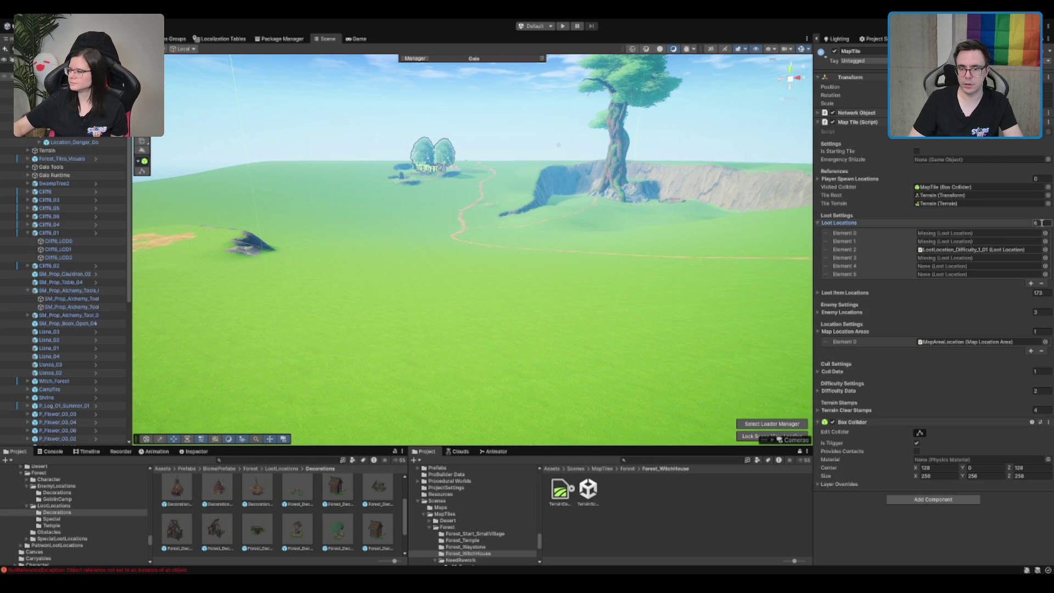
key(Return)
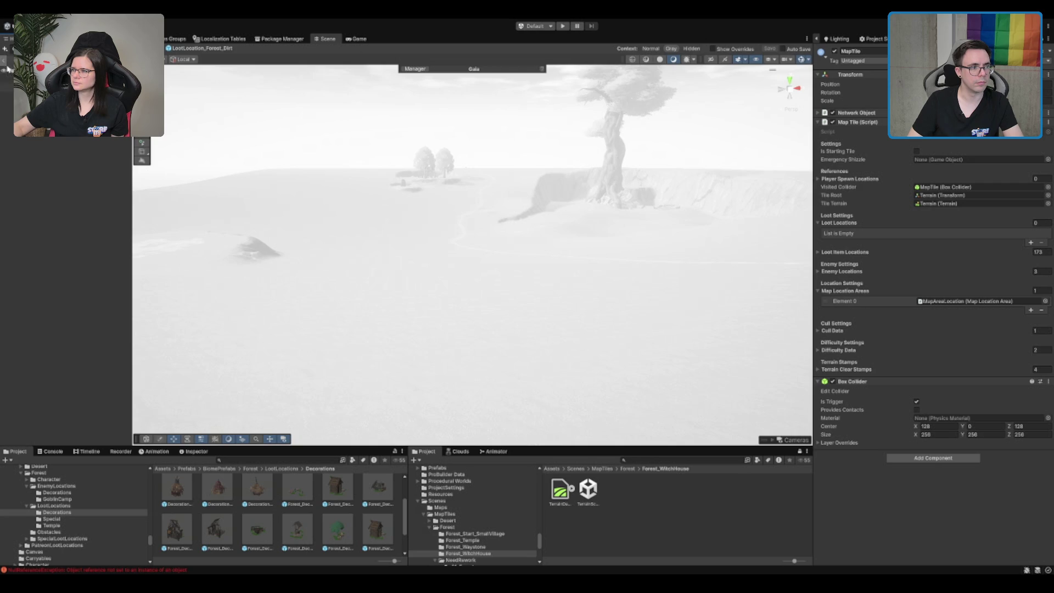
click(7, 66)
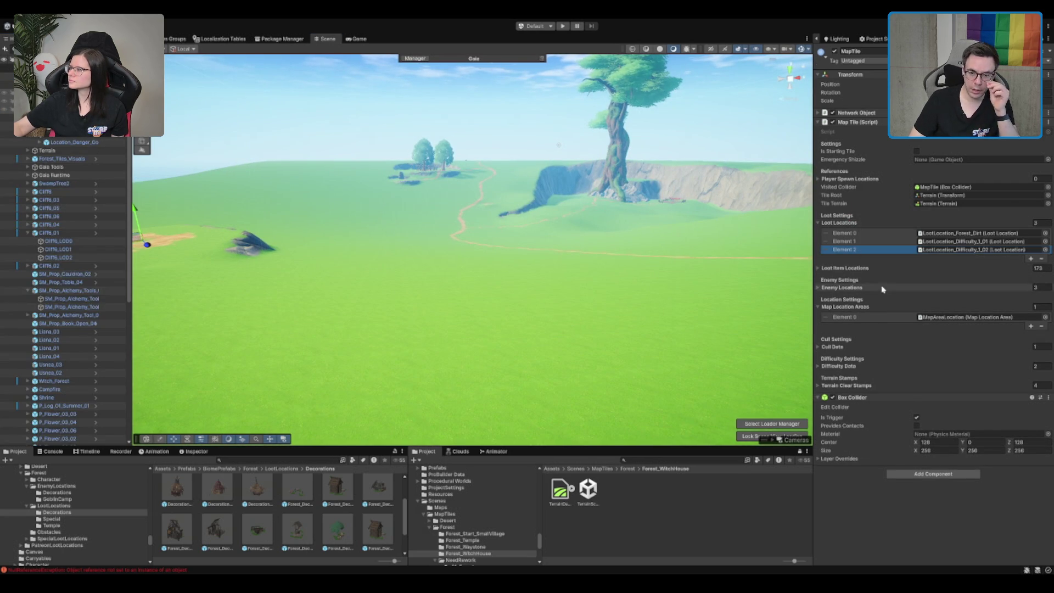
click(872, 272)
click(851, 269)
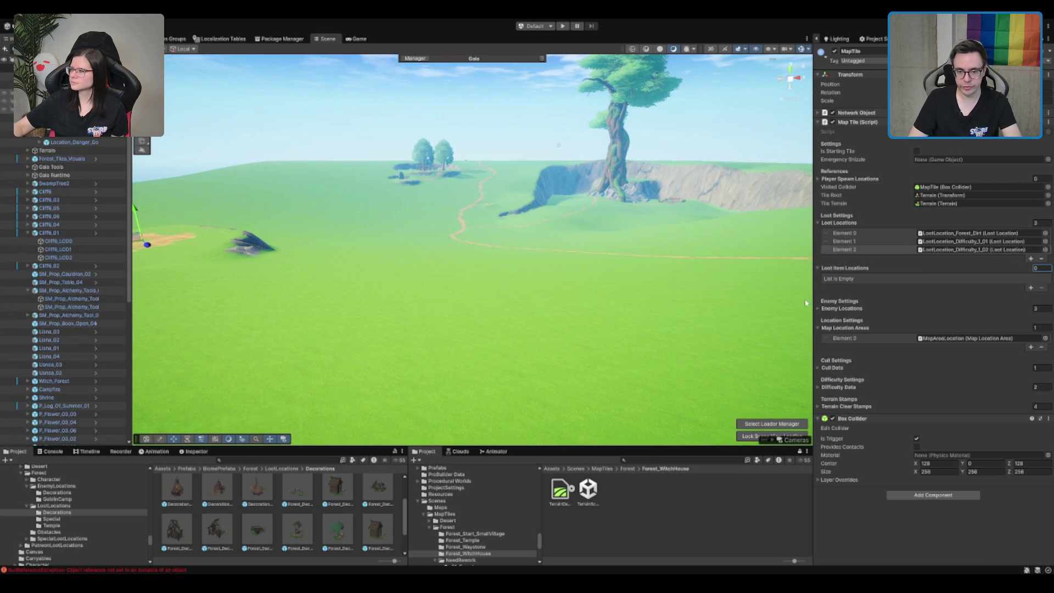
click(852, 286)
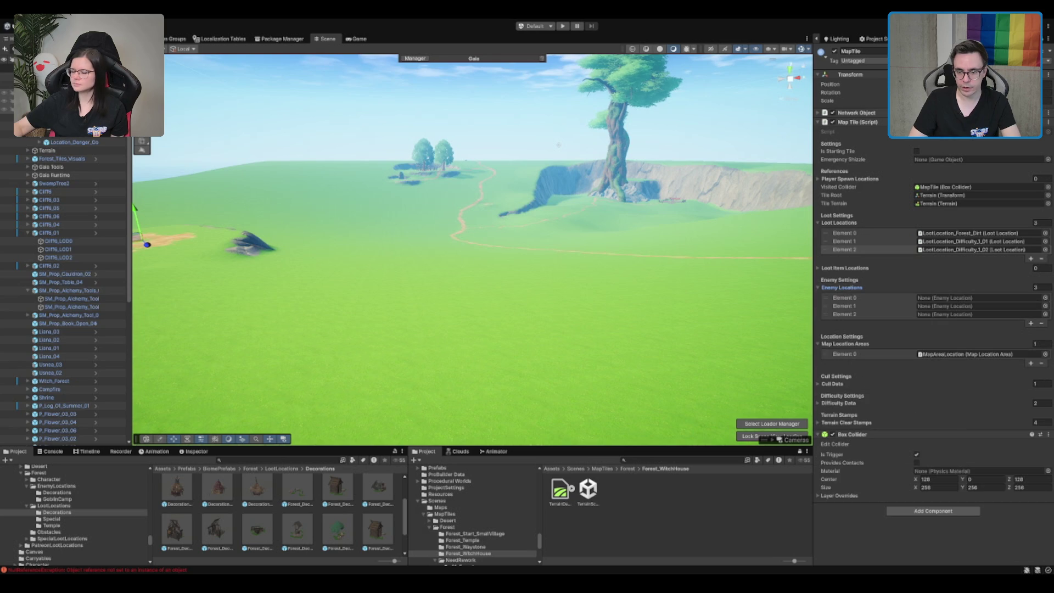
click(1040, 287)
text(0)
key(Return)
click(838, 287)
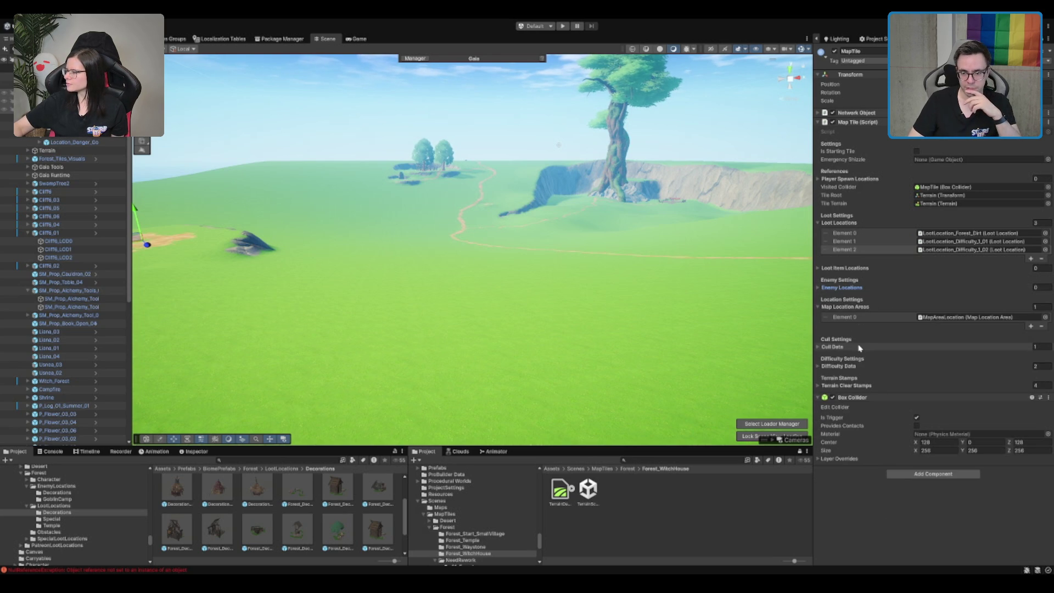
- Set the Terrain Clear Stamps count to 0 and expand the Cull Data and Difficulty Data settings
click(832, 347)
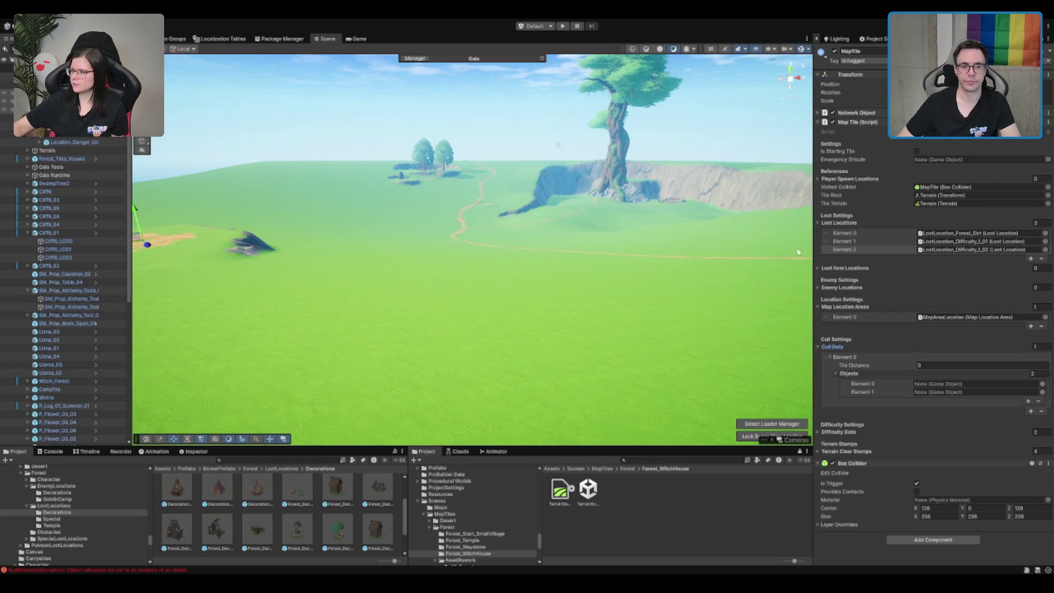
click(873, 453)
click(873, 452)
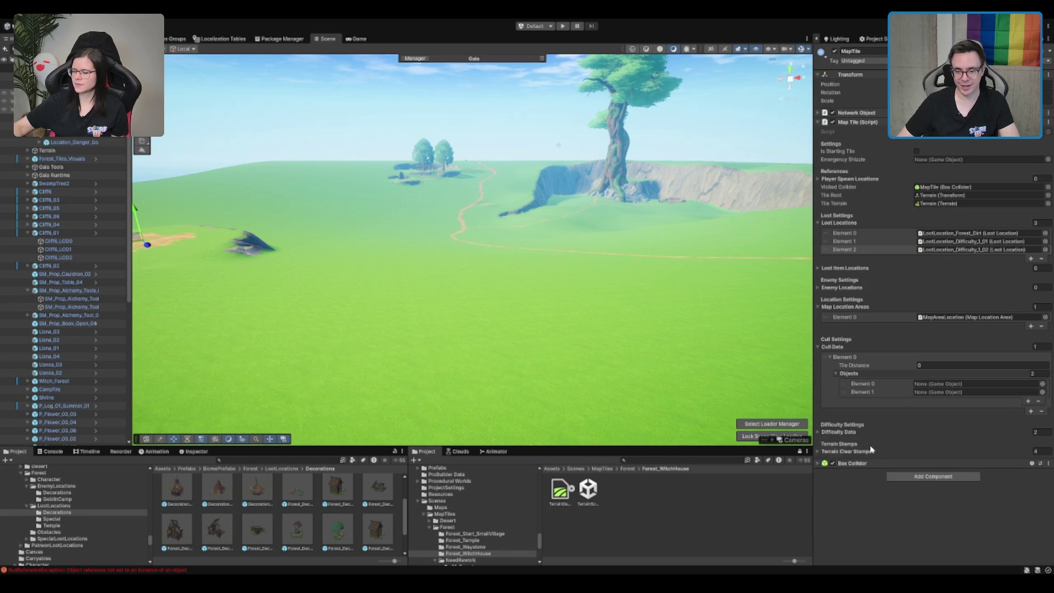
click(873, 451)
double_click(1034, 451)
text(0)
key(Return)
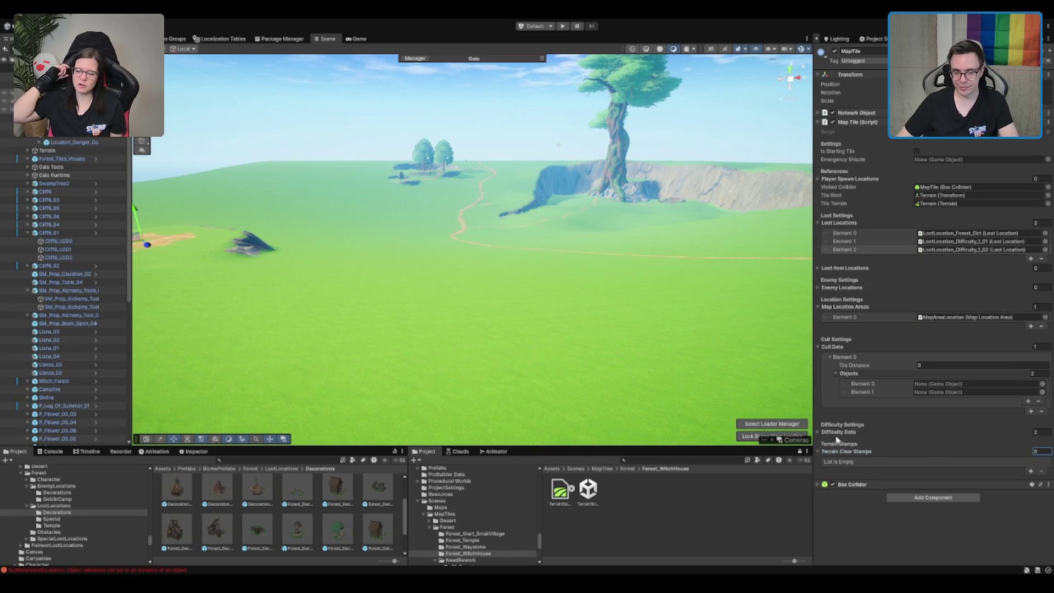
click(838, 432)
click(840, 432)
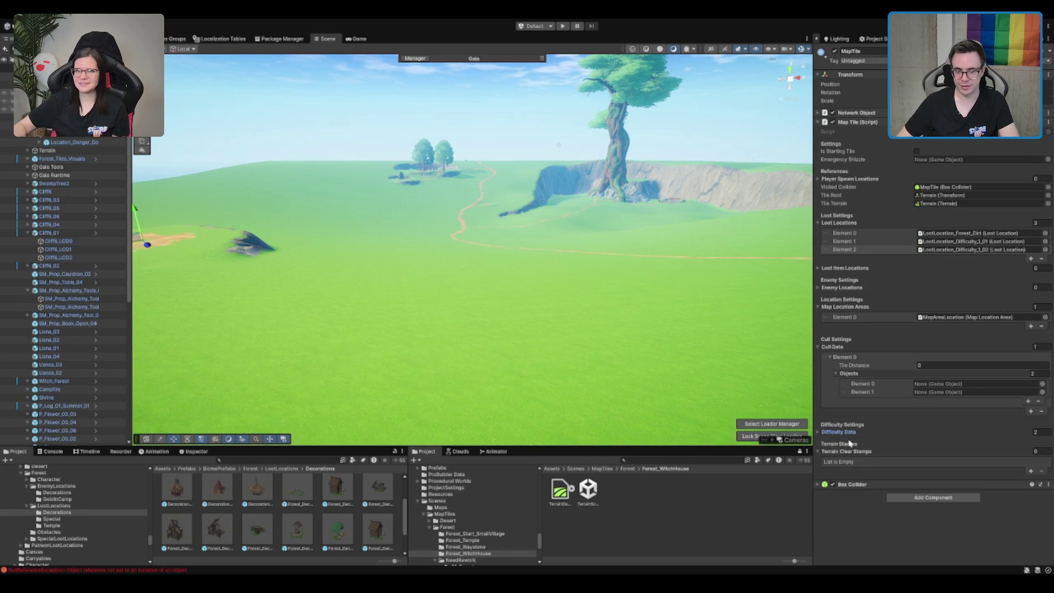
click(838, 432)
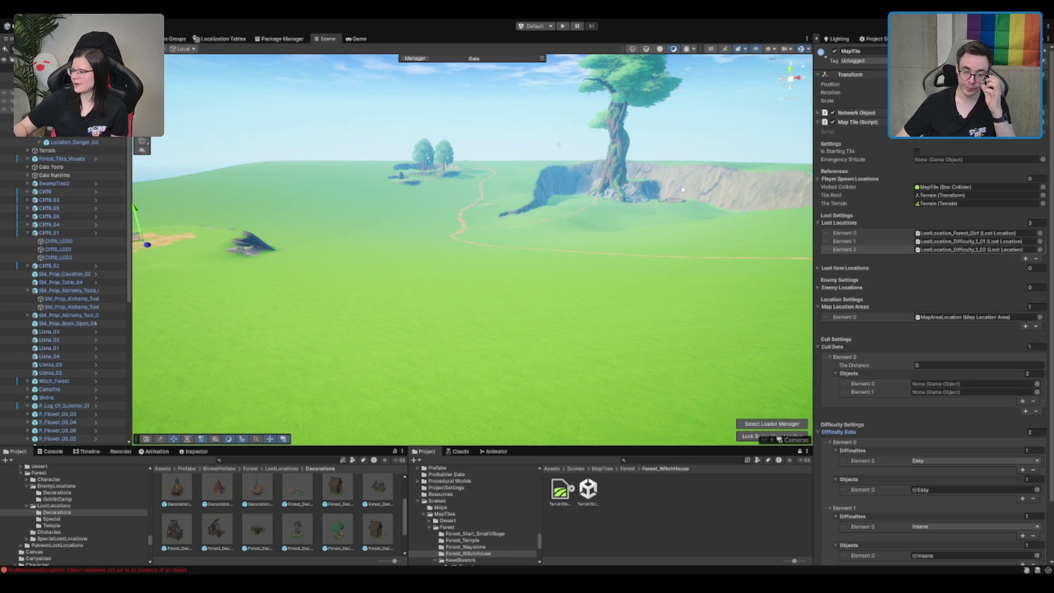
- Collapse the Map Tile script settings and select the Terrain near the tree and cliff
mouse_move(668, 227)
mouse_down()
mouse_move(505, 300)
mouse_move(487, 343)
mouse_move(670, 220)
mouse_move(611, 278)
mouse_move(358, 223)
mouse_move(441, 294)
mouse_move(695, 314)
mouse_move(604, 274)
mouse_move(533, 195)
mouse_move(296, 236)
mouse_move(605, 329)
mouse_move(531, 254)
mouse_move(601, 305)
mouse_up()
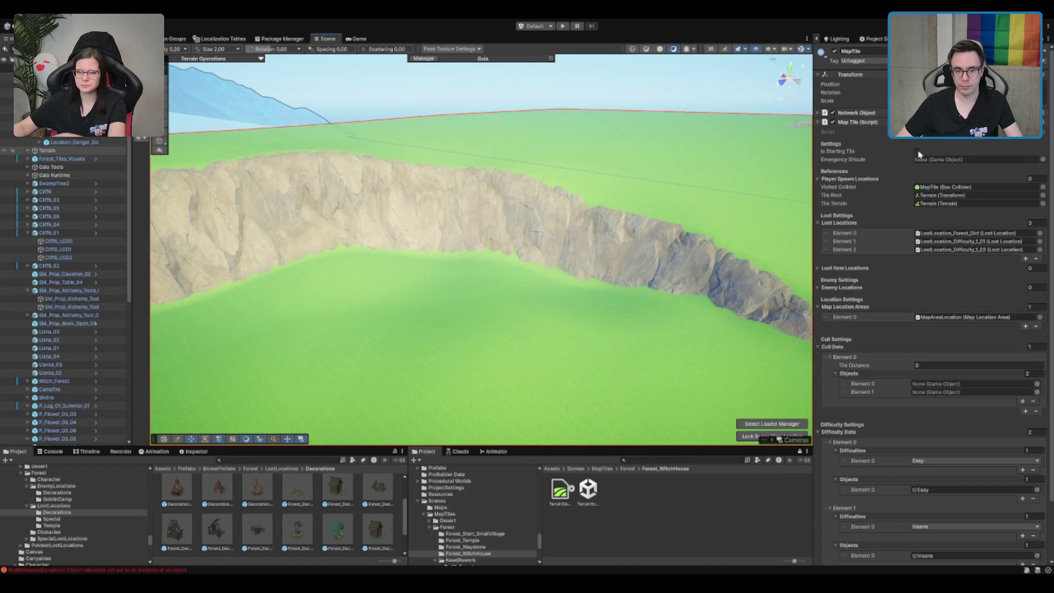
click(818, 122)
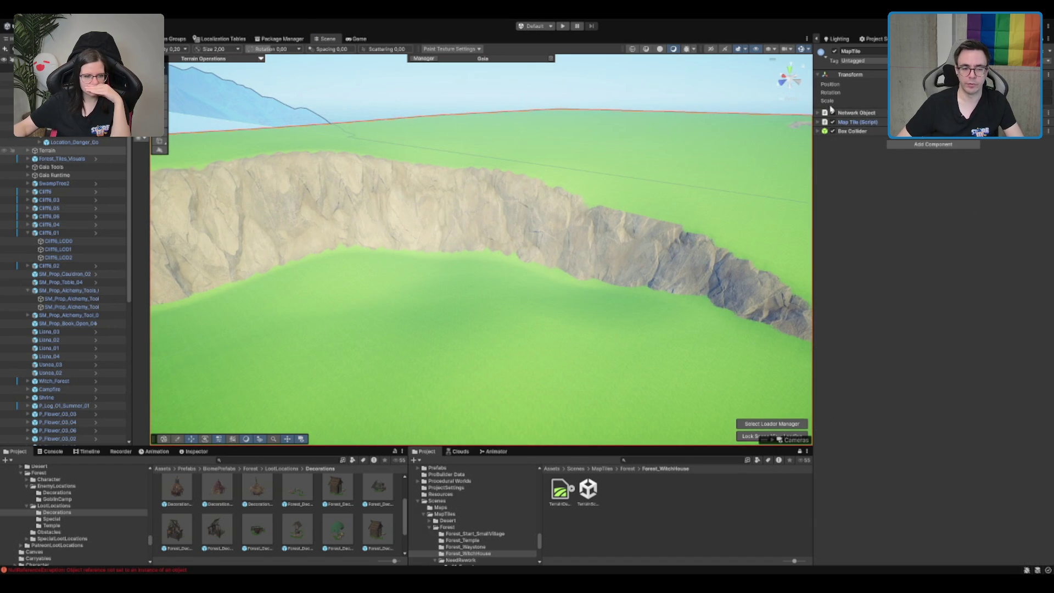
drag(549, 204, 541, 216)
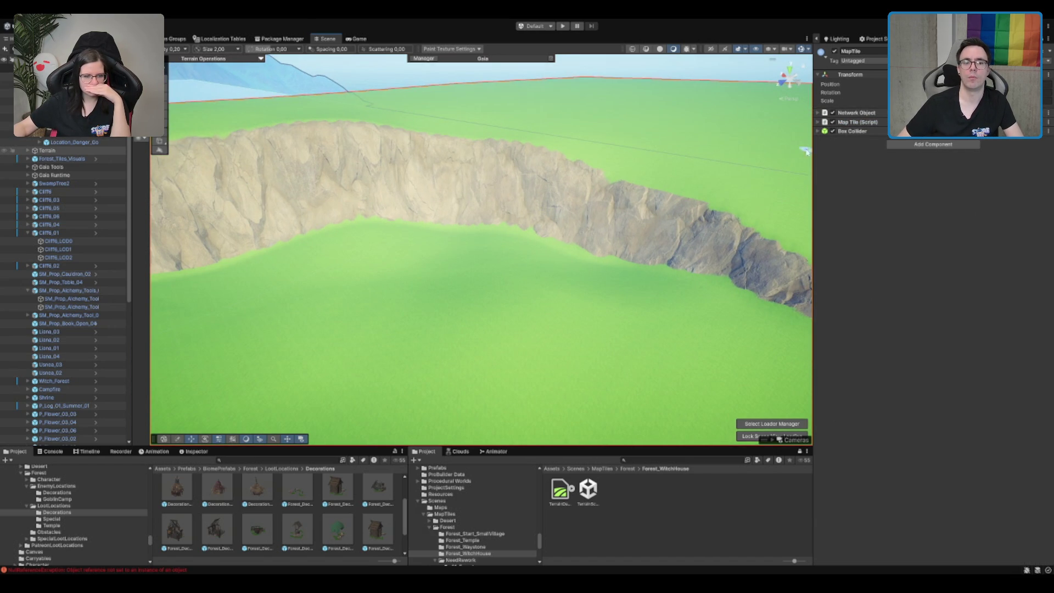
click(811, 116)
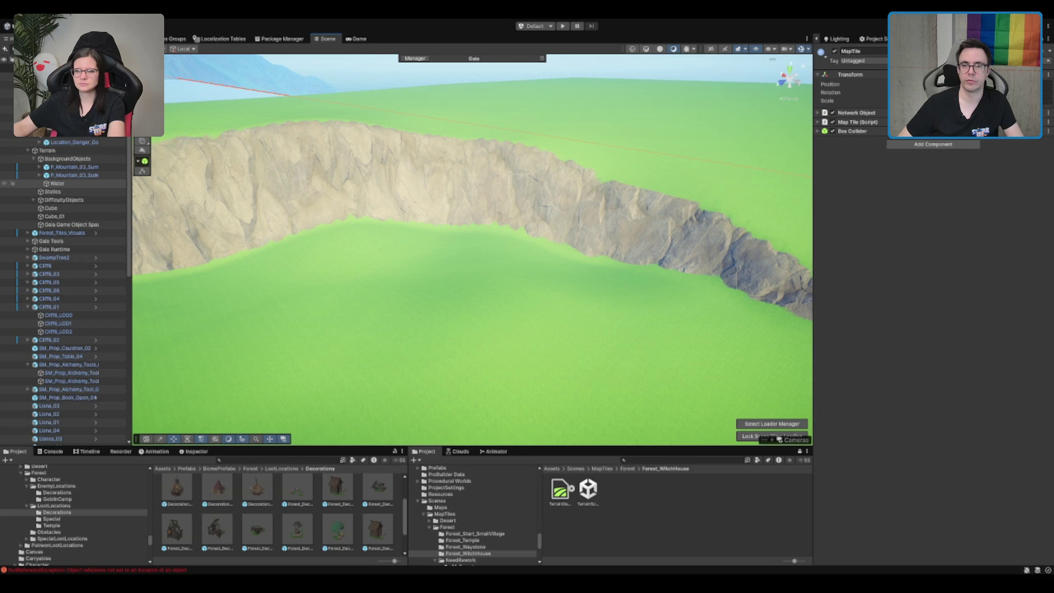
click(638, 163)
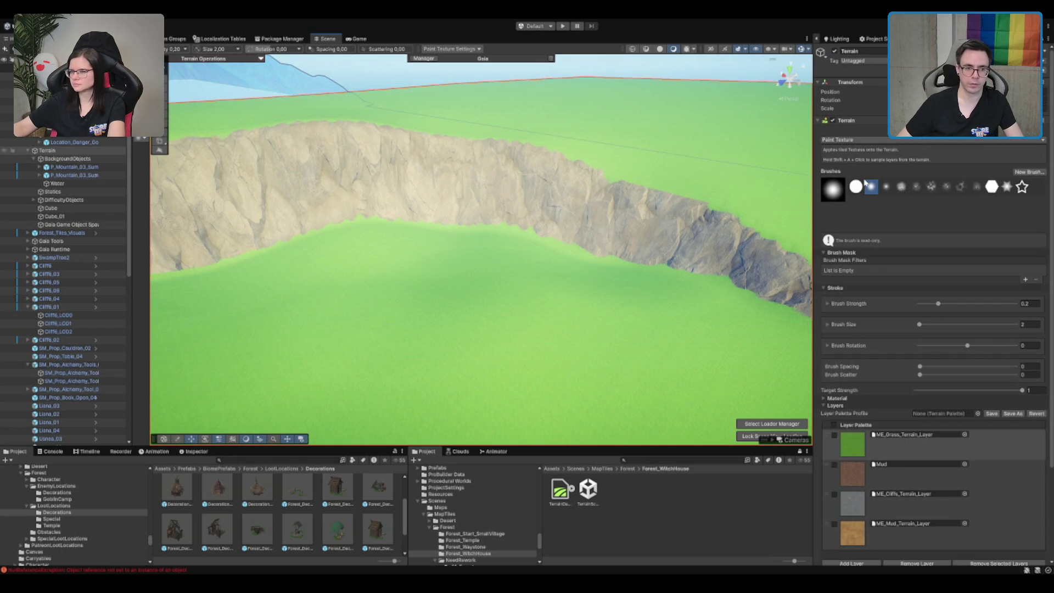
- Try a size-10 raise/lower terrain brush on the grass, then undo the test bump
key(F1)
click(1039, 305)
click(1036, 323)
text(10)
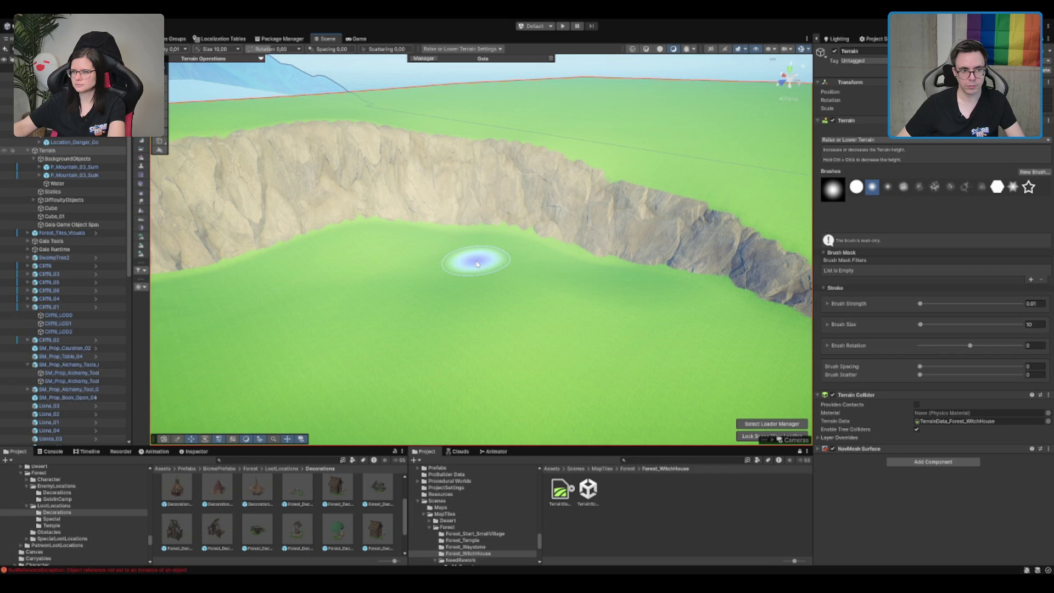
drag(477, 263, 482, 262)
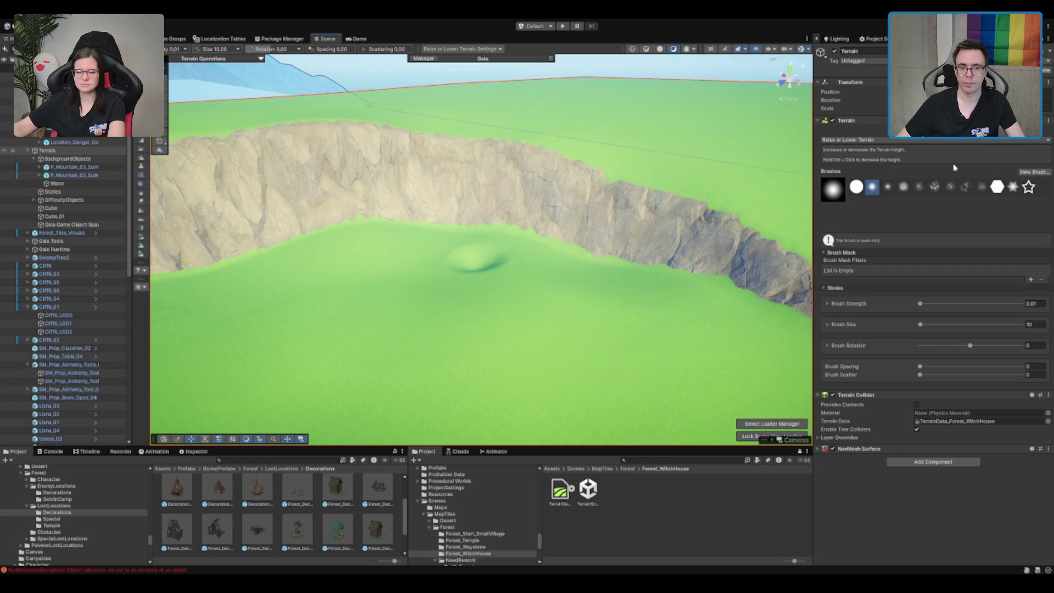
key(ctrl+z)
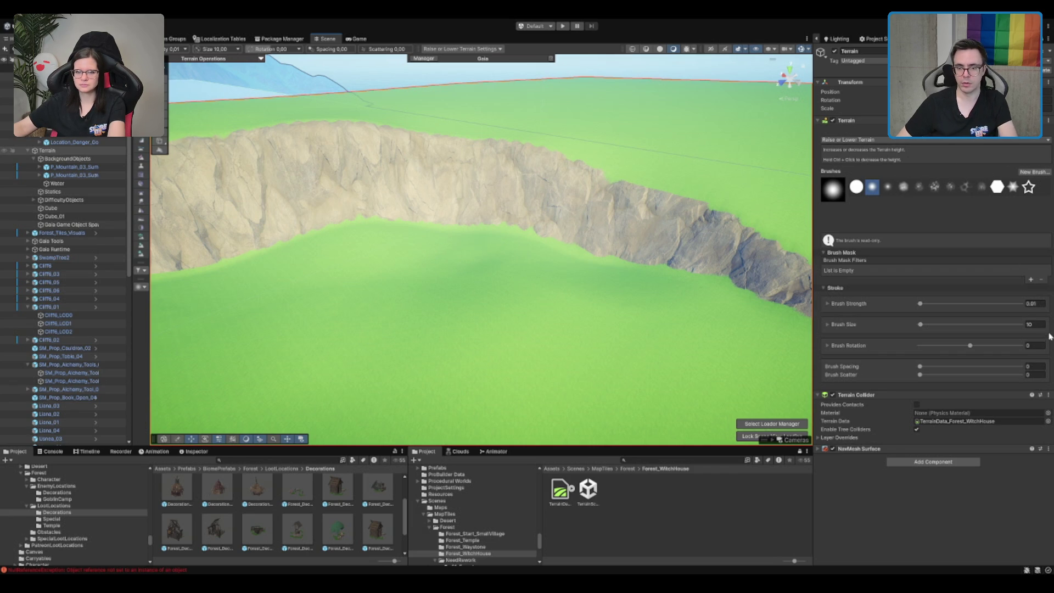
text(5)
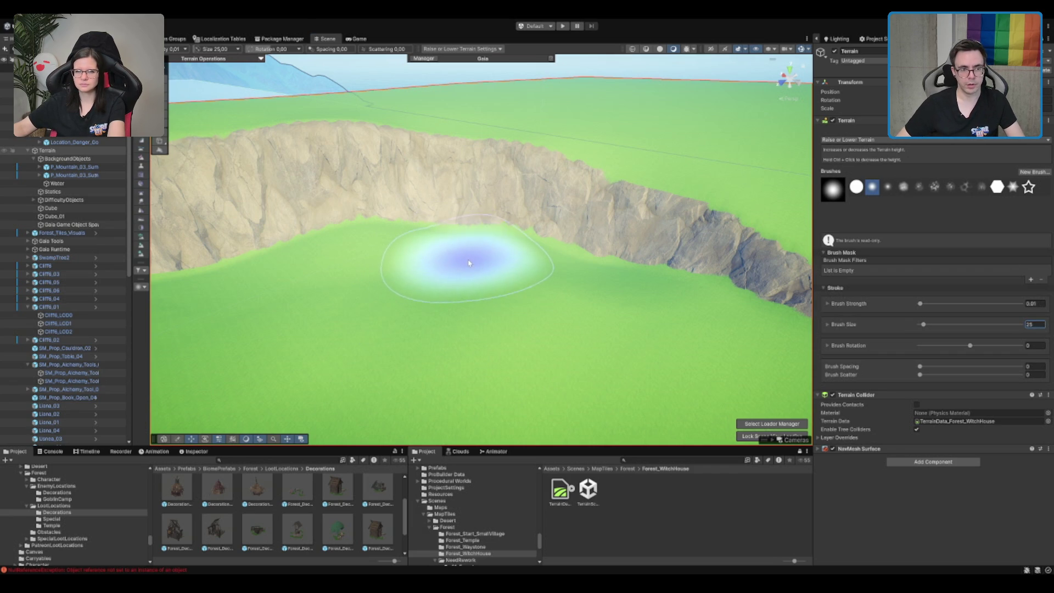
scroll(705, 223, up, 5)
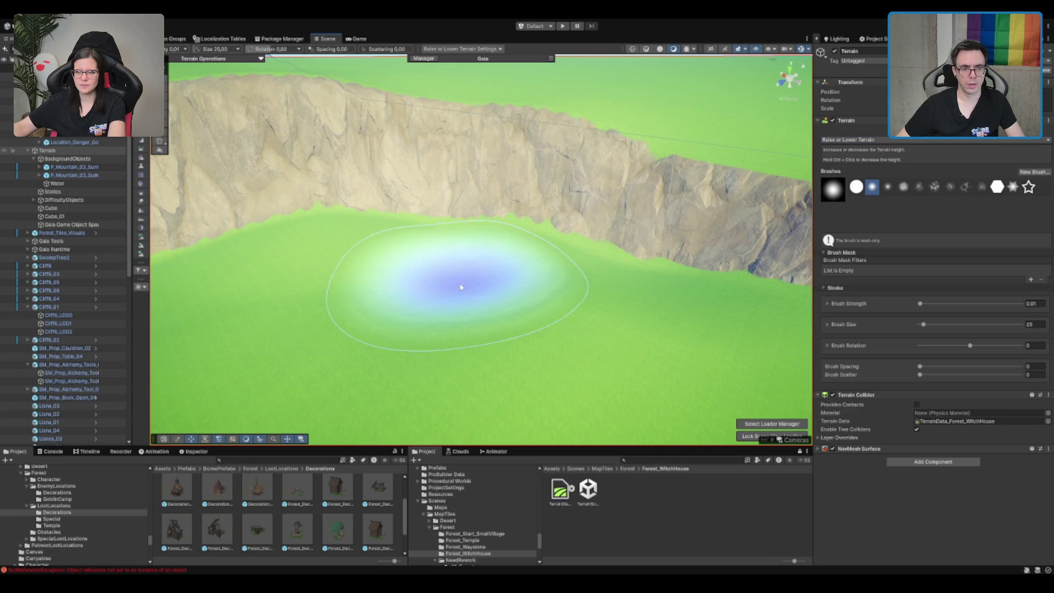
- Carve a large stepped pit with Set Height and sink its floor to height 28
key(F3)
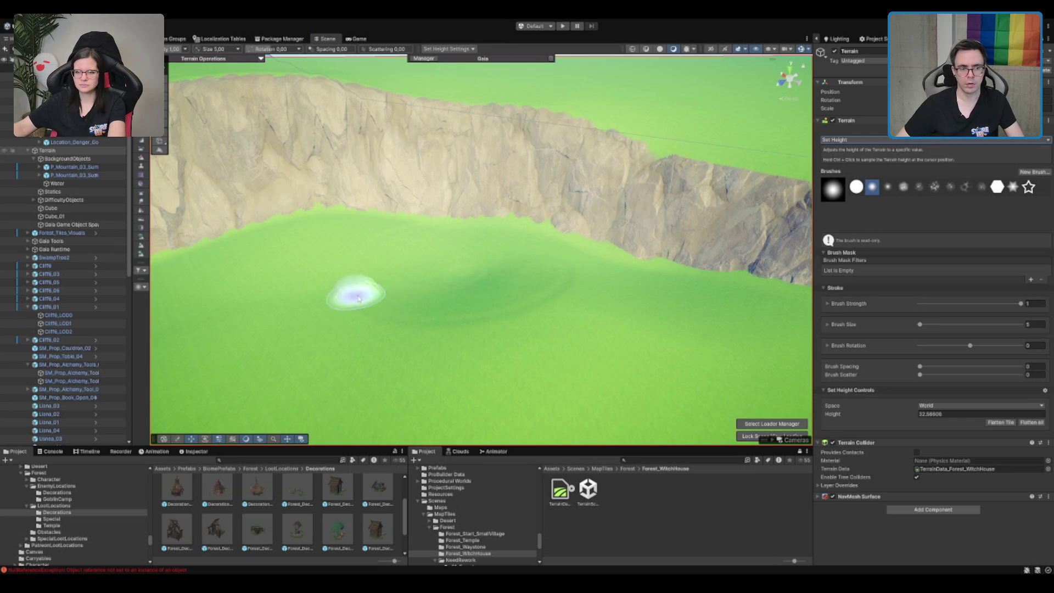
mouse_move(485, 308)
mouse_down()
mouse_move(741, 225)
mouse_move(247, 122)
mouse_move(565, 254)
mouse_move(516, 137)
mouse_move(577, 258)
mouse_move(470, 247)
mouse_move(588, 263)
mouse_move(546, 273)
mouse_move(447, 348)
mouse_move(435, 377)
mouse_move(494, 282)
mouse_move(479, 241)
mouse_move(388, 294)
mouse_move(493, 211)
mouse_move(435, 223)
mouse_move(541, 204)
mouse_move(647, 329)
mouse_move(505, 278)
mouse_move(493, 228)
mouse_move(635, 170)
mouse_move(604, 176)
mouse_move(525, 240)
mouse_up()
ctrl+click(479, 241)
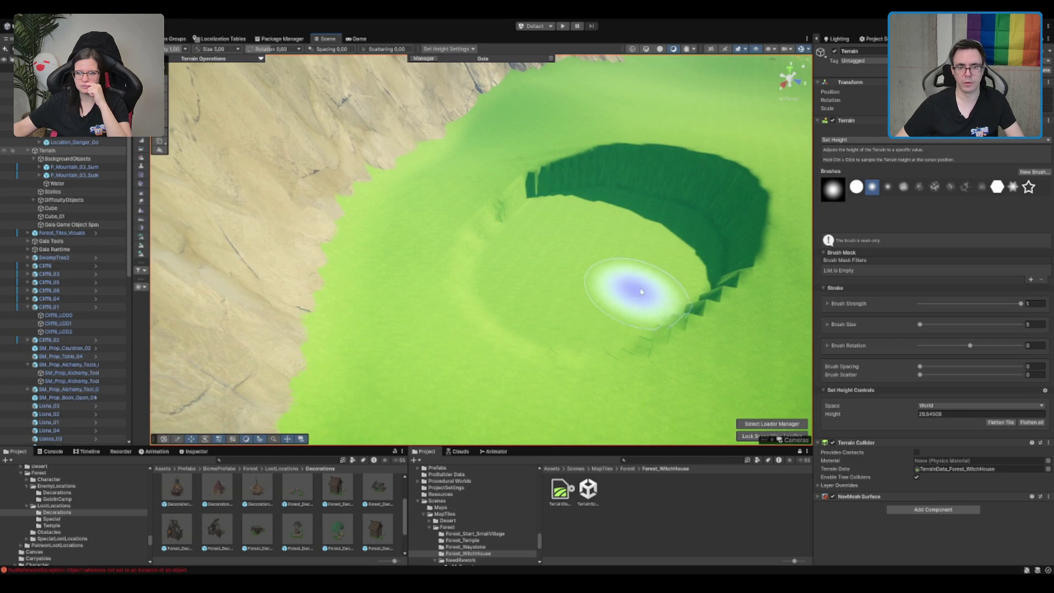
mouse_move(599, 176)
mouse_down()
mouse_move(576, 184)
mouse_move(565, 230)
mouse_move(609, 229)
mouse_move(498, 264)
mouse_move(569, 235)
mouse_move(568, 262)
mouse_up()
ctrl+click(568, 262)
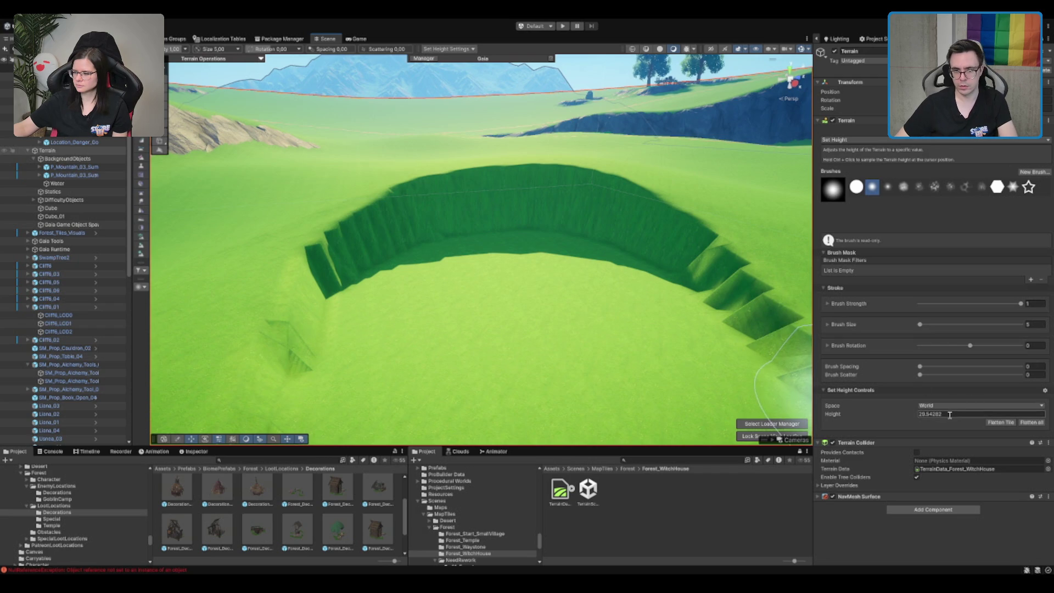
text(8)
mouse_move(564, 287)
mouse_down()
mouse_move(512, 271)
mouse_move(553, 284)
mouse_move(494, 279)
mouse_move(429, 306)
mouse_move(588, 292)
mouse_move(600, 376)
mouse_move(498, 294)
mouse_move(544, 329)
mouse_move(419, 322)
mouse_move(571, 318)
mouse_up()
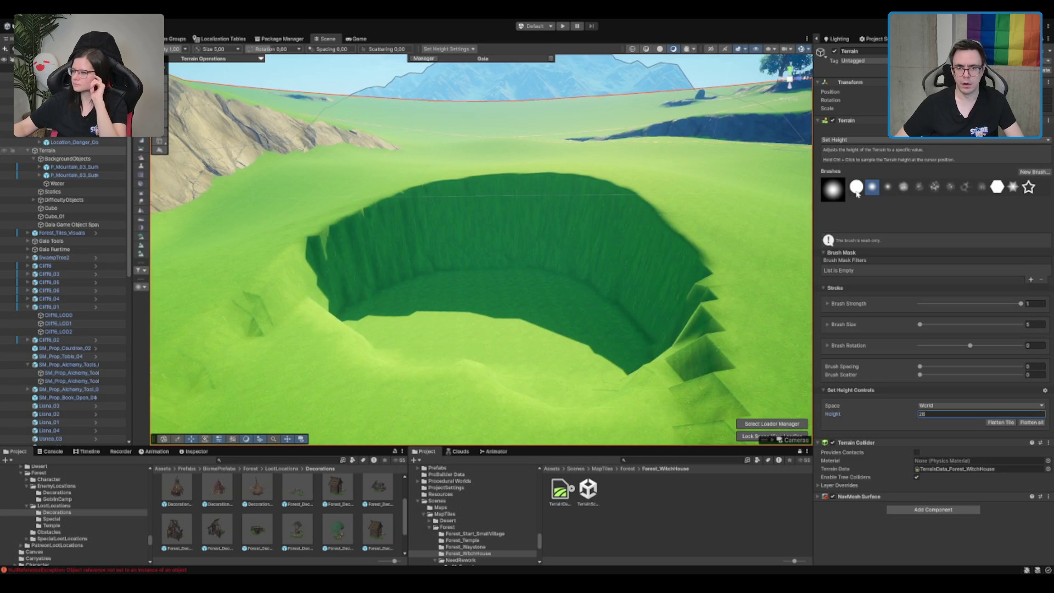
- Smooth the rim of the pit with Smooth Height
key(shift)
mouse_move(654, 212)
mouse_down()
mouse_move(637, 178)
mouse_move(487, 200)
mouse_move(395, 348)
mouse_move(383, 235)
mouse_move(575, 264)
mouse_up()
scroll(574, 265, down, 2)
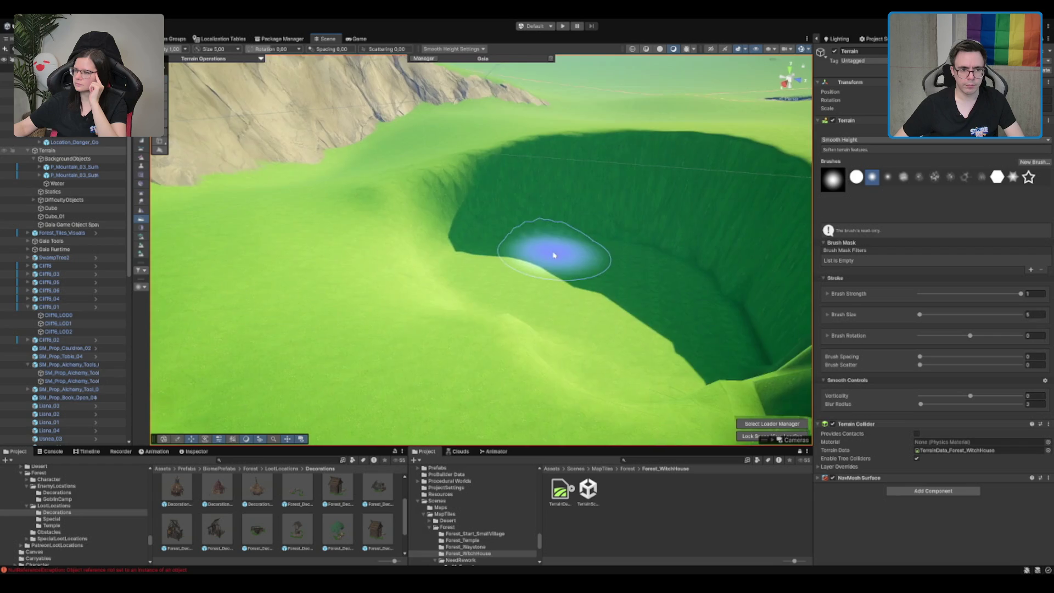
- Smooth the pit's jagged lower-right edge with a blur radius of 1
right_click(555, 251)
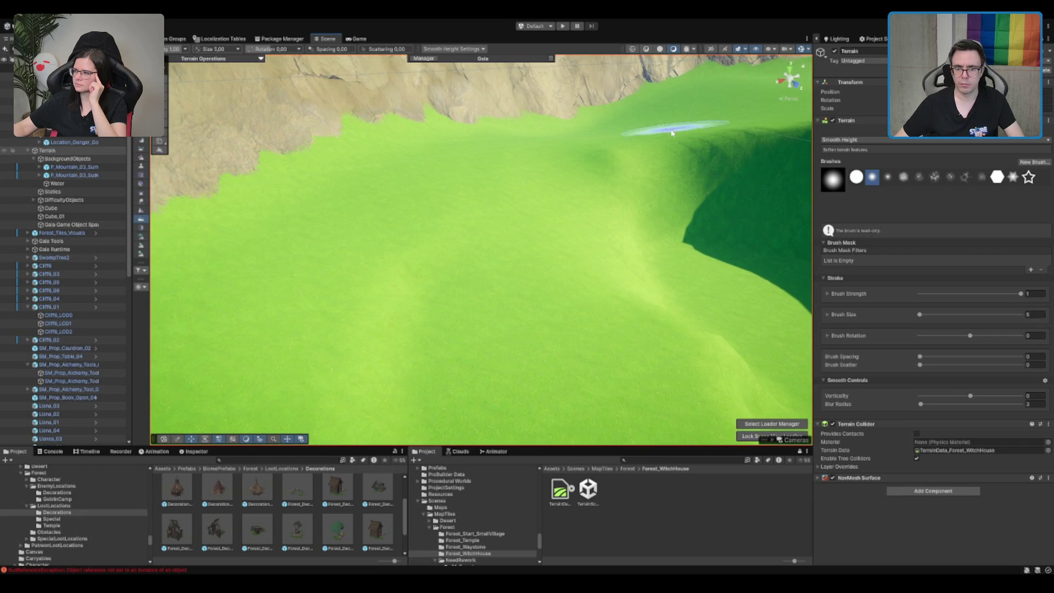
text(1)
key(Return)
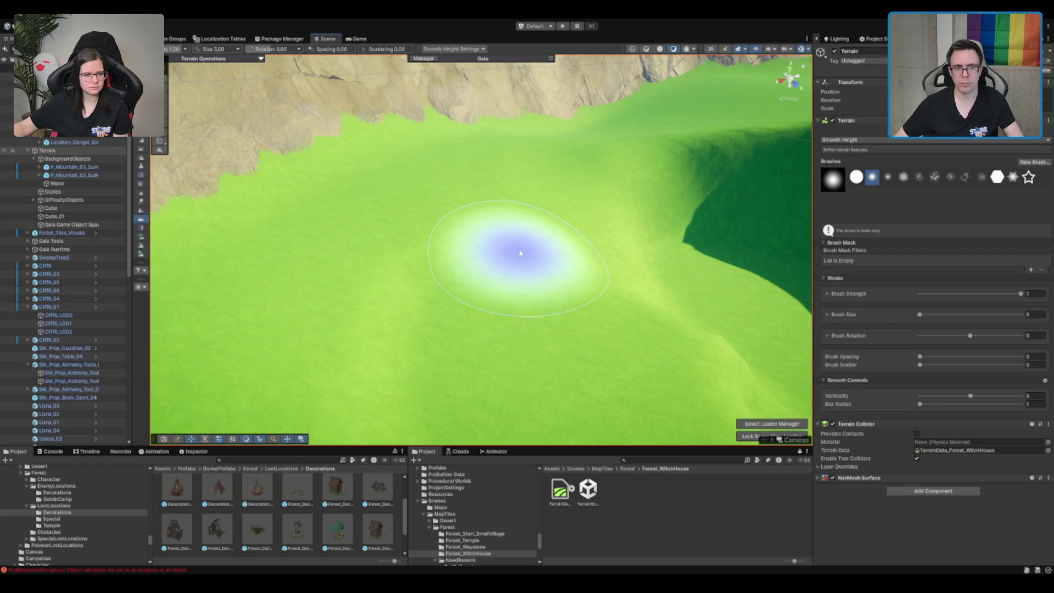
scroll(487, 164, down, 3)
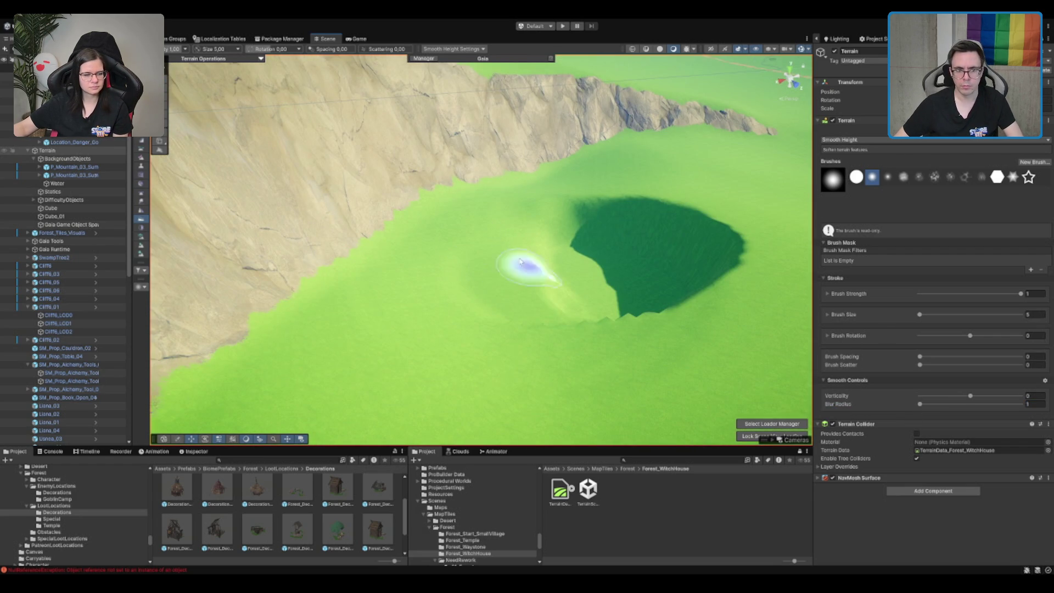
right_click(494, 315)
right_click(588, 333)
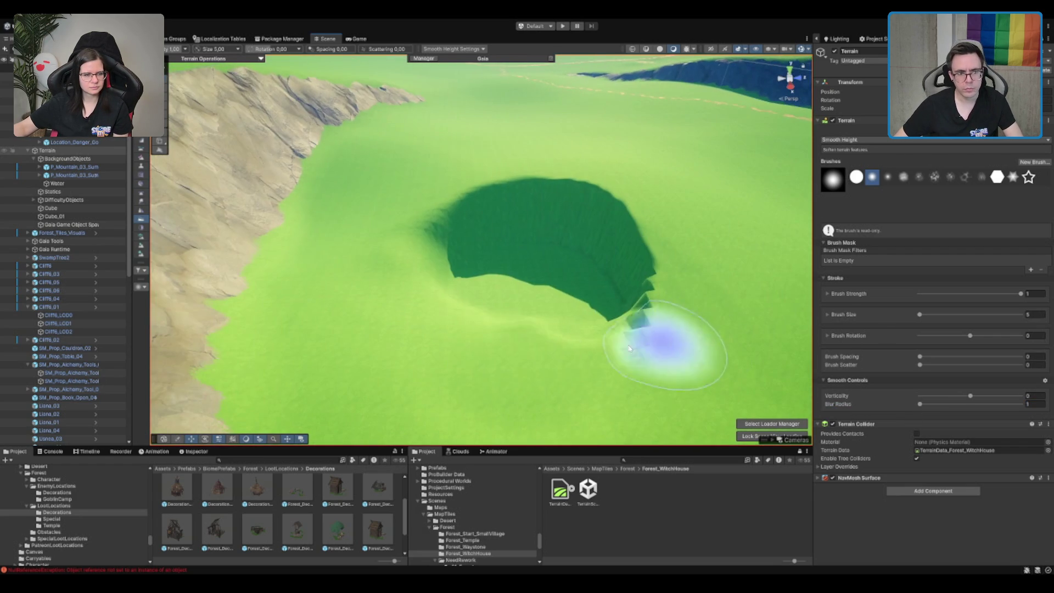
mouse_move(511, 317)
mouse_down()
mouse_move(623, 306)
mouse_move(647, 277)
mouse_move(485, 196)
mouse_up()
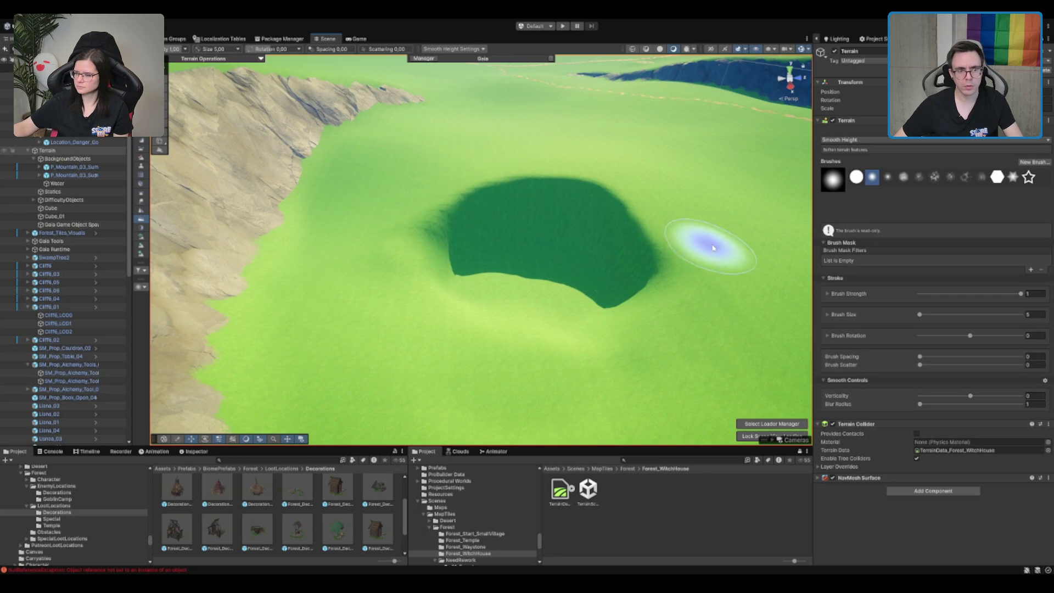
scroll(446, 230, up, 3)
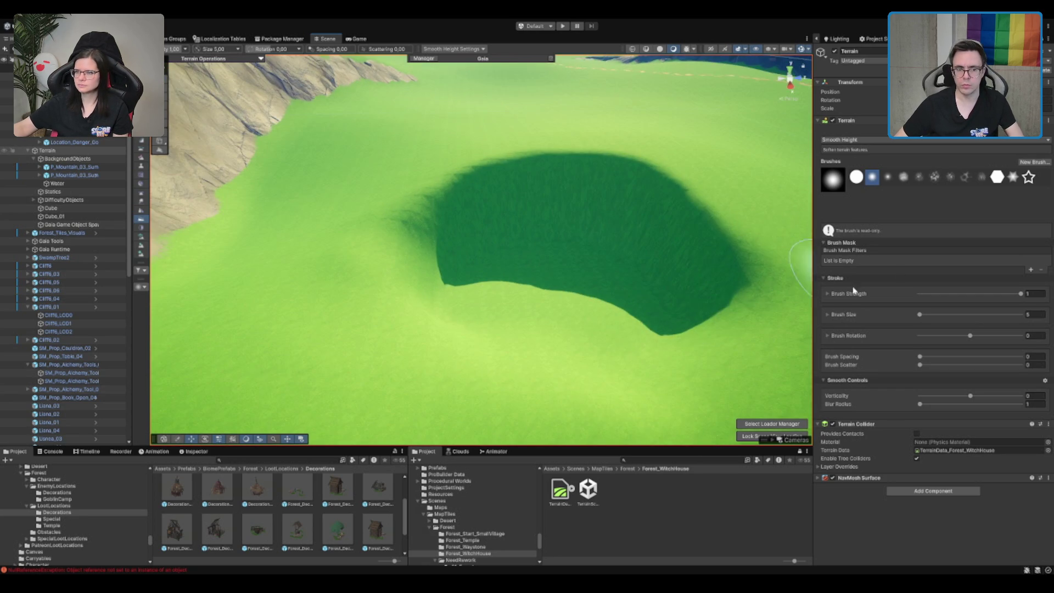
scroll(557, 216, down, 5)
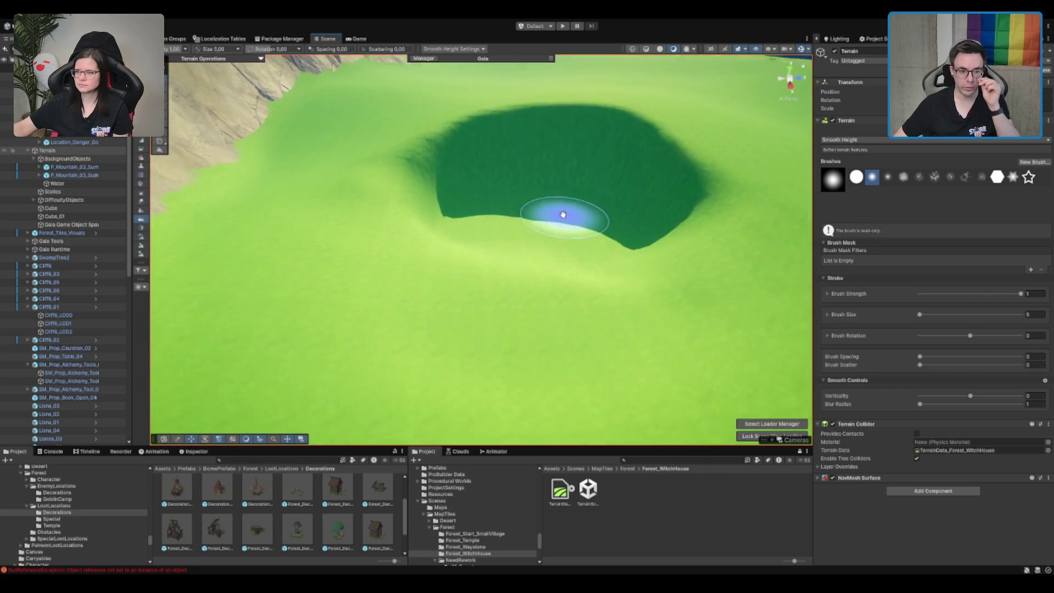
scroll(564, 164, up, 5)
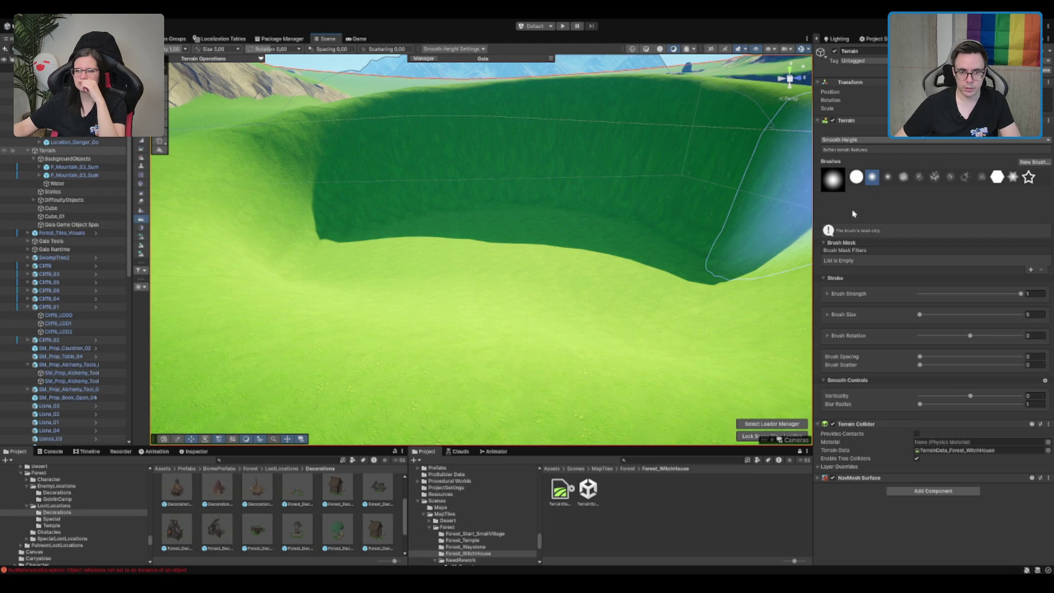
scroll(600, 200, up, 5)
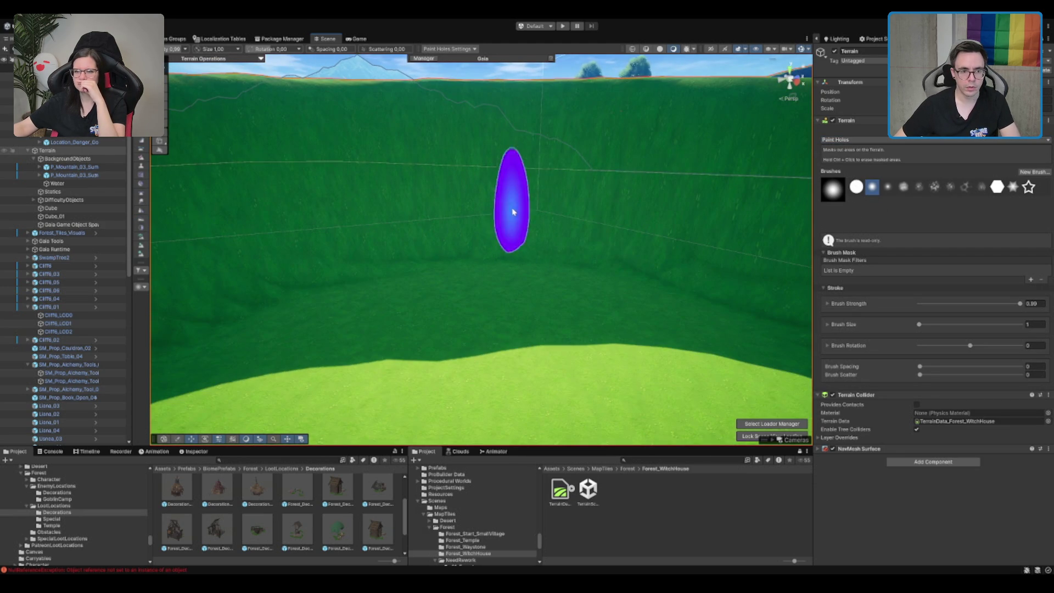
- Test-cut and widen a hole in the pit wall with Paint Holes, then exit terrain editing
mouse_move(468, 207)
mouse_down()
mouse_move(483, 206)
mouse_move(483, 189)
mouse_move(540, 197)
mouse_up()
drag(520, 233, 568, 237)
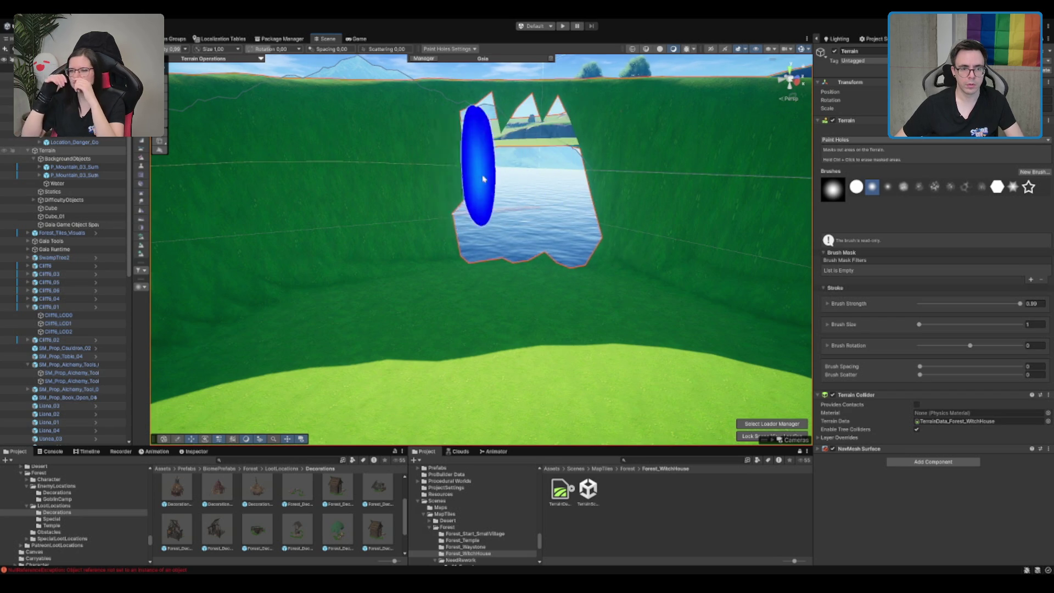
scroll(494, 206, down, 5)
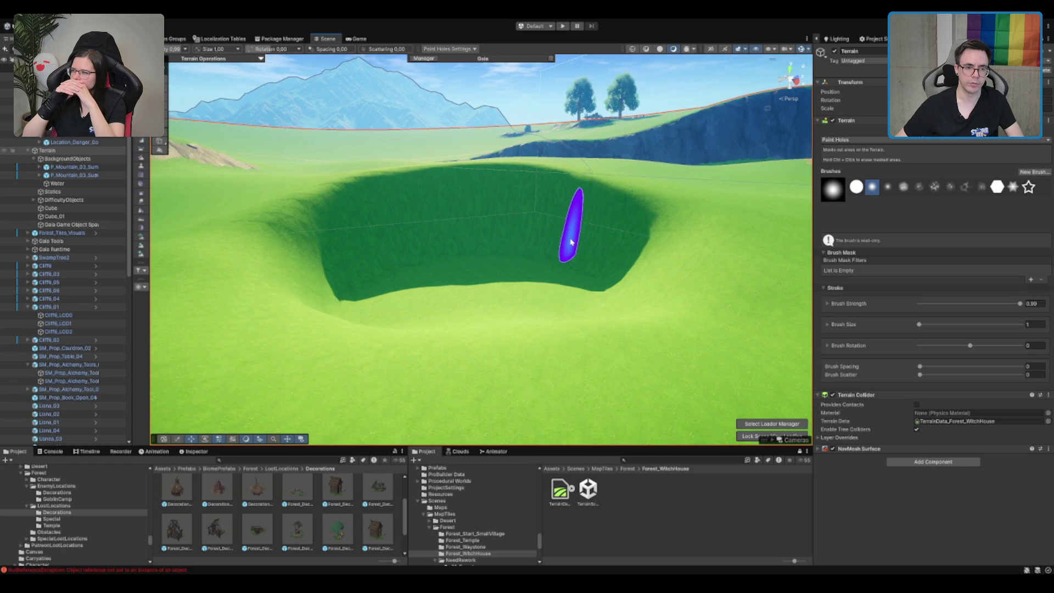
key(q)
mouse_move(569, 242)
mouse_down()
mouse_move(550, 214)
mouse_move(494, 230)
mouse_move(574, 234)
mouse_move(205, 279)
mouse_up()
- Move the Cliffs_01 rock from beside the big tree down onto the crater floor
click(404, 286)
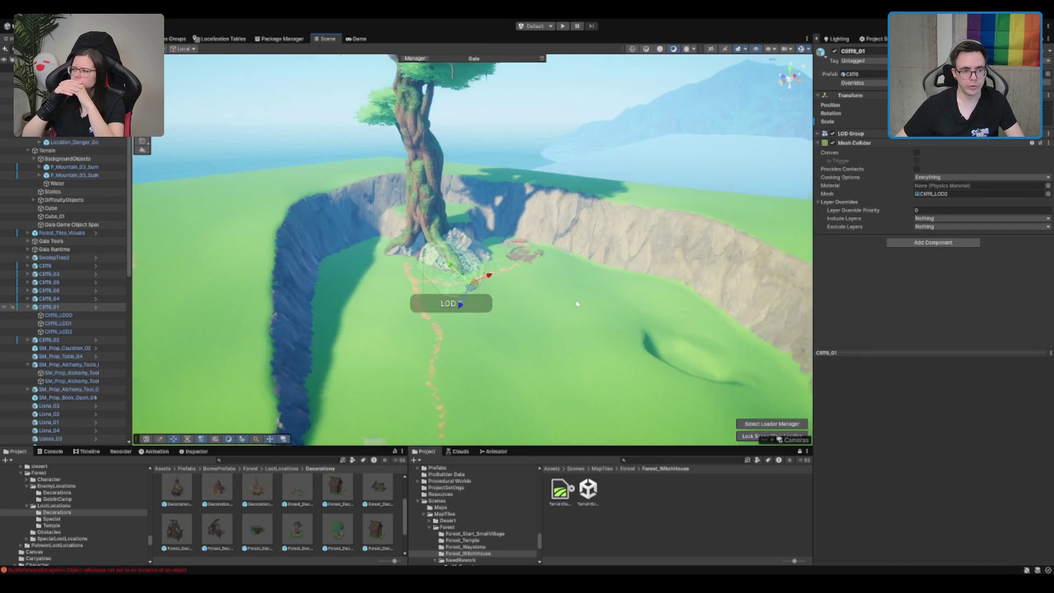
drag(413, 256, 626, 358)
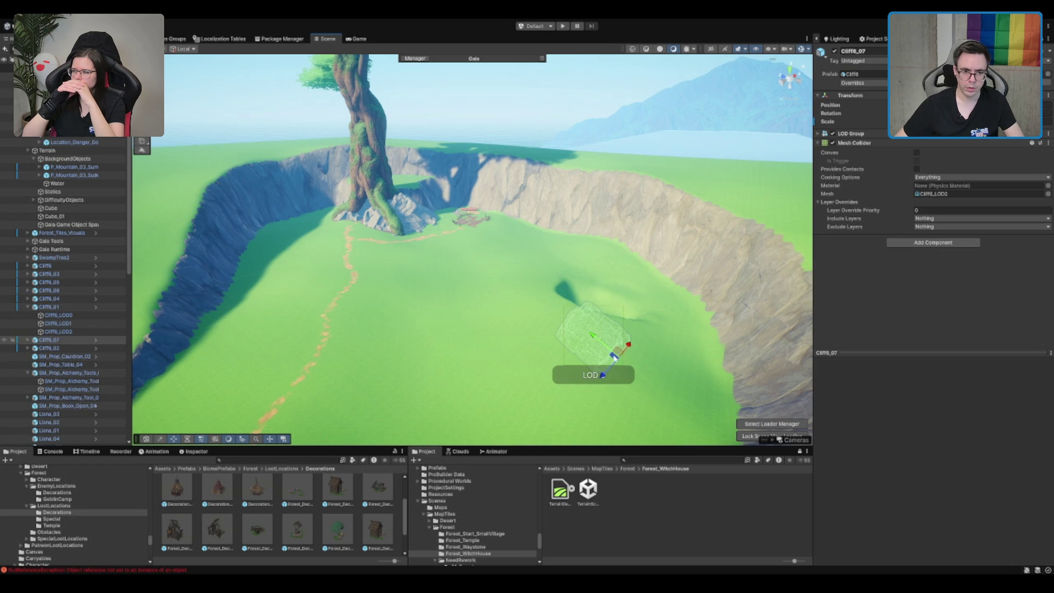
mouse_move(623, 356)
mouse_down()
mouse_move(557, 266)
mouse_move(506, 252)
mouse_move(629, 198)
mouse_move(360, 351)
mouse_move(443, 228)
mouse_move(537, 357)
mouse_move(420, 272)
mouse_move(406, 274)
mouse_move(455, 94)
mouse_move(497, 177)
mouse_up()
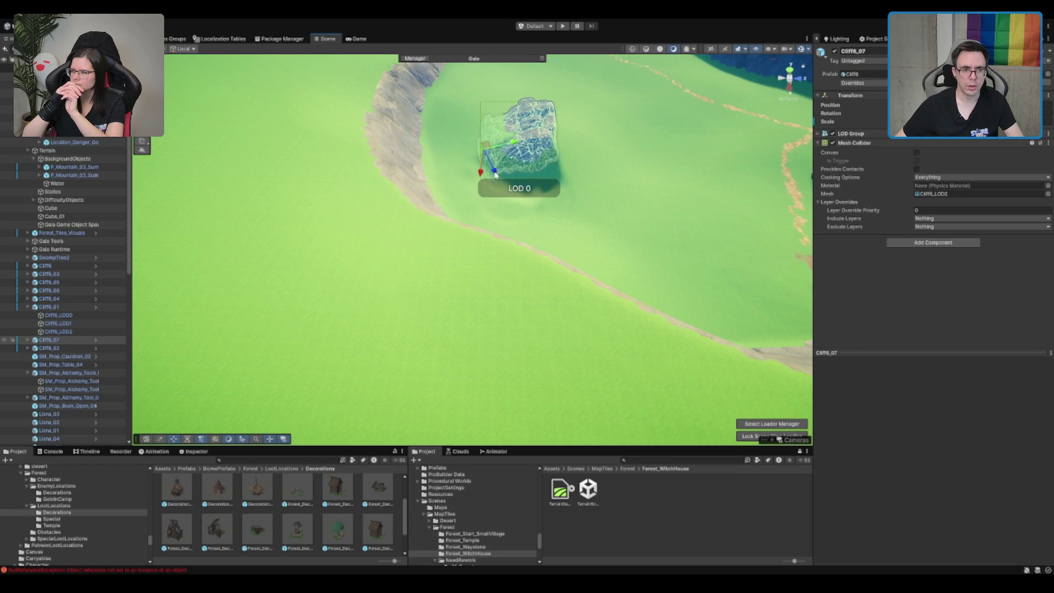
scroll(495, 174, up, 5)
scroll(483, 244, down, 6)
scroll(553, 230, up, 3)
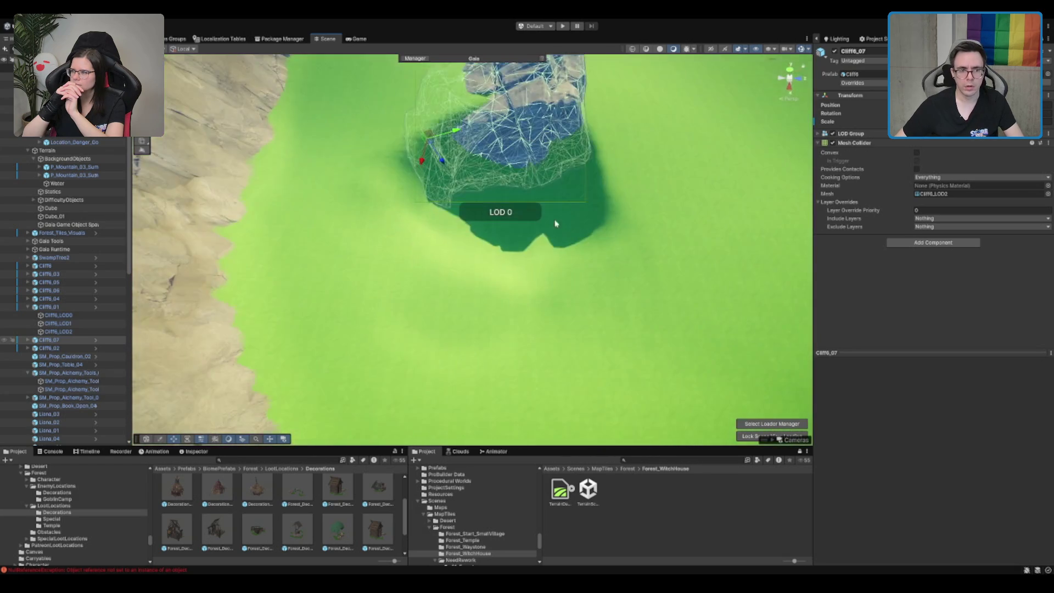
key(f)
scroll(493, 247, down, 3)
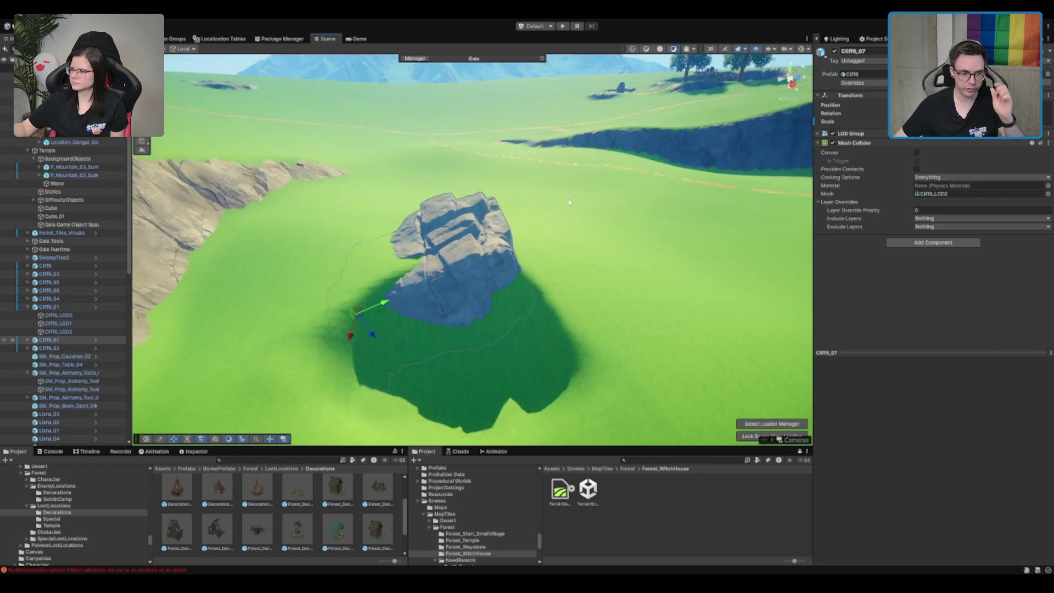
scroll(447, 249, up, 3)
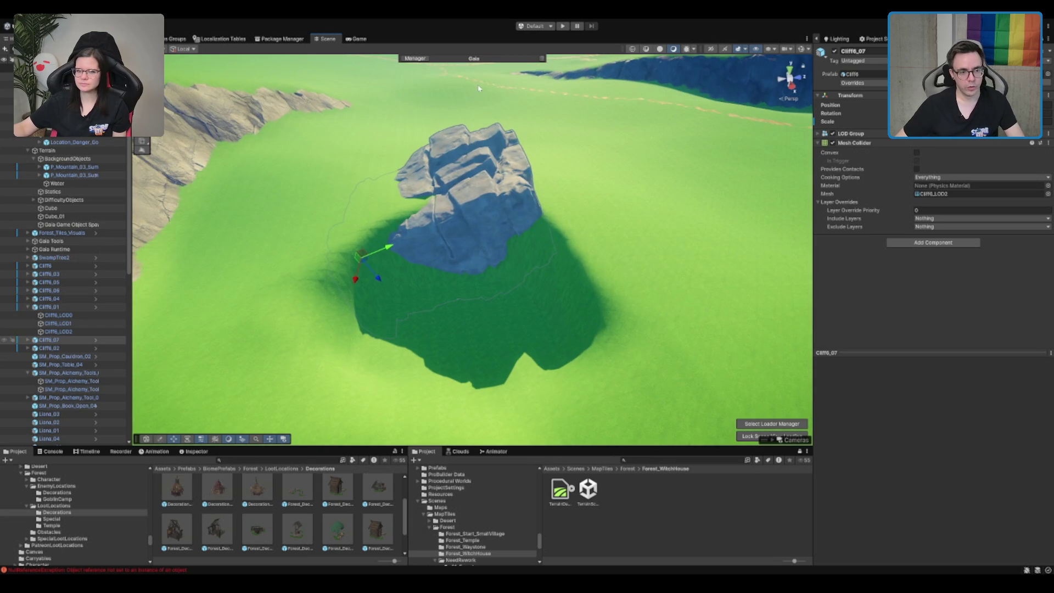
scroll(498, 208, down, 1)
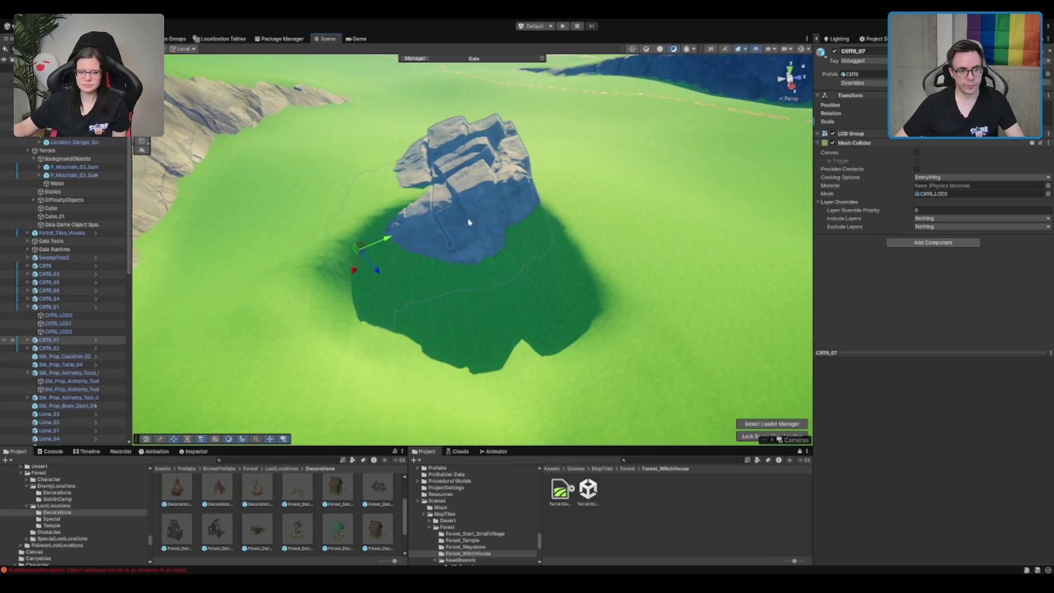
- Scale the cliff rock up and rotate it inside the pit
drag(358, 257, 298, 314)
mouse_move(299, 359)
mouse_down()
mouse_move(247, 329)
mouse_move(406, 340)
mouse_move(475, 279)
mouse_up()
mouse_move(282, 296)
mouse_down()
mouse_move(251, 279)
mouse_move(264, 290)
mouse_up()
mouse_move(461, 224)
mouse_down()
mouse_move(364, 156)
mouse_move(263, 307)
mouse_move(202, 245)
mouse_move(208, 260)
mouse_up()
key(e)
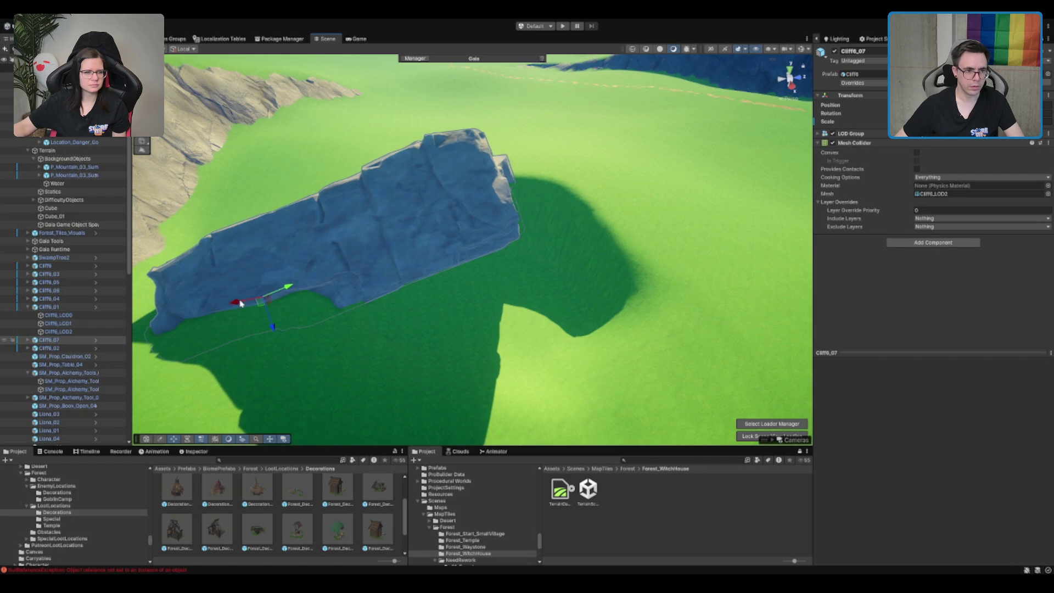
scroll(241, 303, down, 5)
mouse_move(448, 208)
mouse_down()
mouse_move(423, 400)
mouse_move(400, 254)
mouse_move(484, 211)
mouse_up()
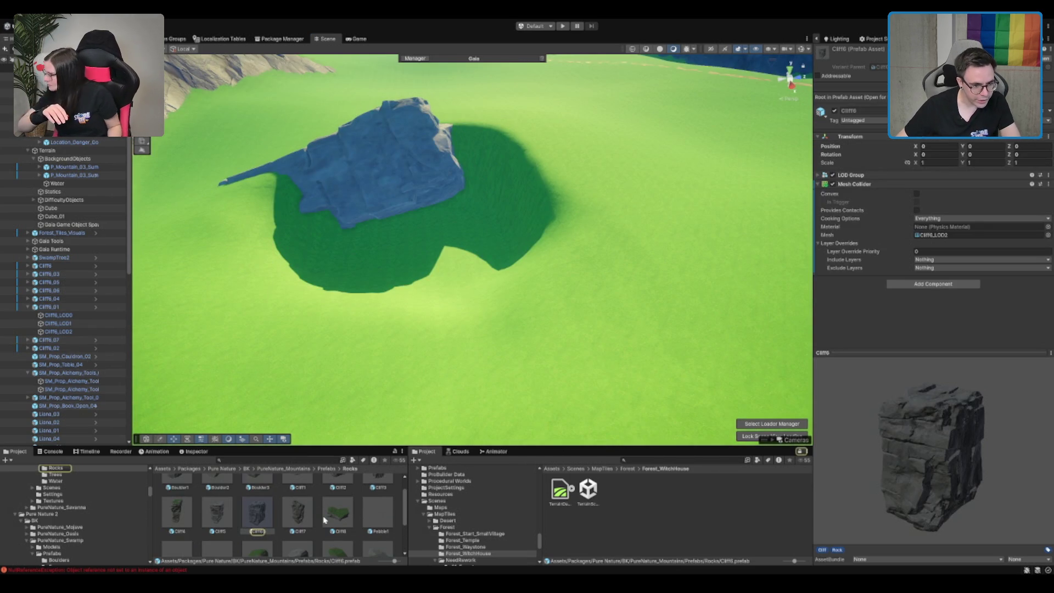
click(324, 519)
- Place a Cliff8 rock prefab over the pit and scale it up
mouse_move(895, 447)
mouse_down()
mouse_move(908, 383)
mouse_move(932, 419)
mouse_up()
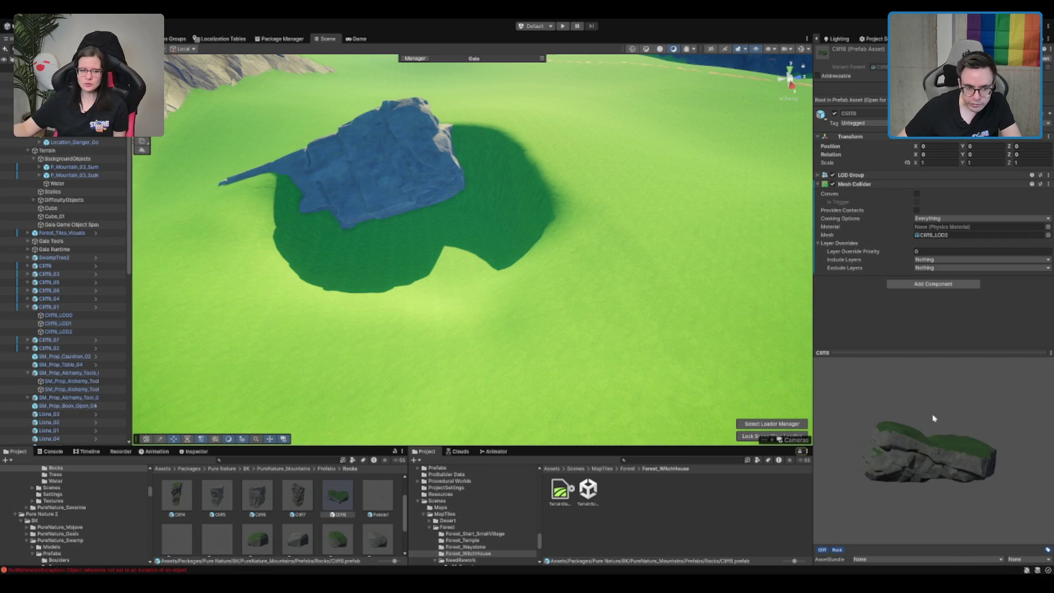
mouse_move(406, 501)
mouse_down()
mouse_move(468, 228)
mouse_move(428, 101)
mouse_move(480, 99)
mouse_move(417, 156)
mouse_move(506, 130)
mouse_move(532, 144)
mouse_up()
click(532, 143)
key(f)
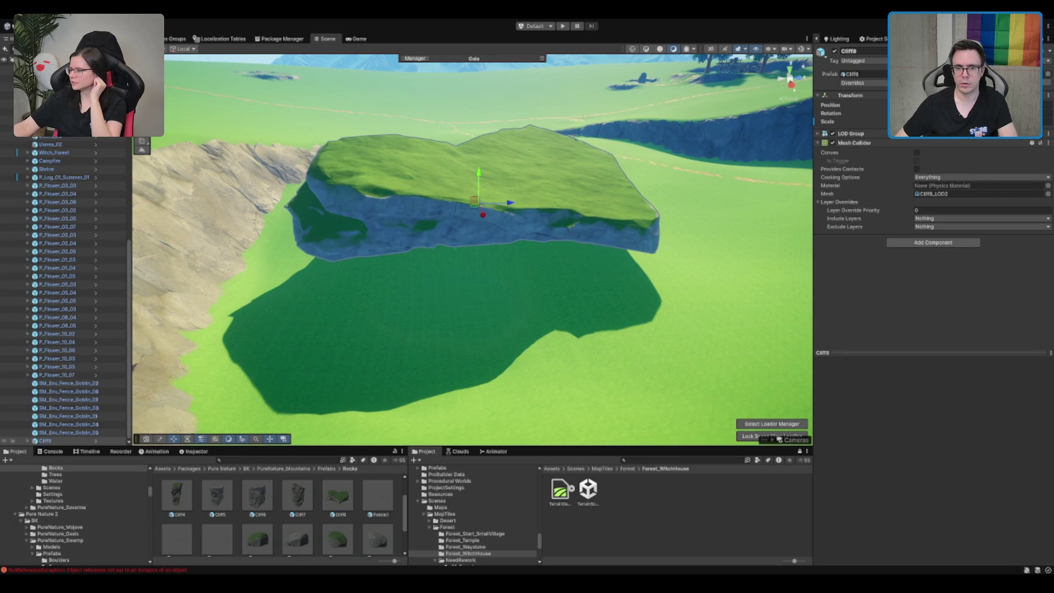
key(ctrl+z)
mouse_move(476, 204)
mouse_down()
mouse_move(476, 223)
mouse_move(484, 205)
mouse_move(455, 231)
mouse_move(439, 307)
mouse_move(491, 197)
mouse_move(506, 266)
mouse_move(493, 299)
mouse_move(511, 216)
mouse_move(505, 201)
mouse_move(524, 228)
mouse_move(447, 257)
mouse_move(439, 222)
mouse_up()
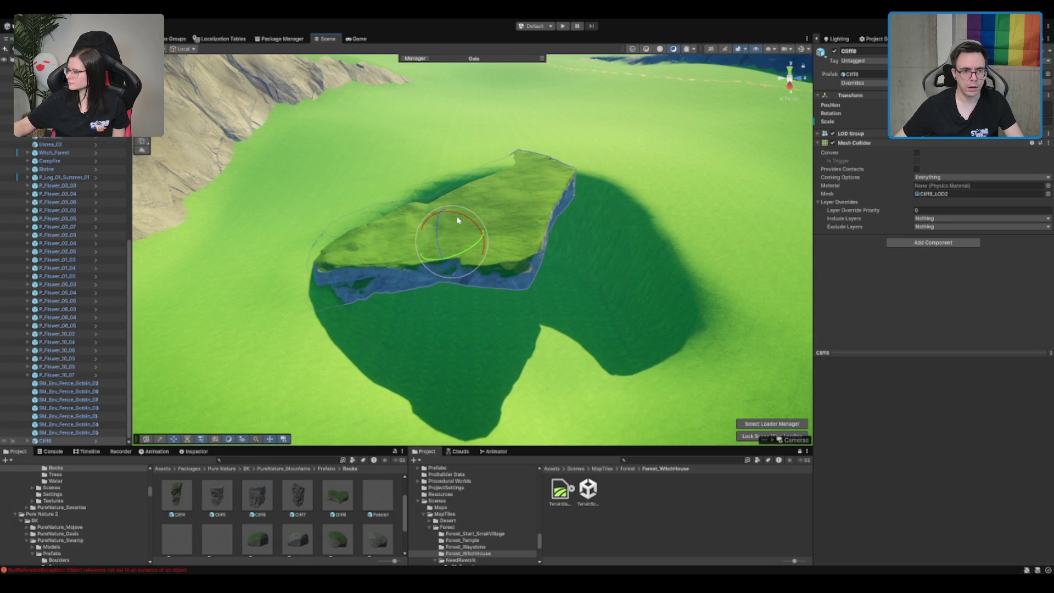
- Duplicate the rock as Cliff8_01, rotate the copy and move it toward the lower right
key(ctrl+d)
drag(448, 222, 475, 226)
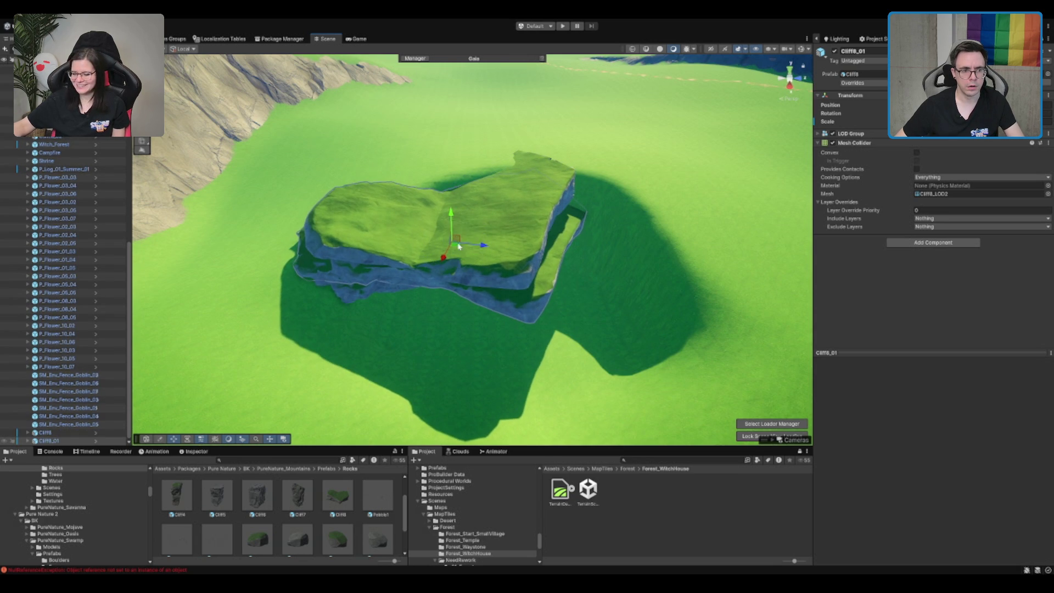
drag(455, 262, 614, 223)
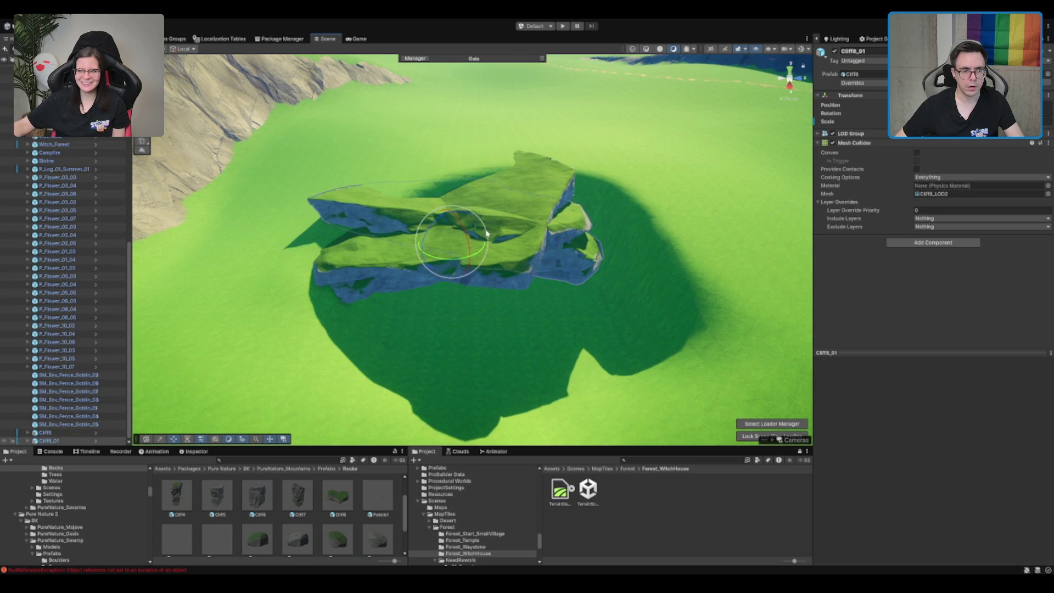
mouse_move(462, 227)
mouse_down()
mouse_move(470, 239)
mouse_move(549, 247)
mouse_move(505, 208)
mouse_up()
key(ctrl+z)
mouse_move(453, 252)
mouse_down()
mouse_move(555, 280)
mouse_move(602, 310)
mouse_move(625, 251)
mouse_move(602, 277)
mouse_move(625, 250)
mouse_move(638, 254)
mouse_up()
scroll(639, 255, up, 8)
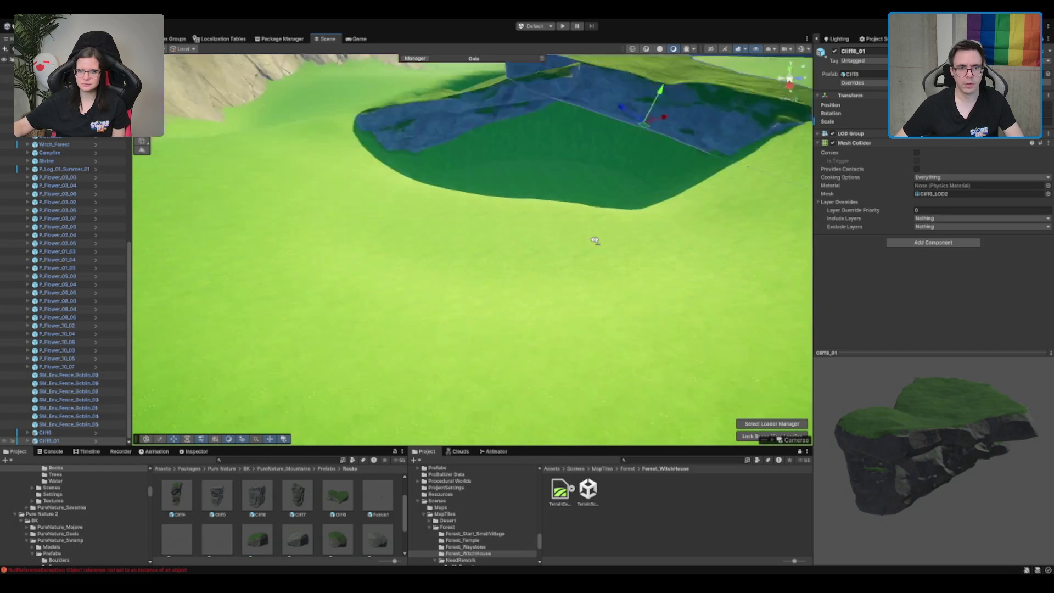
scroll(537, 255, down, 4)
- Select the Terrain for Paint Holes and orbit down to face the cliff wall
click(595, 258)
scroll(659, 252, down, 4)
mouse_move(488, 298)
mouse_down()
mouse_move(421, 232)
mouse_move(372, 225)
mouse_move(553, 189)
mouse_move(635, 263)
mouse_move(165, 176)
mouse_move(254, 239)
mouse_move(534, 224)
mouse_up()
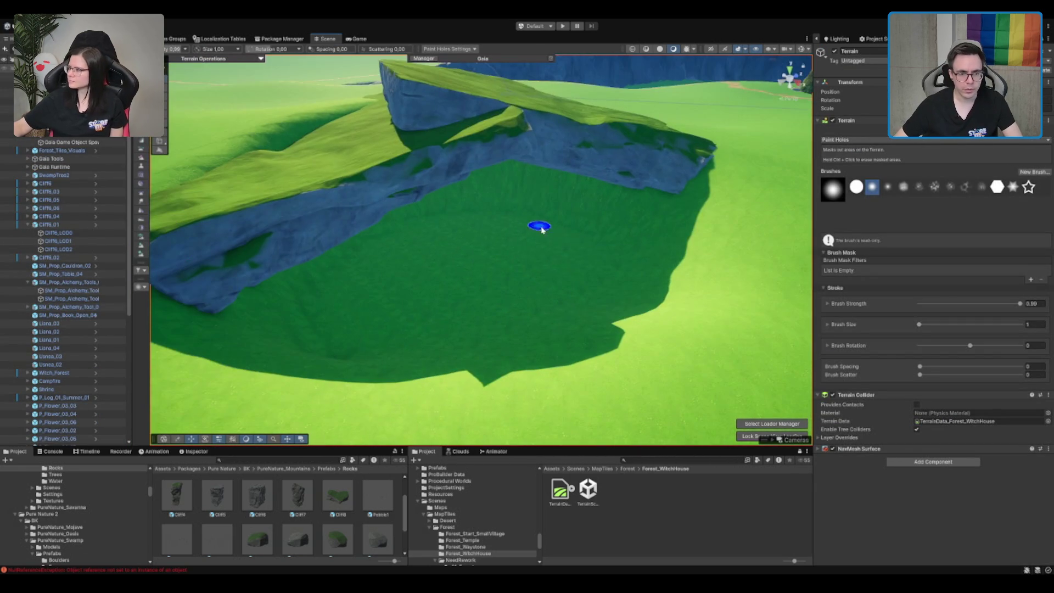
- Use Smooth Height around the Cliff8 rock, collapse Brush Mask, then switch to Paint Texture
key(F3)
scroll(530, 220, down, 5)
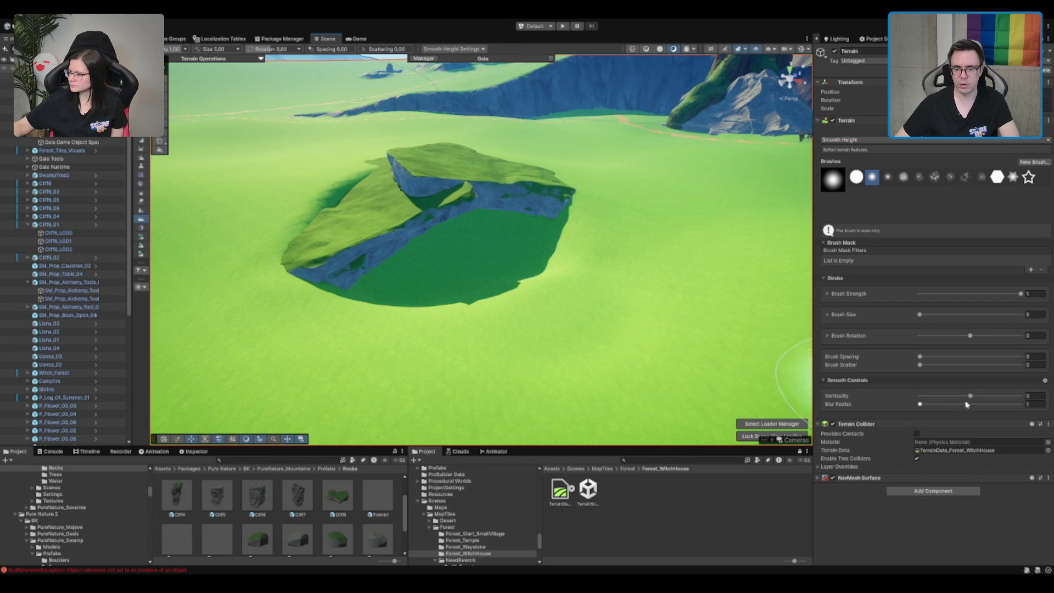
scroll(535, 283, up, 3)
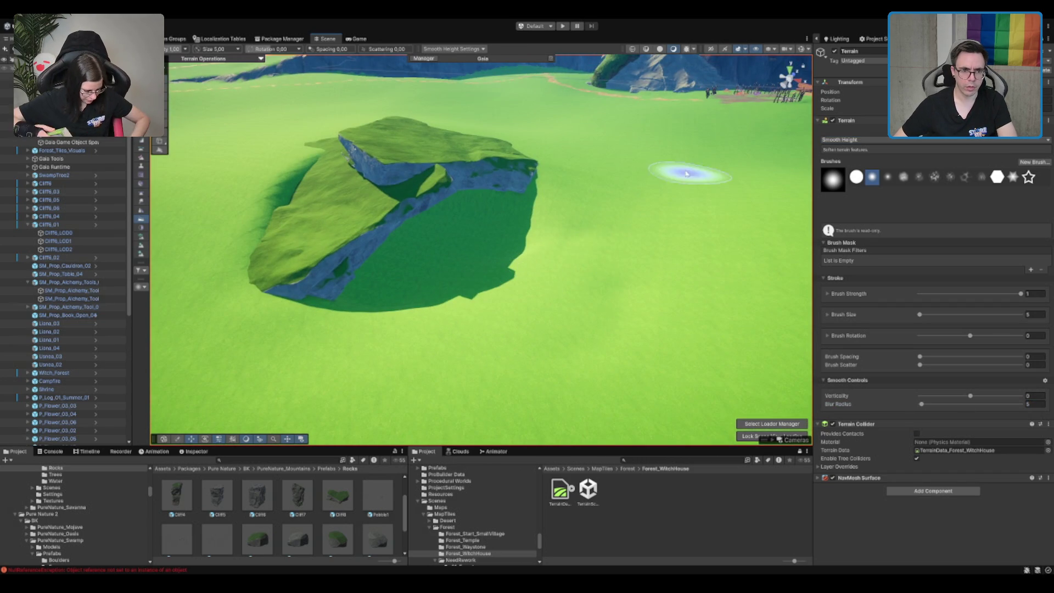
mouse_move(651, 195)
mouse_down()
mouse_move(618, 236)
mouse_move(486, 228)
mouse_move(437, 171)
mouse_move(392, 220)
mouse_up()
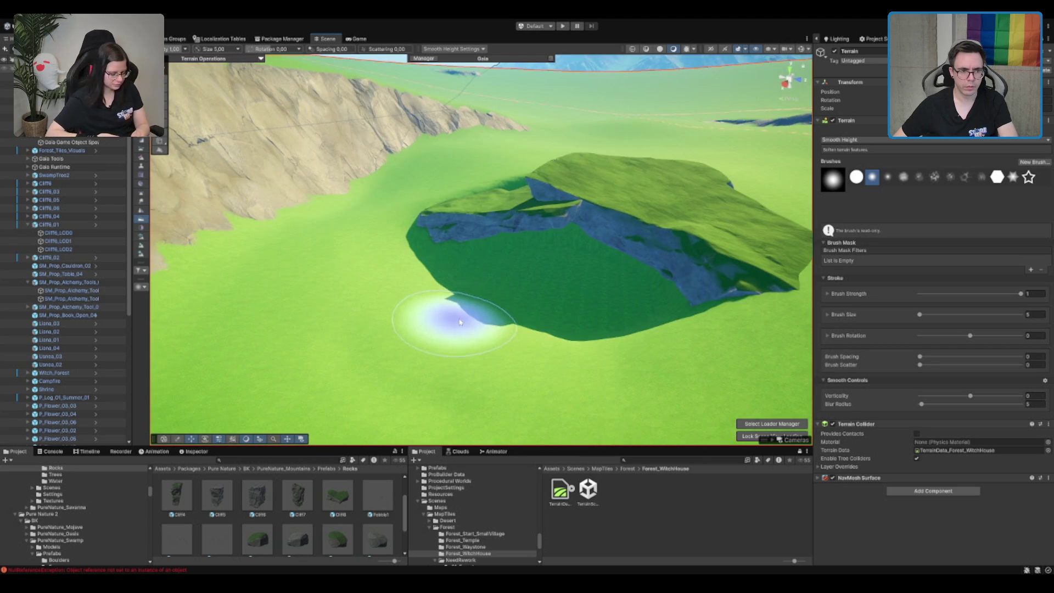
mouse_move(435, 282)
mouse_down()
mouse_move(546, 270)
mouse_move(607, 282)
mouse_move(653, 247)
mouse_up()
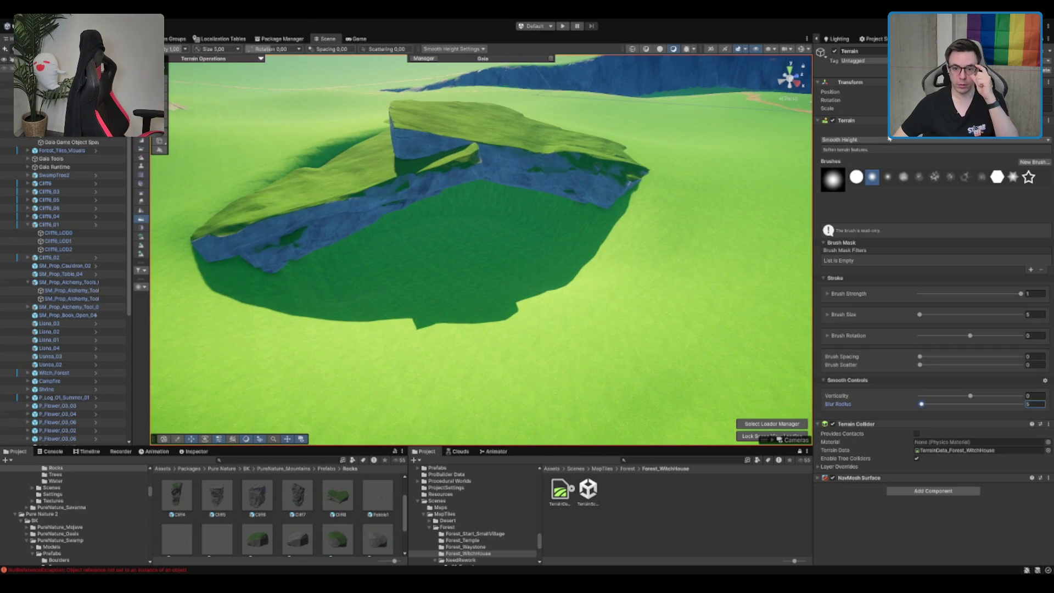
click(857, 242)
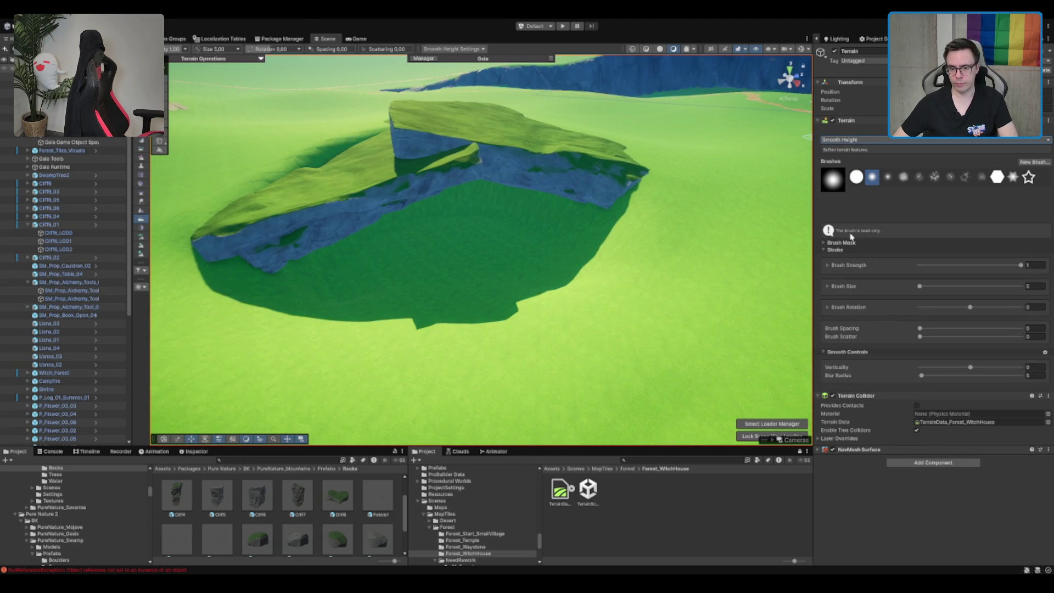
key(F2)
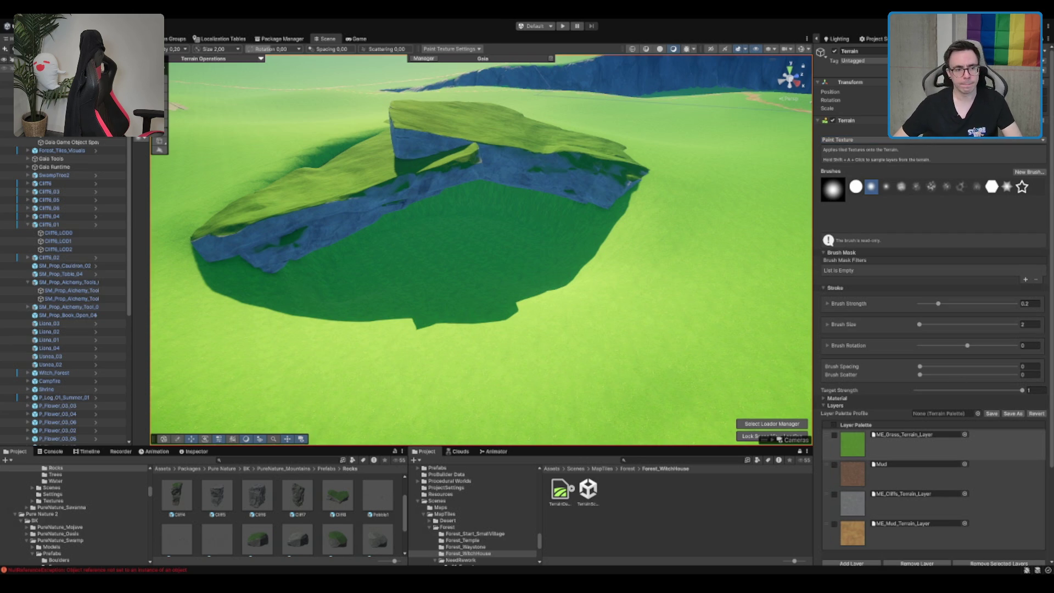
- Paint the ME_Cliffs rock texture along the crater's cliff wall
scroll(607, 287, up, 3)
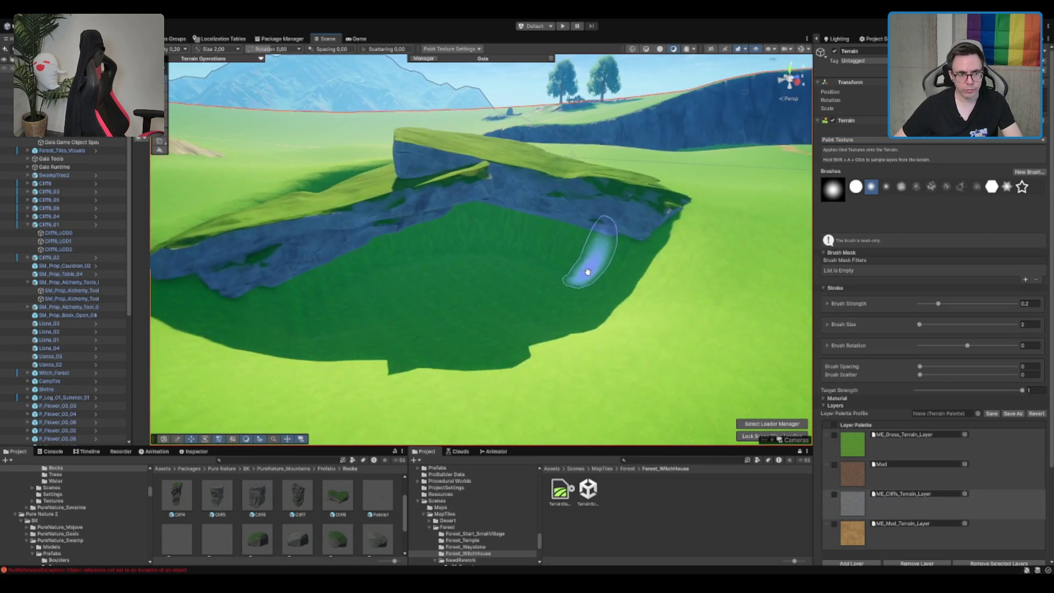
scroll(588, 273, up, 3)
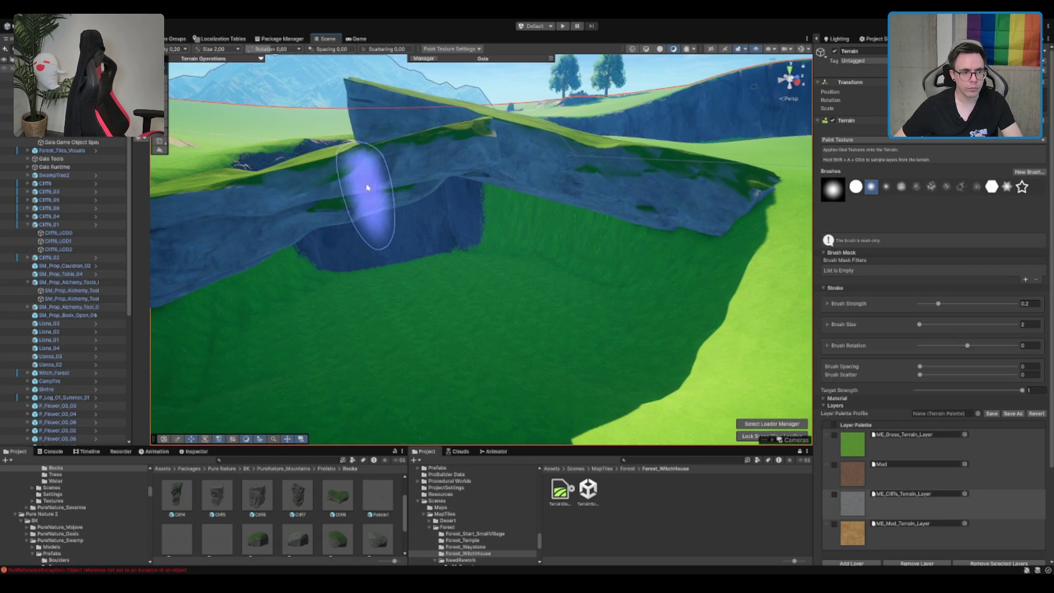
scroll(358, 208, down, 3)
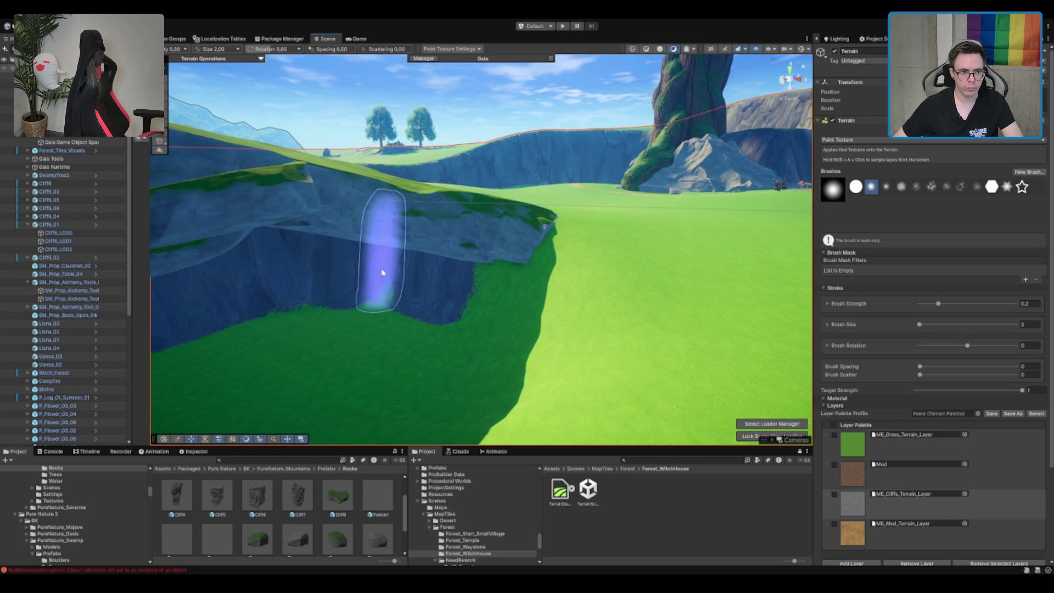
mouse_move(369, 282)
mouse_down()
mouse_move(482, 278)
mouse_move(514, 257)
mouse_up()
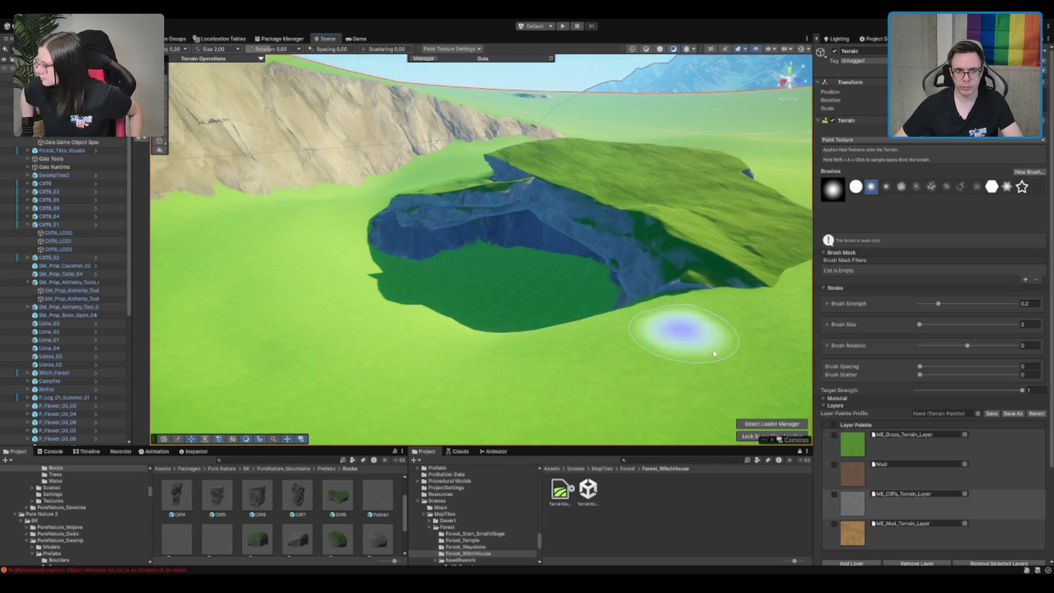
- Paint a Mud strip along the cliff rim and touch up the upper edge with cliff rock
click(936, 469)
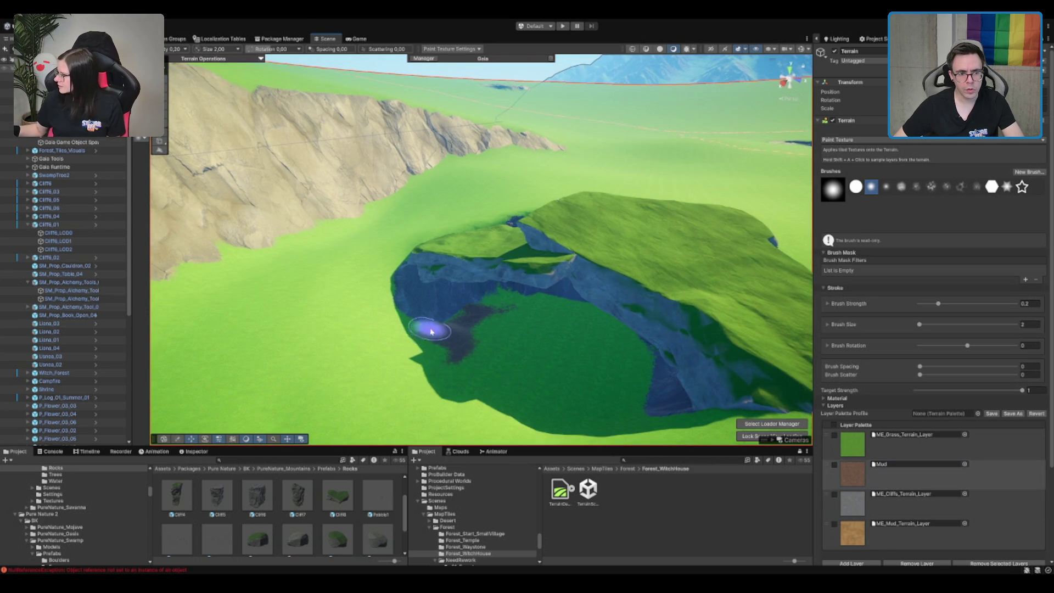
scroll(493, 336, up, 5)
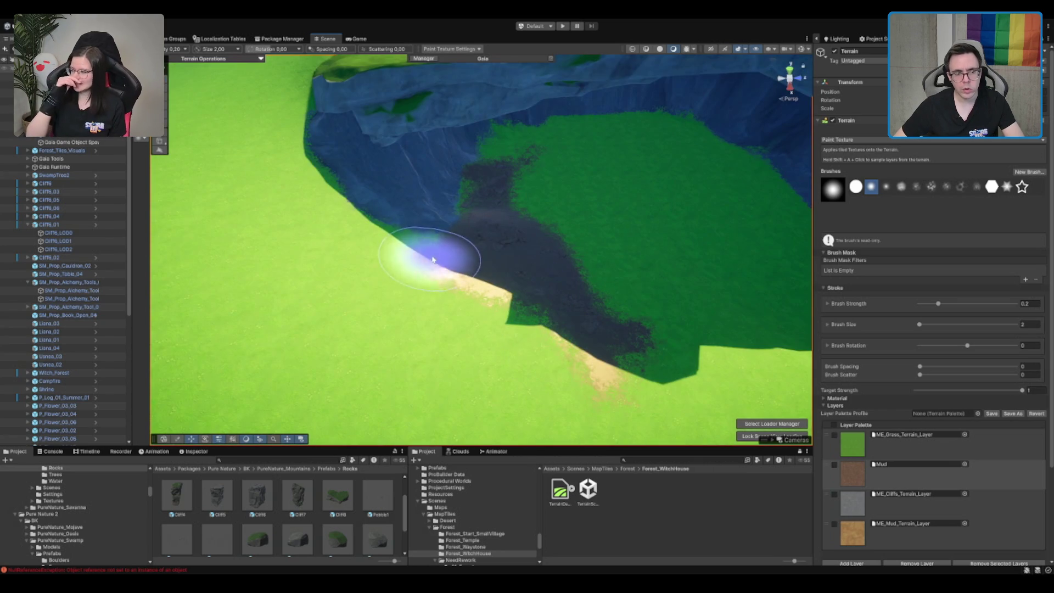
mouse_move(433, 259)
mouse_down()
mouse_move(482, 266)
mouse_move(607, 331)
mouse_up()
mouse_move(556, 277)
mouse_down()
mouse_move(588, 176)
mouse_move(560, 200)
mouse_move(600, 170)
mouse_move(486, 317)
mouse_move(536, 299)
mouse_up()
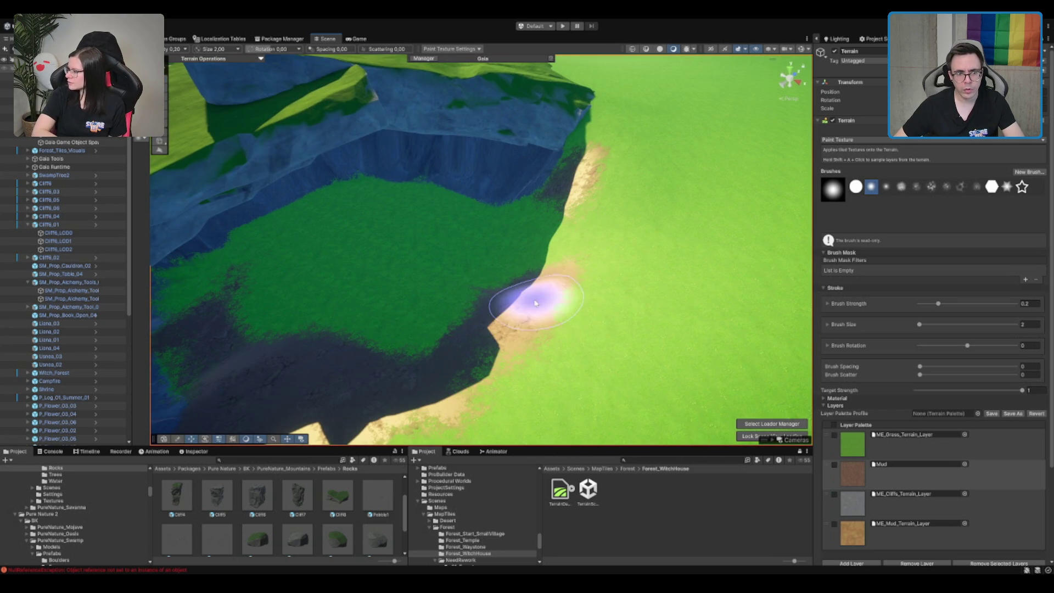
click(915, 517)
mouse_move(560, 188)
mouse_down()
mouse_move(564, 207)
mouse_move(564, 146)
mouse_move(579, 209)
mouse_up()
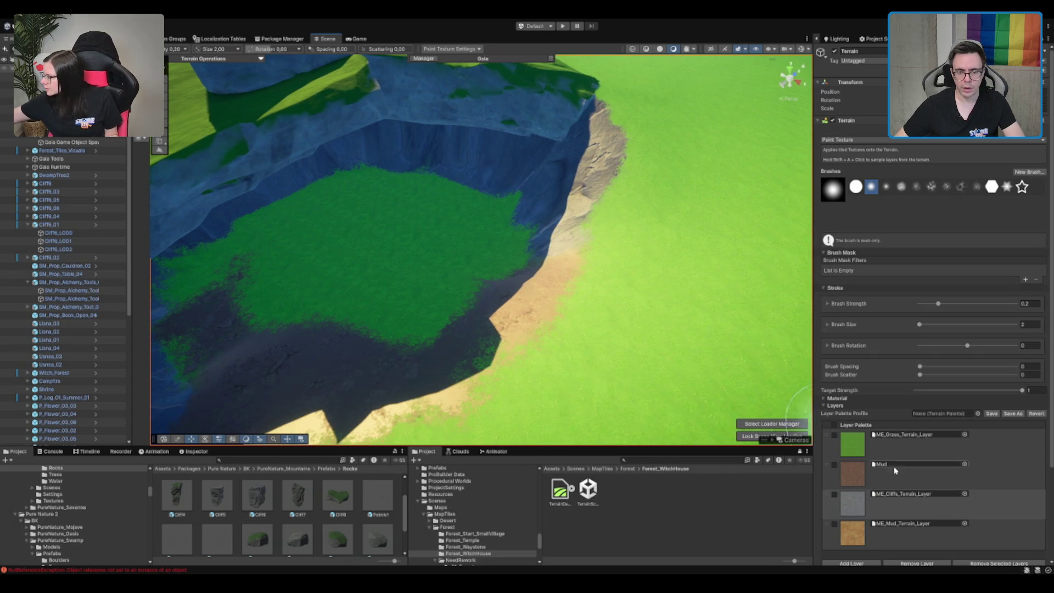
- With brush size 3, paint ME_Mud_Terrain_Layer over the grass patches on the pit floor
click(916, 473)
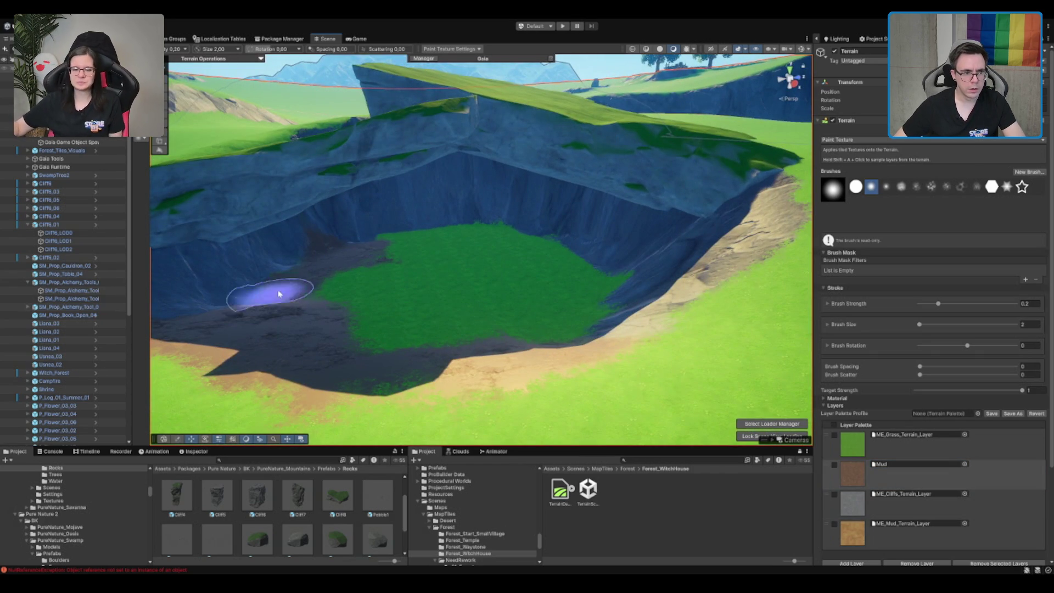
text(3)
key(Return)
mouse_move(474, 234)
mouse_down()
mouse_move(395, 240)
mouse_move(371, 223)
mouse_move(548, 253)
mouse_up()
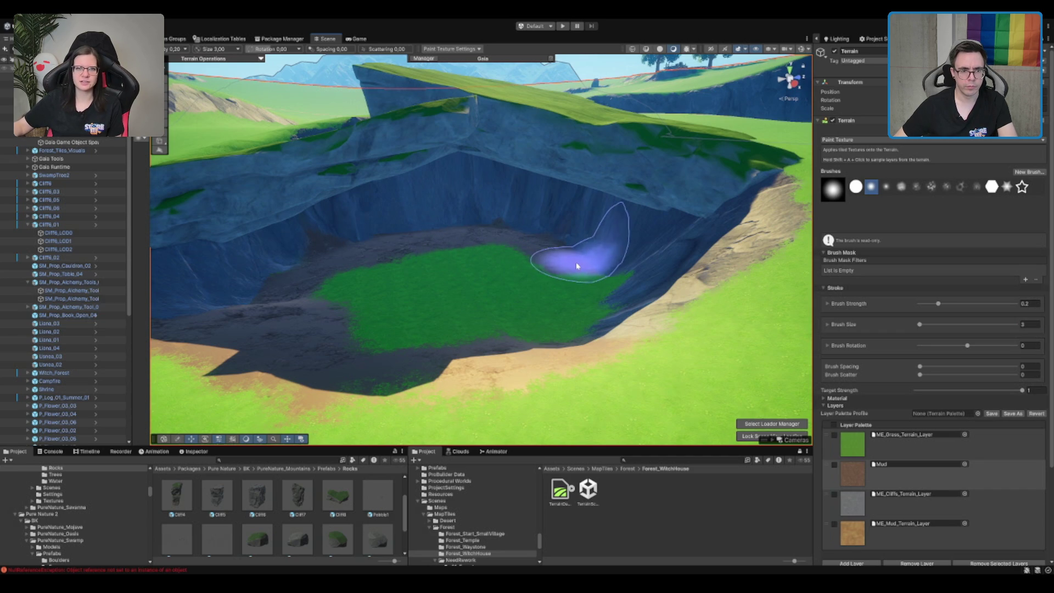
scroll(598, 294, down, 3)
scroll(600, 297, down, 3)
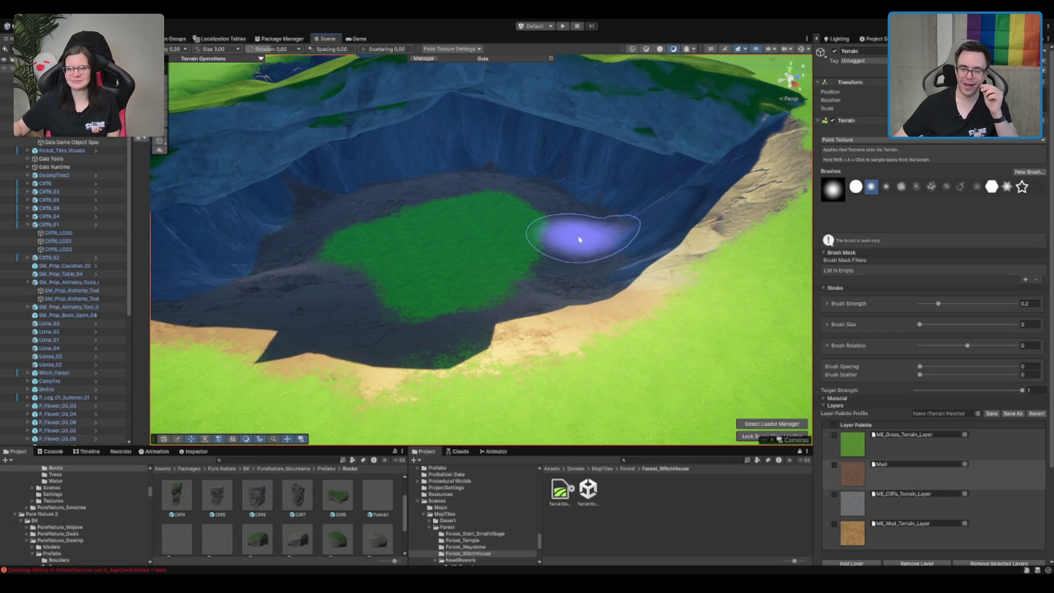
scroll(576, 235, up, 5)
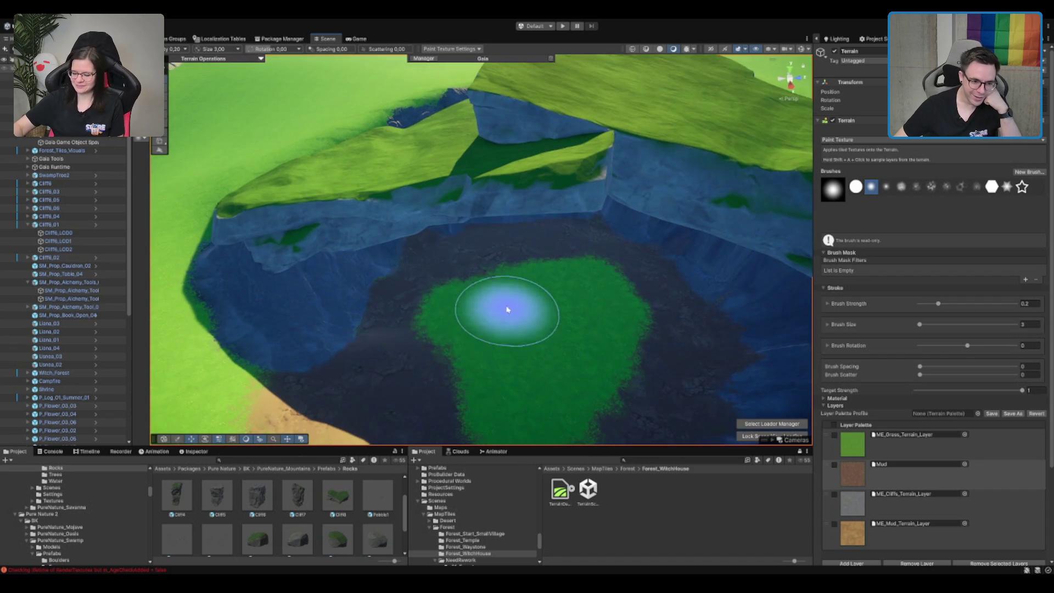
mouse_move(507, 310)
mouse_down()
mouse_move(446, 298)
mouse_move(555, 284)
mouse_move(555, 275)
mouse_move(551, 423)
mouse_move(552, 318)
mouse_move(393, 365)
mouse_move(552, 380)
mouse_up()
scroll(552, 380, down, 5)
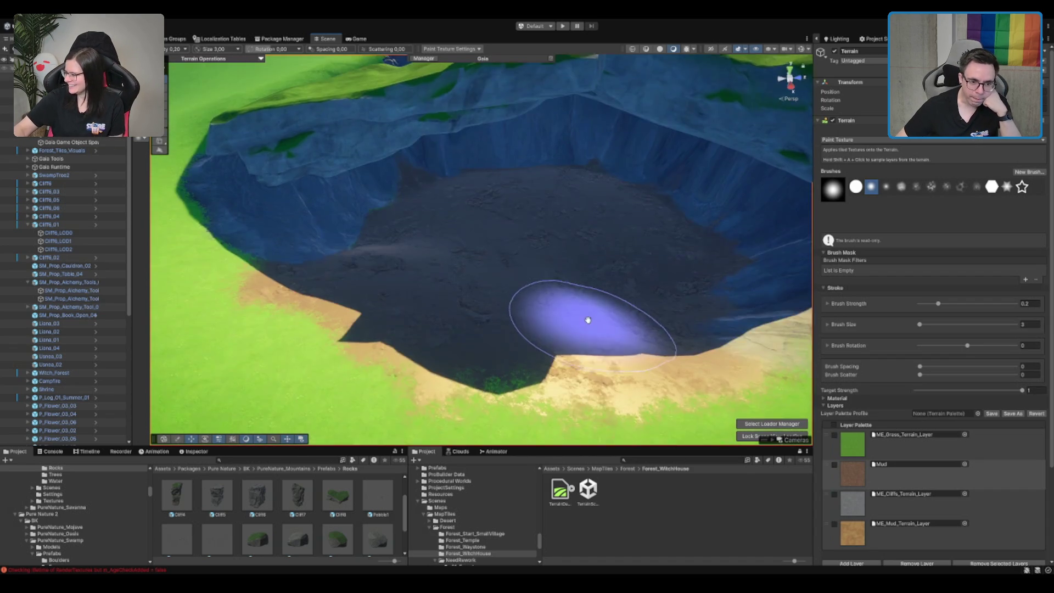
scroll(548, 332, up, 3)
scroll(589, 273, down, 5)
scroll(546, 275, up, 5)
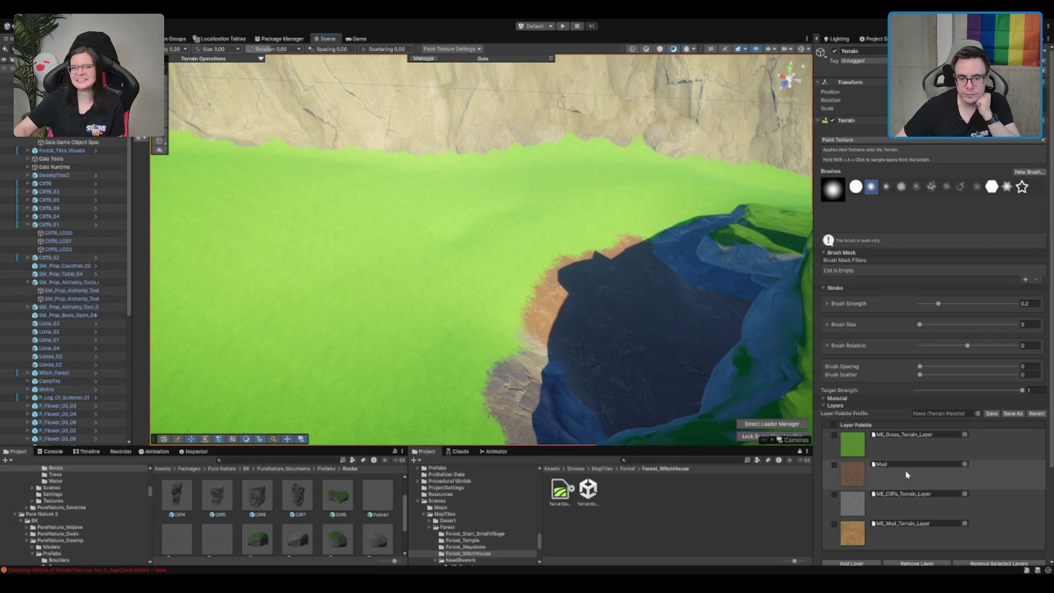
click(900, 522)
click(934, 552)
- Set brush size to 1 and paint a thin ME_Mud_Terrain_Layer path across the meadow
click(1030, 323)
text(1)
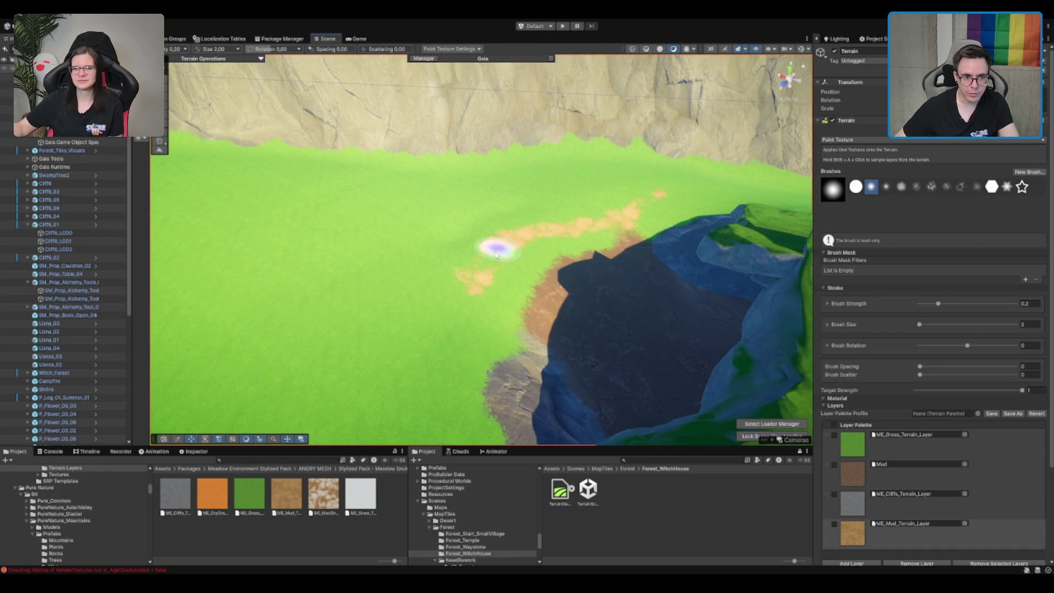
mouse_move(431, 315)
mouse_down()
mouse_move(572, 251)
mouse_move(568, 271)
mouse_up()
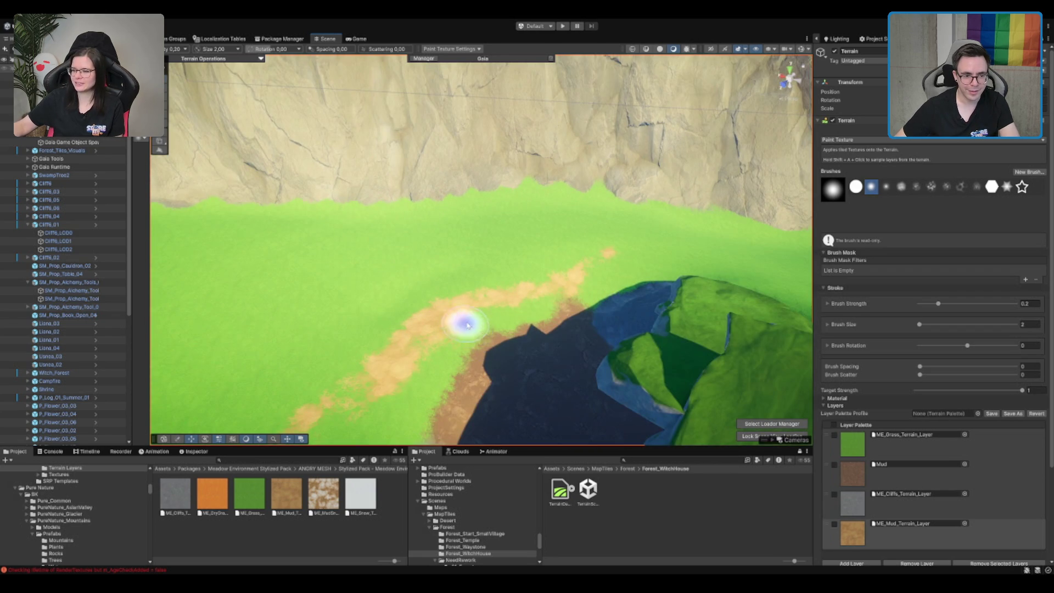
drag(659, 311, 489, 337)
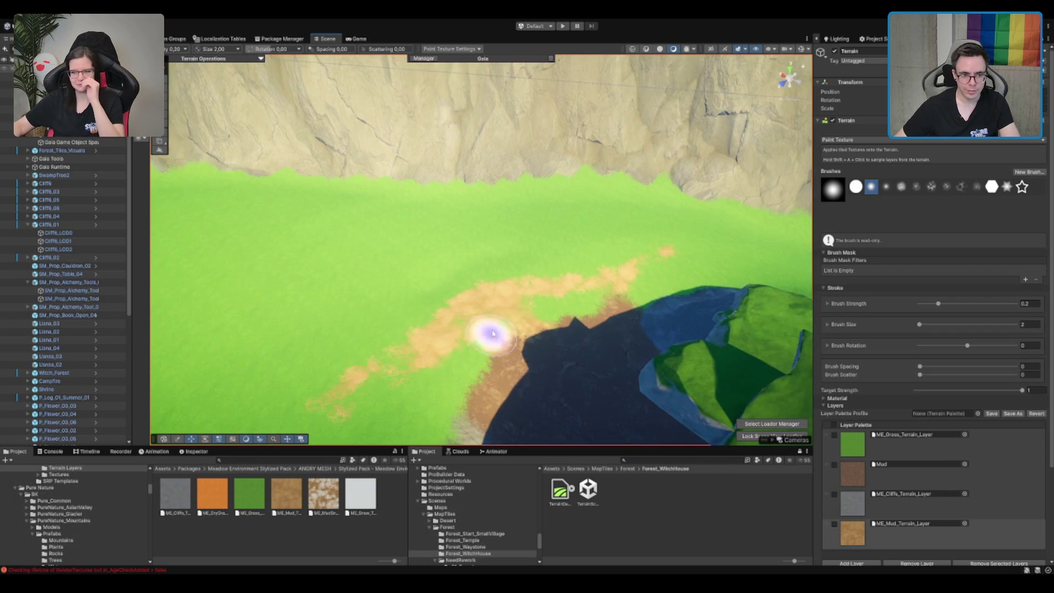
- Paint ME_Grass back over most of that mud path
click(917, 447)
mouse_move(633, 293)
mouse_down()
mouse_move(607, 289)
mouse_move(461, 352)
mouse_move(620, 277)
mouse_up()
mouse_move(509, 290)
mouse_down()
mouse_move(341, 387)
mouse_move(463, 322)
mouse_move(420, 352)
mouse_up()
scroll(479, 284, down, 15)
scroll(496, 231, up, 3)
- Paint a mud patch onto the open meadow
click(899, 531)
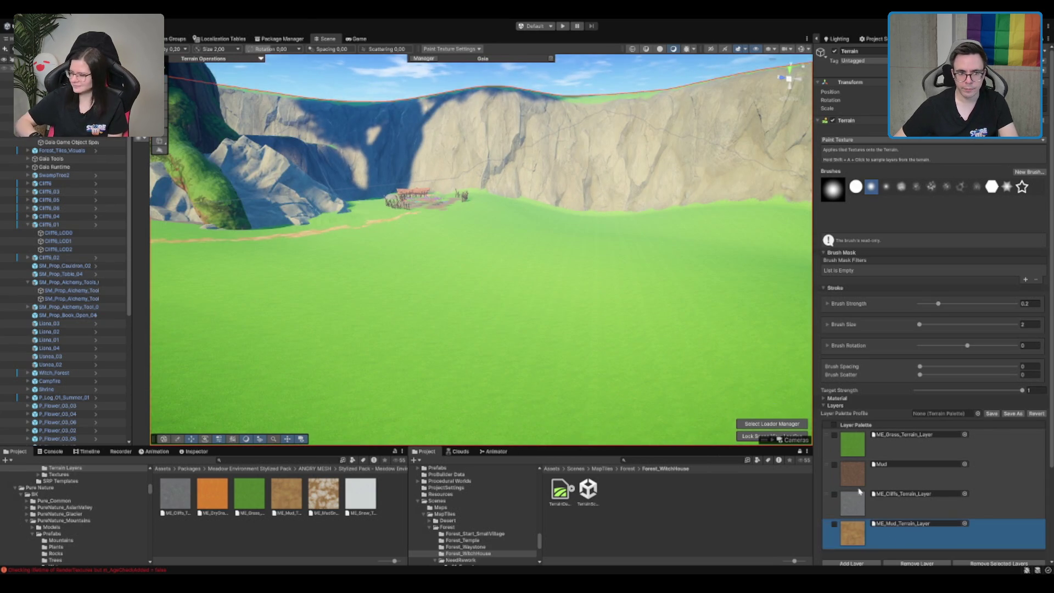
scroll(635, 298, up, 5)
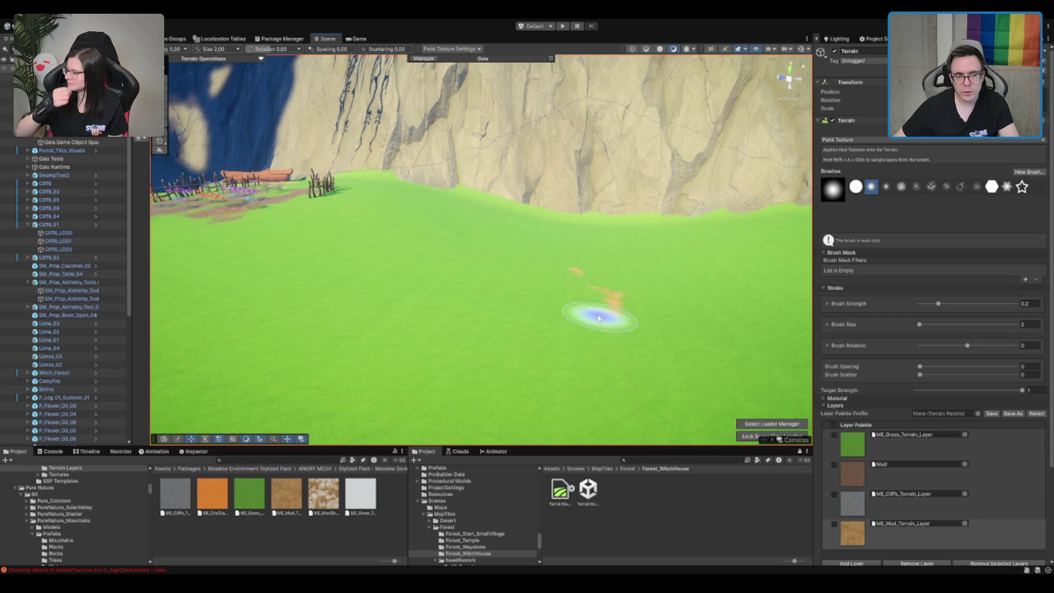
mouse_move(648, 299)
mouse_down()
mouse_move(536, 277)
mouse_move(560, 343)
mouse_move(691, 321)
mouse_up()
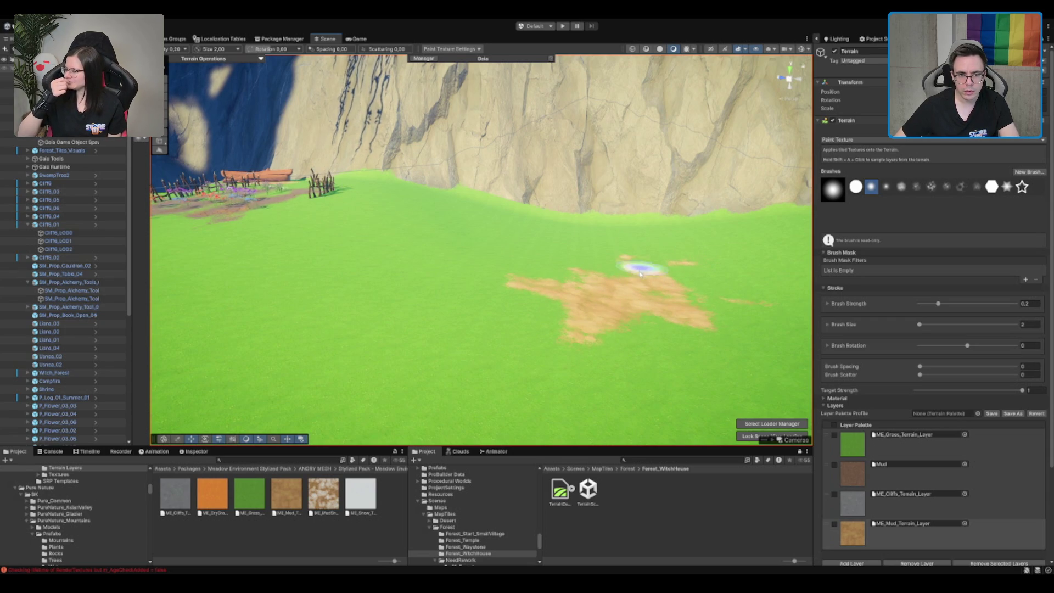
scroll(639, 300, down, 10)
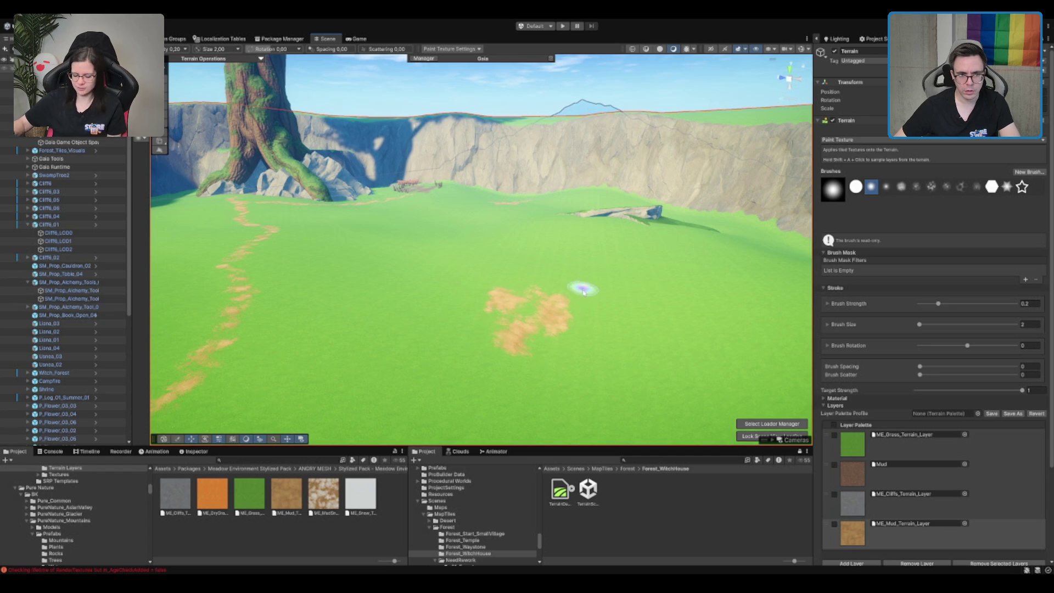
- Fly the Scene camera past the big tree, cliffs and water, then rise to overview the tile
key(w)
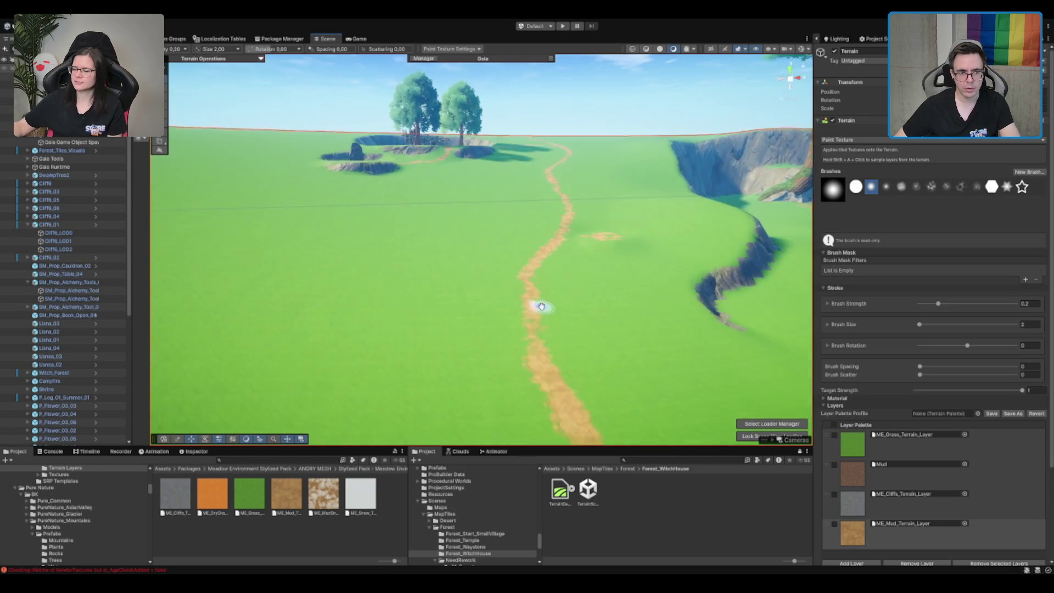
drag(615, 310, 499, 268)
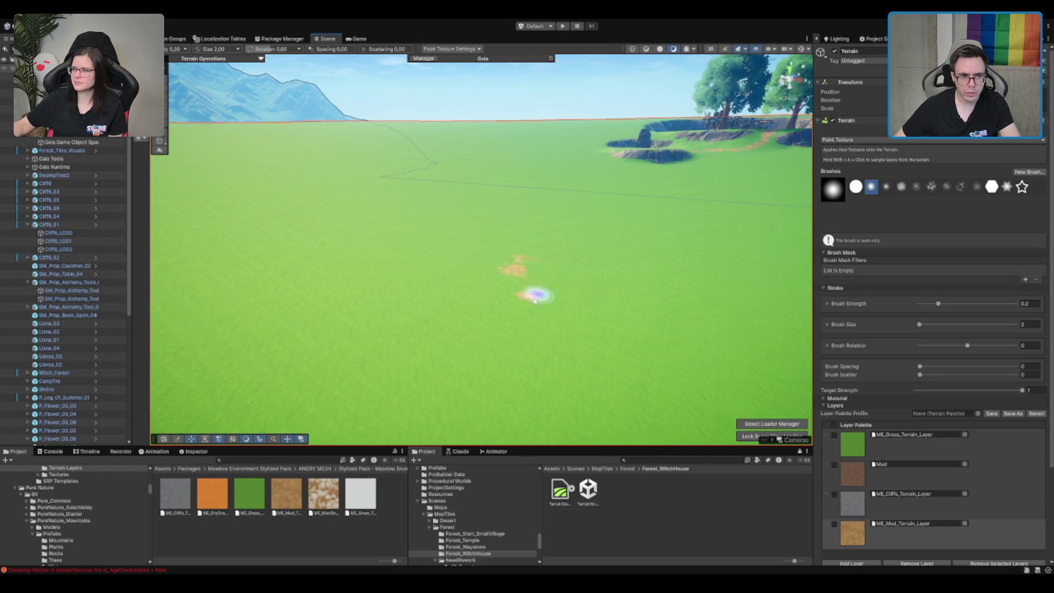
mouse_move(519, 267)
mouse_down()
mouse_move(423, 235)
mouse_move(564, 193)
mouse_move(471, 238)
mouse_up()
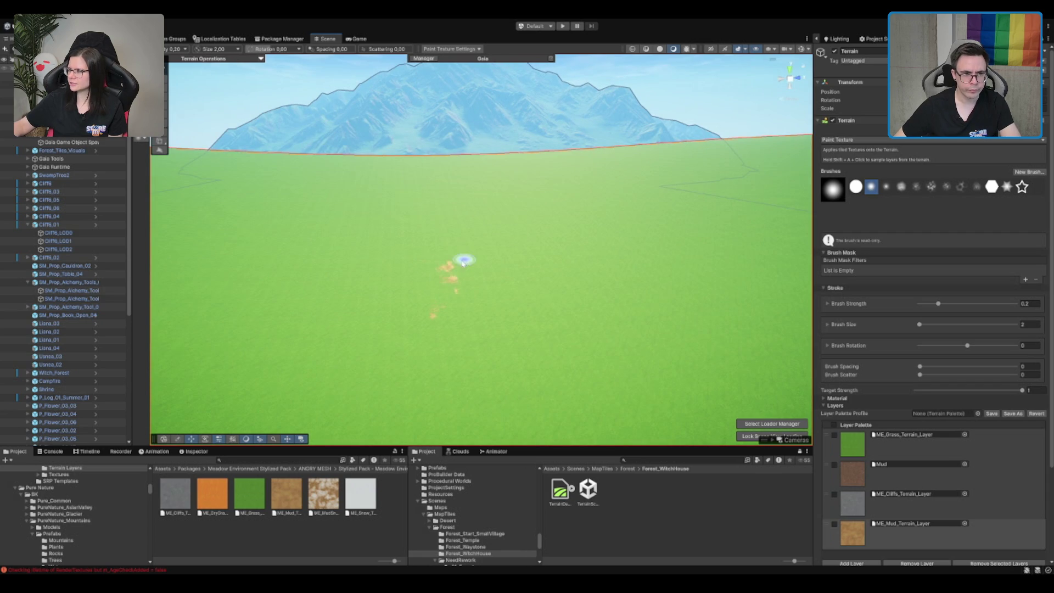
mouse_move(415, 275)
mouse_down()
mouse_move(452, 268)
mouse_move(527, 312)
mouse_move(675, 282)
mouse_move(616, 327)
mouse_up()
mouse_move(745, 332)
mouse_down()
mouse_move(584, 261)
mouse_move(545, 261)
mouse_move(545, 273)
mouse_up()
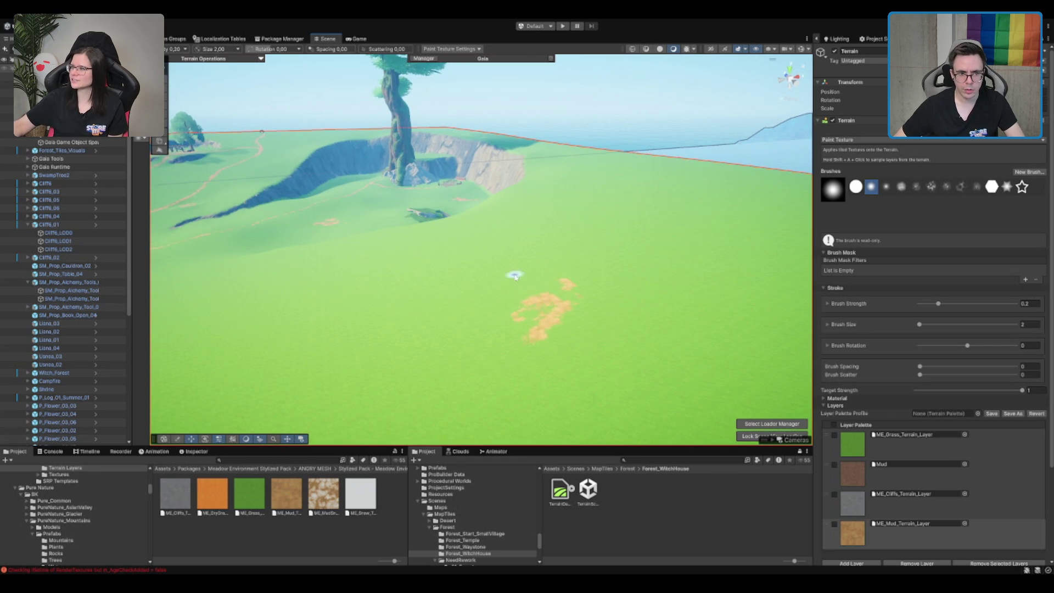
mouse_move(565, 282)
mouse_down()
mouse_move(513, 301)
mouse_move(511, 287)
mouse_move(661, 245)
mouse_up()
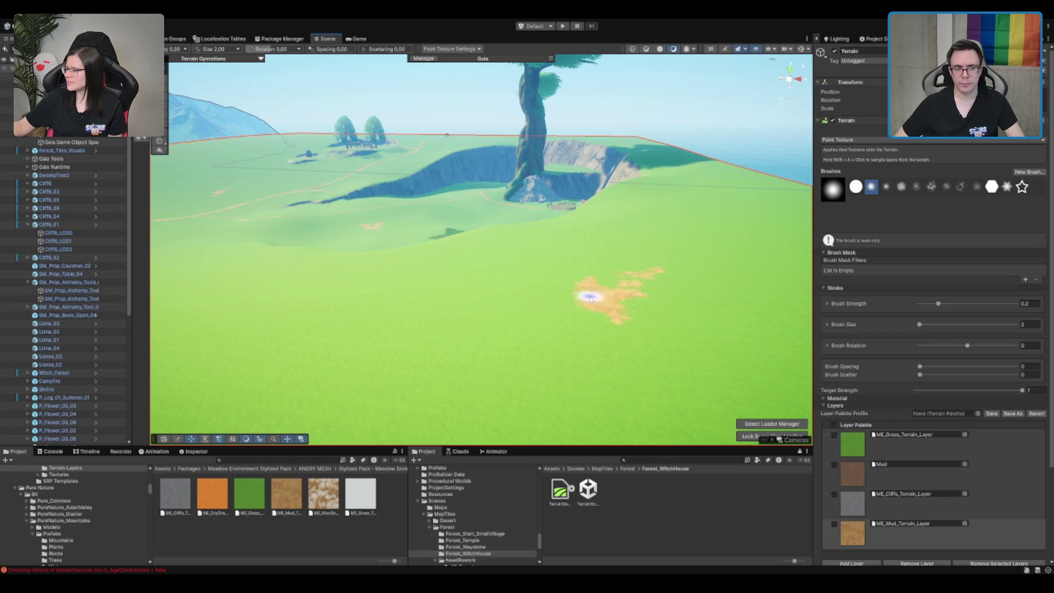
drag(586, 294, 630, 224)
- Fly the Scene view down toward the crater rock and cliff
key(w)
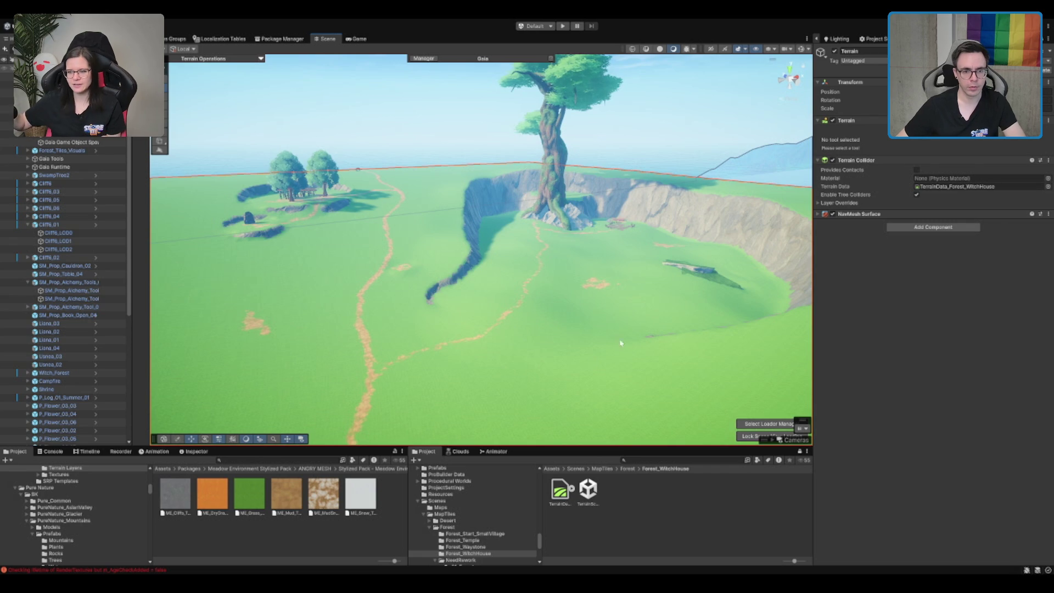
drag(719, 275, 552, 327)
mouse_move(464, 303)
mouse_down()
mouse_move(542, 301)
mouse_move(489, 301)
mouse_move(542, 334)
mouse_move(551, 294)
mouse_move(524, 390)
mouse_up()
- Browse the Project tree to Prefabs > Character and bring the camera up to the cliff bowl
key(Left)
key(Left)
key(Left)
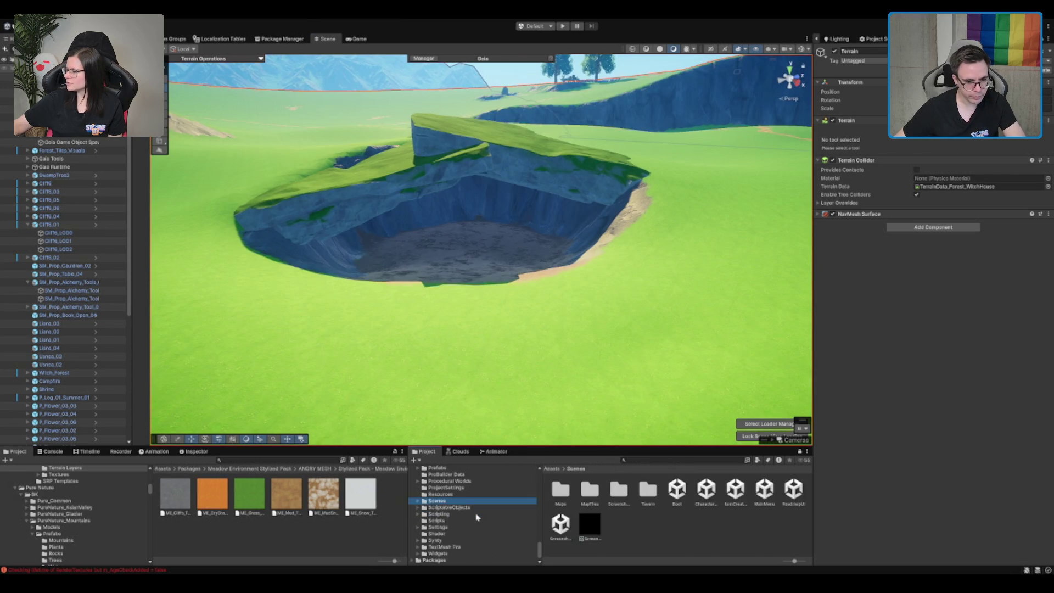
click(459, 522)
scroll(472, 499, down, 2)
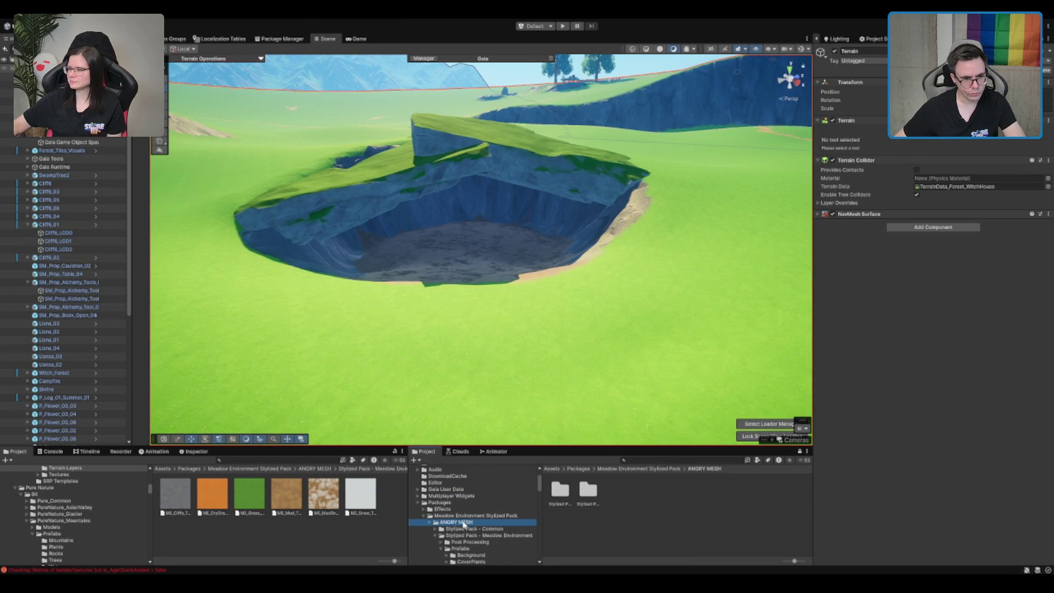
key(Left)
key(Down)
key(Down)
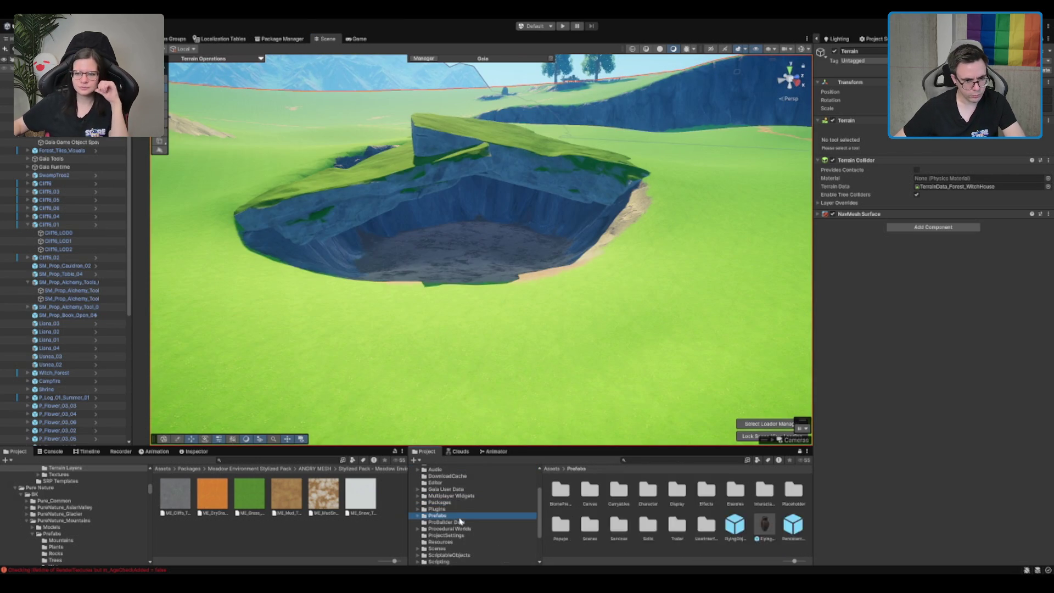
key(Right)
key(Down)
key(Down)
key(Down)
key(Right)
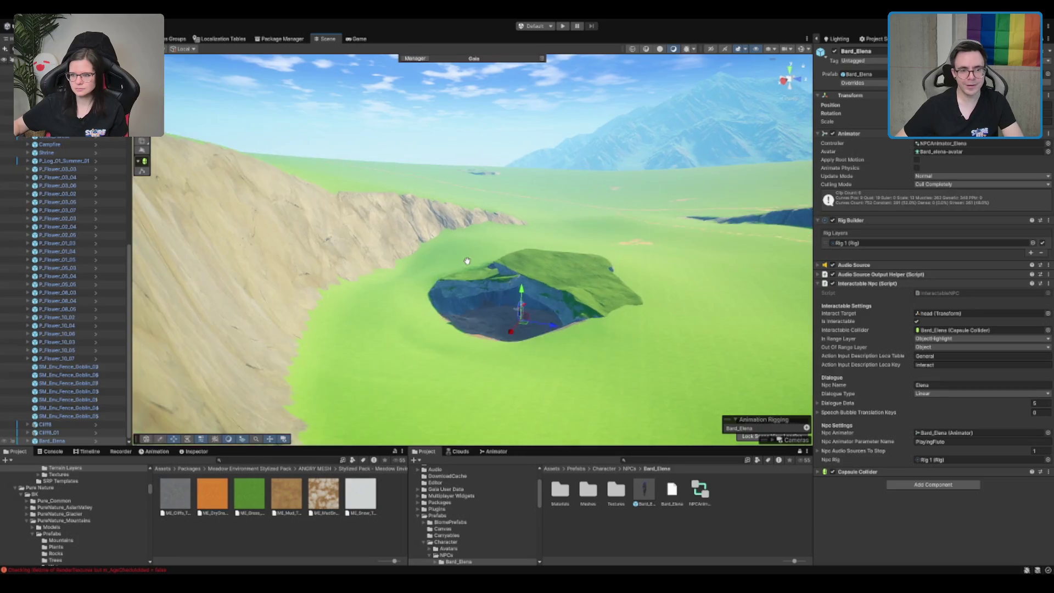
key(Down)
key(Down)
key(Right)
key(Down)
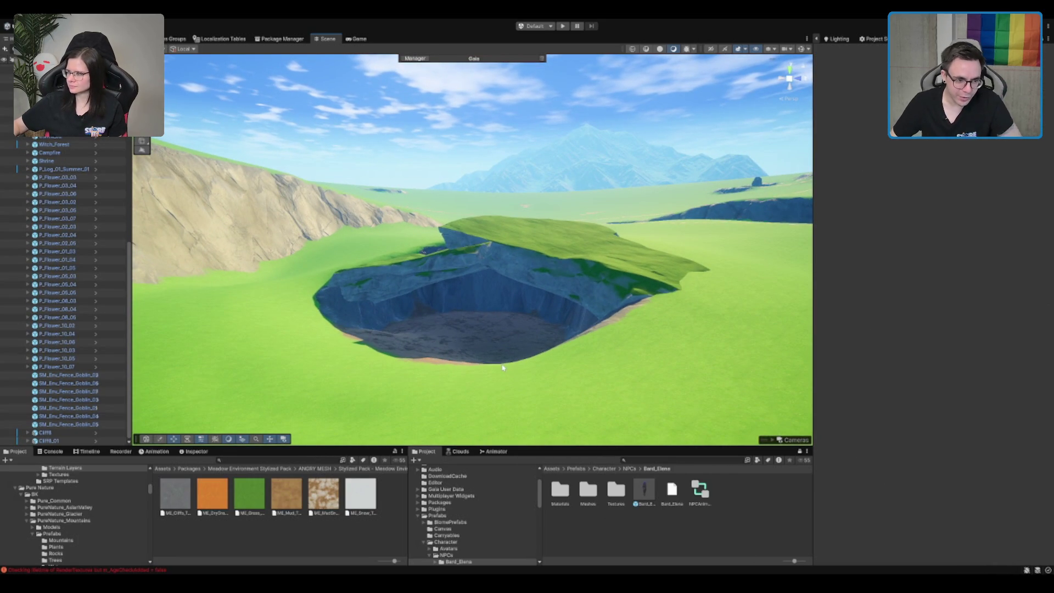
- Select the Cliff8 cliff and its Cliff8_LOD0 piece, viewing down into the bowl
click(439, 266)
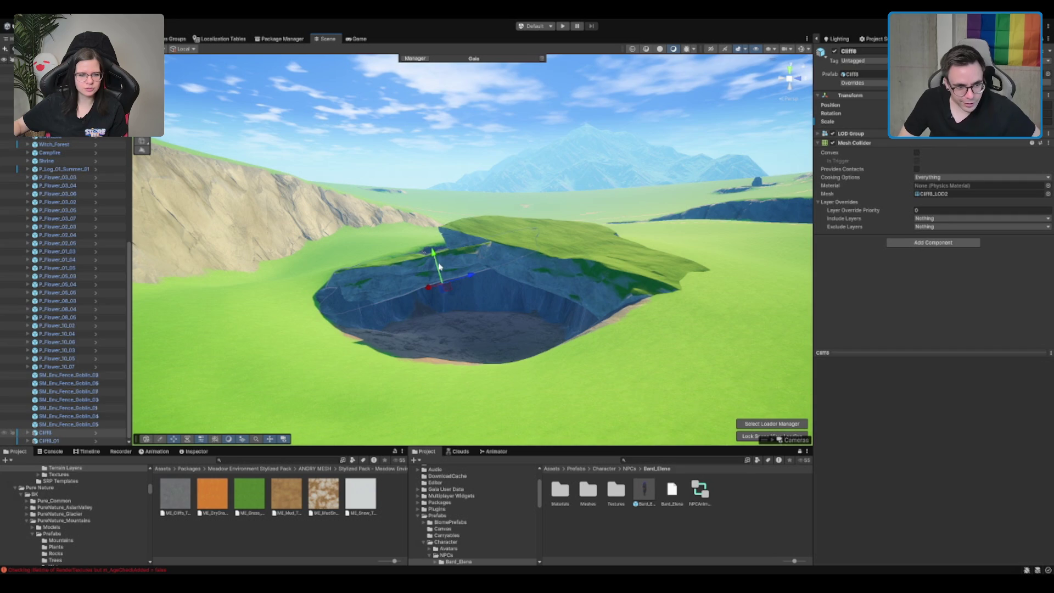
mouse_move(542, 252)
mouse_down()
mouse_move(543, 357)
mouse_move(549, 301)
mouse_move(523, 328)
mouse_up()
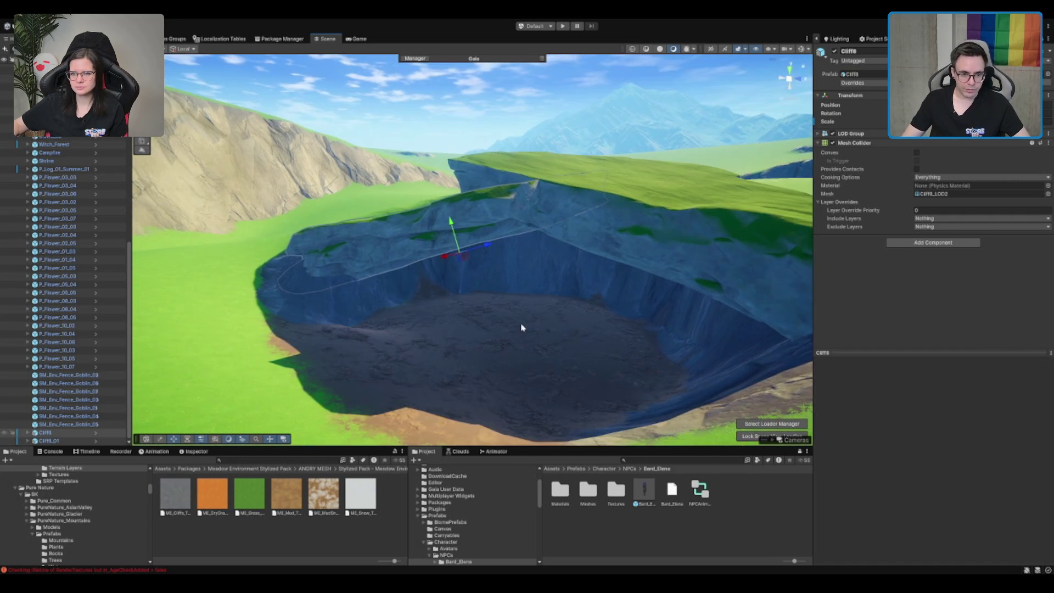
scroll(493, 334, down, 5)
scroll(482, 344, up, 7)
scroll(496, 340, down, 2)
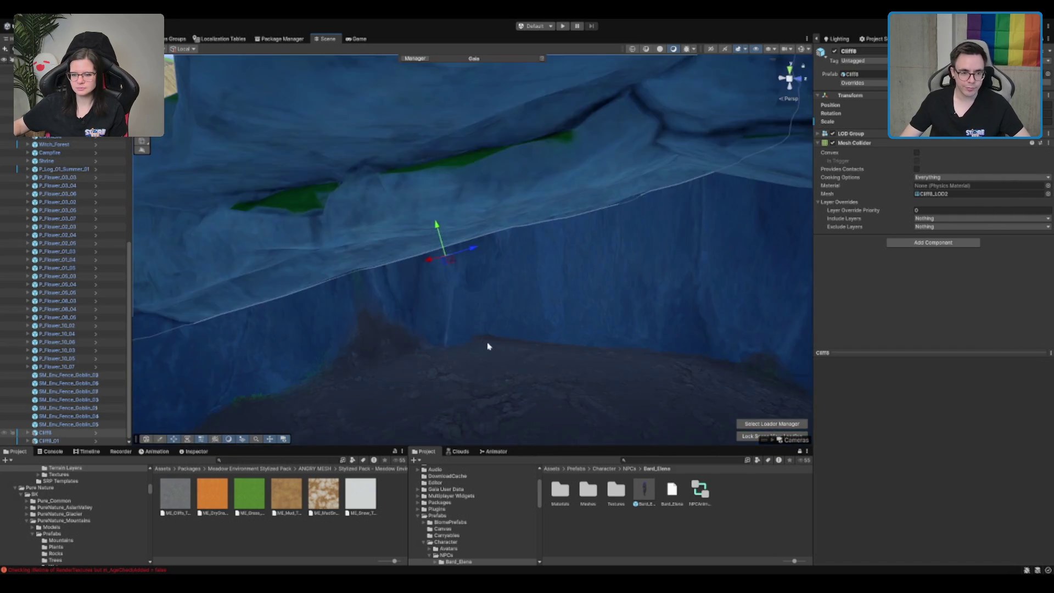
scroll(498, 340, down, 5)
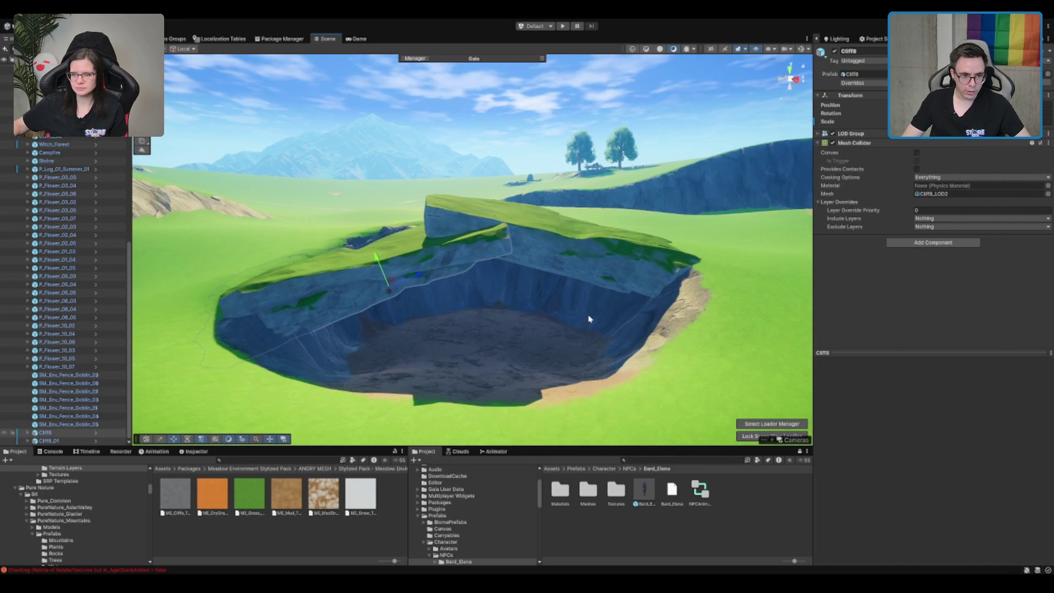
click(365, 278)
mouse_move(391, 282)
mouse_down()
mouse_move(498, 242)
mouse_move(471, 317)
mouse_up()
- Move Cliff8_LOD0 to a new position and turn it about its vertical axis
mouse_move(461, 203)
mouse_down()
mouse_move(433, 209)
mouse_move(425, 247)
mouse_move(425, 225)
mouse_move(441, 250)
mouse_move(421, 281)
mouse_move(422, 233)
mouse_up()
key(e)
key(w)
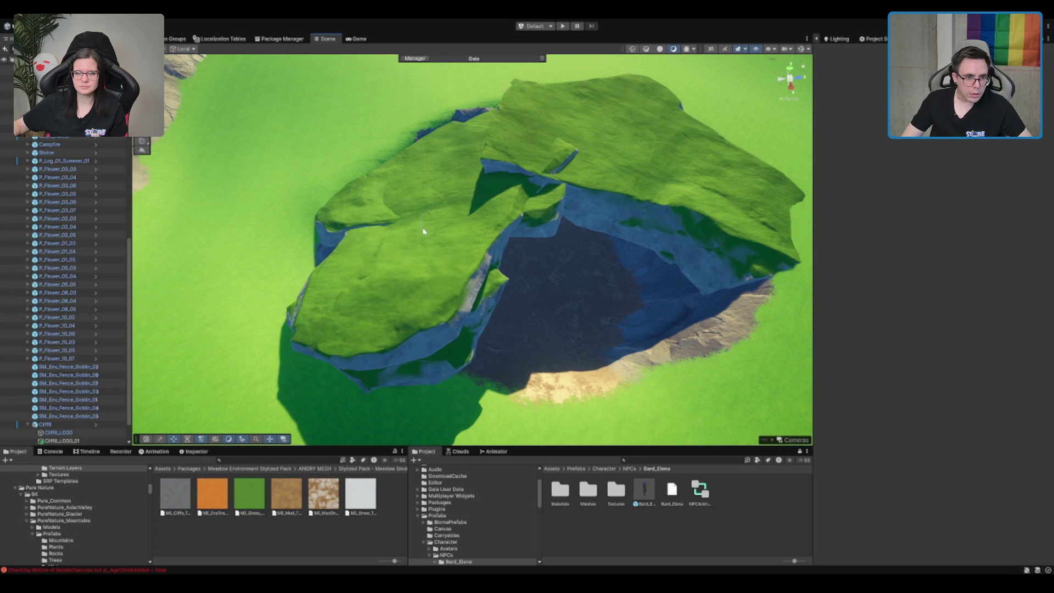
mouse_move(417, 218)
mouse_down()
mouse_move(475, 275)
mouse_move(437, 206)
mouse_move(437, 217)
mouse_move(367, 228)
mouse_move(397, 240)
mouse_move(409, 273)
mouse_move(472, 279)
mouse_up()
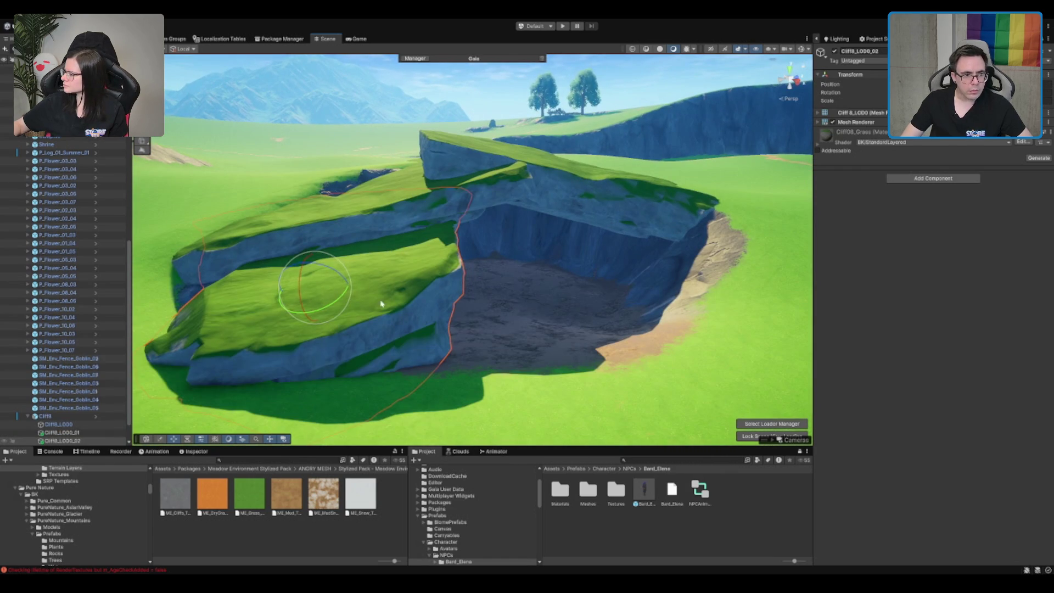
drag(291, 307, 329, 315)
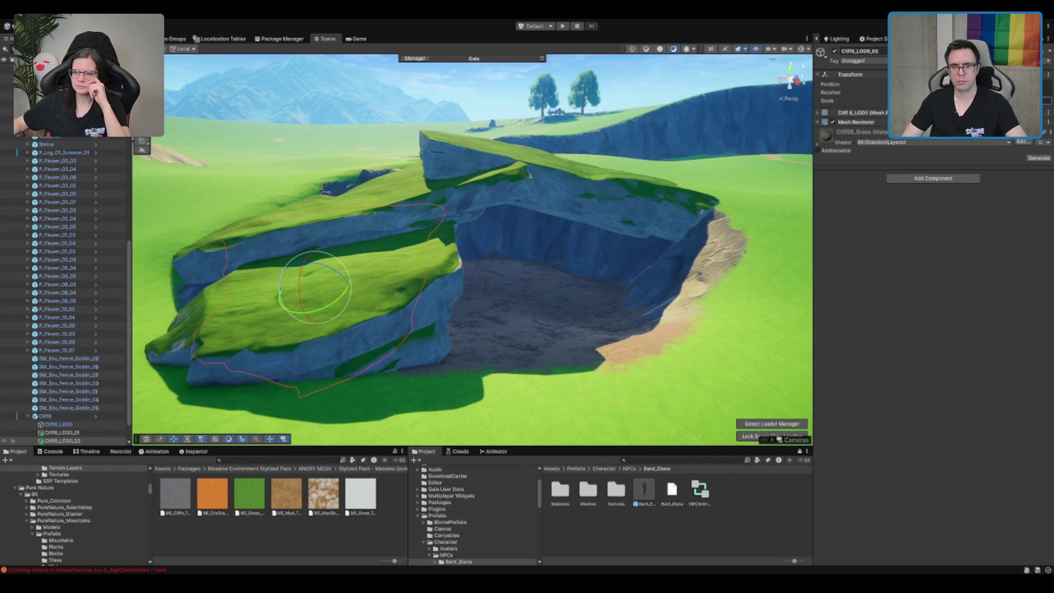
key(e)
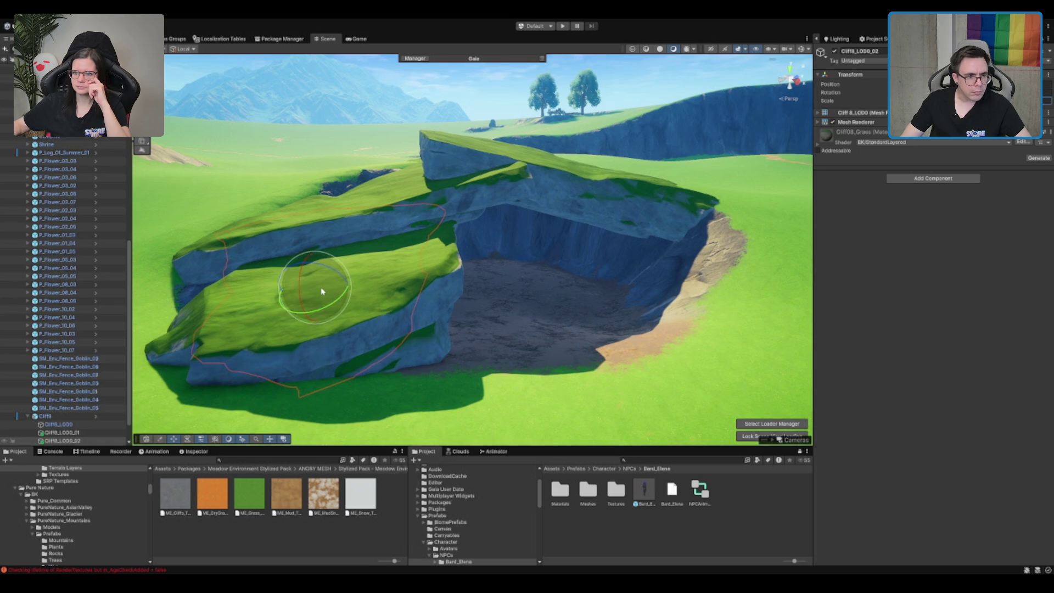
key(w)
- Rotate the cliff piece so its tip swings inward, forming the overhanging cave
mouse_move(562, 273)
mouse_down()
mouse_move(541, 287)
mouse_move(554, 279)
mouse_up()
mouse_move(548, 341)
mouse_down()
mouse_move(568, 310)
mouse_move(560, 327)
mouse_move(580, 318)
mouse_move(575, 289)
mouse_move(557, 312)
mouse_move(551, 305)
mouse_move(568, 320)
mouse_move(553, 316)
mouse_move(552, 327)
mouse_move(581, 316)
mouse_move(563, 308)
mouse_move(559, 332)
mouse_move(552, 314)
mouse_move(568, 330)
mouse_move(567, 315)
mouse_move(565, 324)
mouse_move(601, 288)
mouse_move(588, 294)
mouse_move(596, 300)
mouse_move(585, 347)
mouse_up()
key(w)
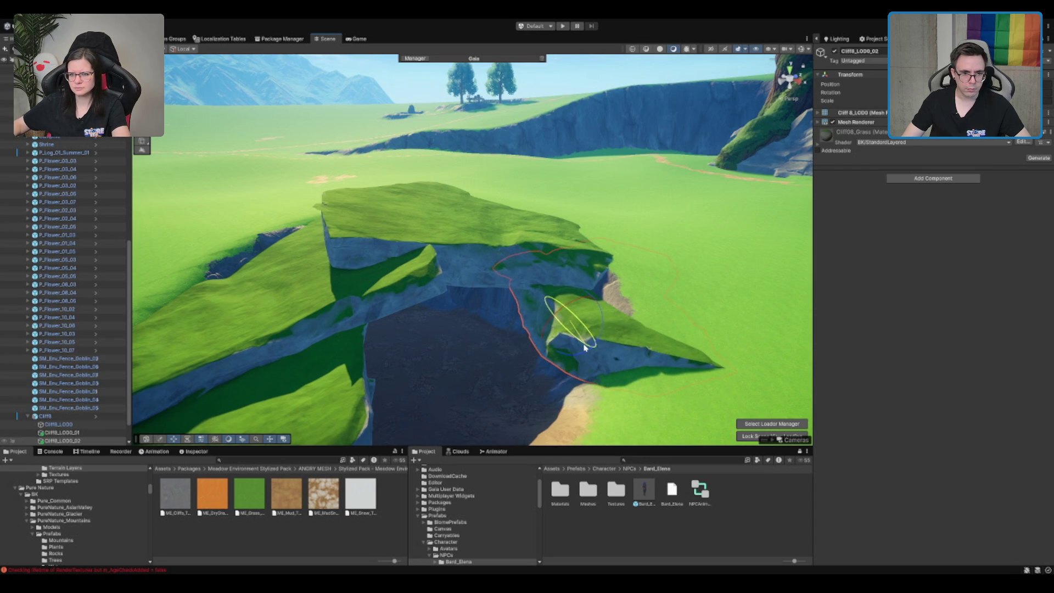
mouse_move(593, 306)
mouse_down()
mouse_move(597, 344)
mouse_move(606, 314)
mouse_move(593, 310)
mouse_up()
key(e)
scroll(592, 308, down, 5)
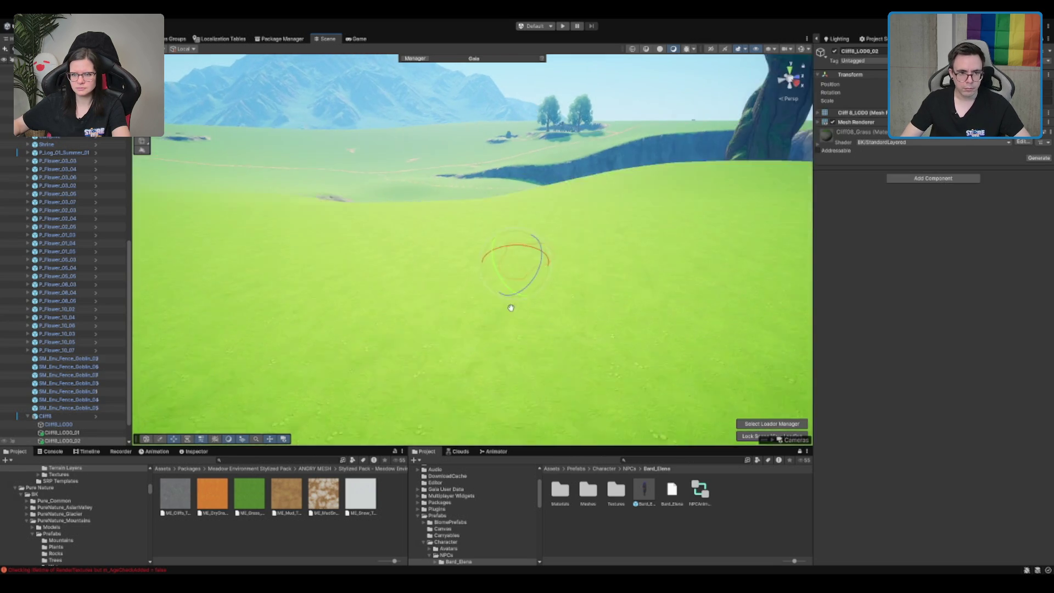
scroll(456, 233, up, 5)
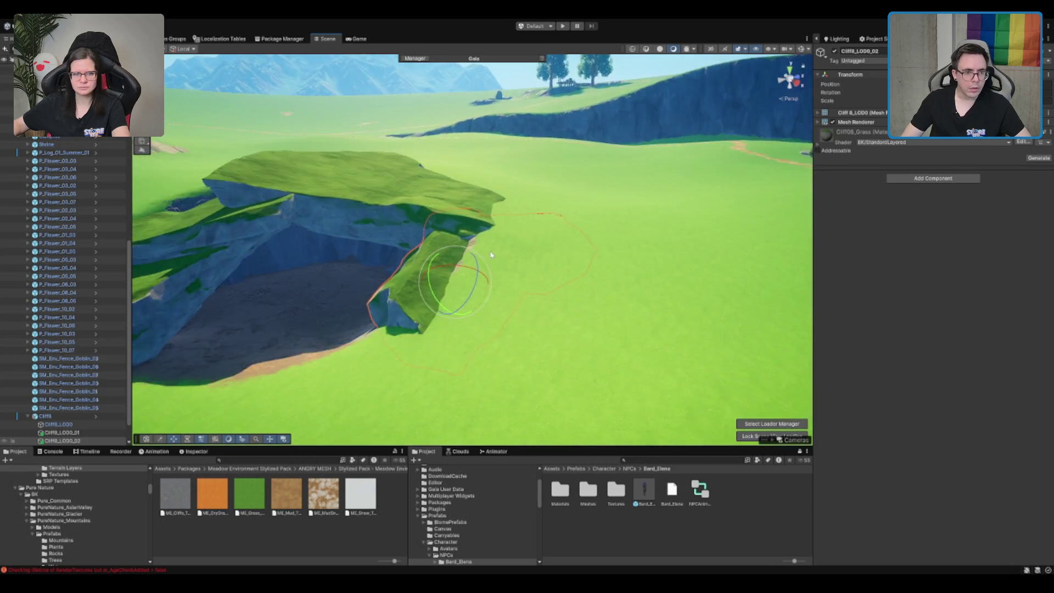
mouse_move(625, 257)
mouse_down()
mouse_move(568, 136)
mouse_move(573, 210)
mouse_up()
scroll(552, 203, up, 3)
scroll(549, 219, up, 3)
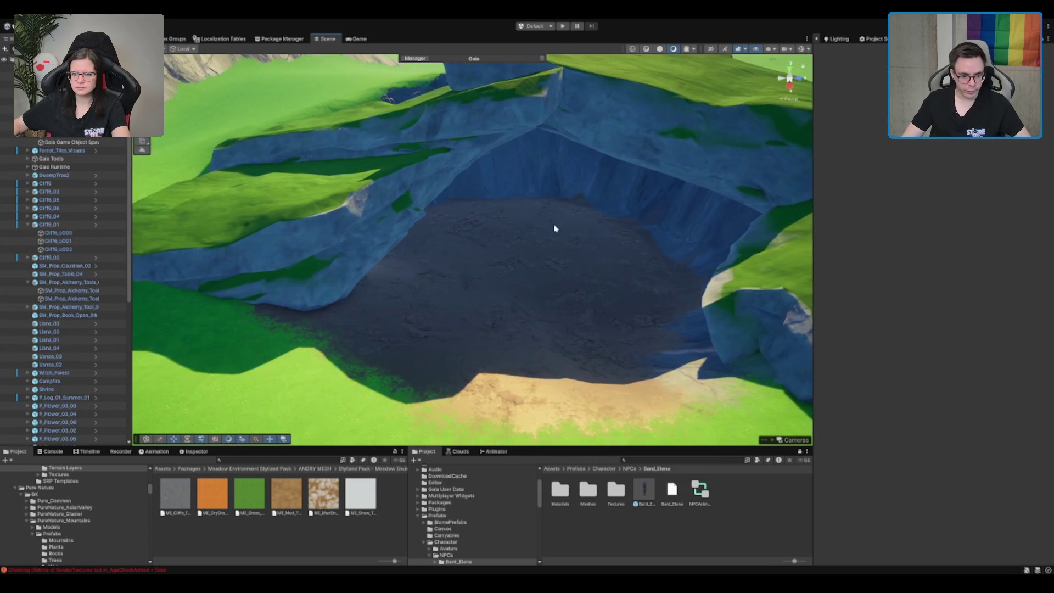
- Collapse the Character folder and browse the contents of the Prefabs folder
click(425, 543)
click(437, 515)
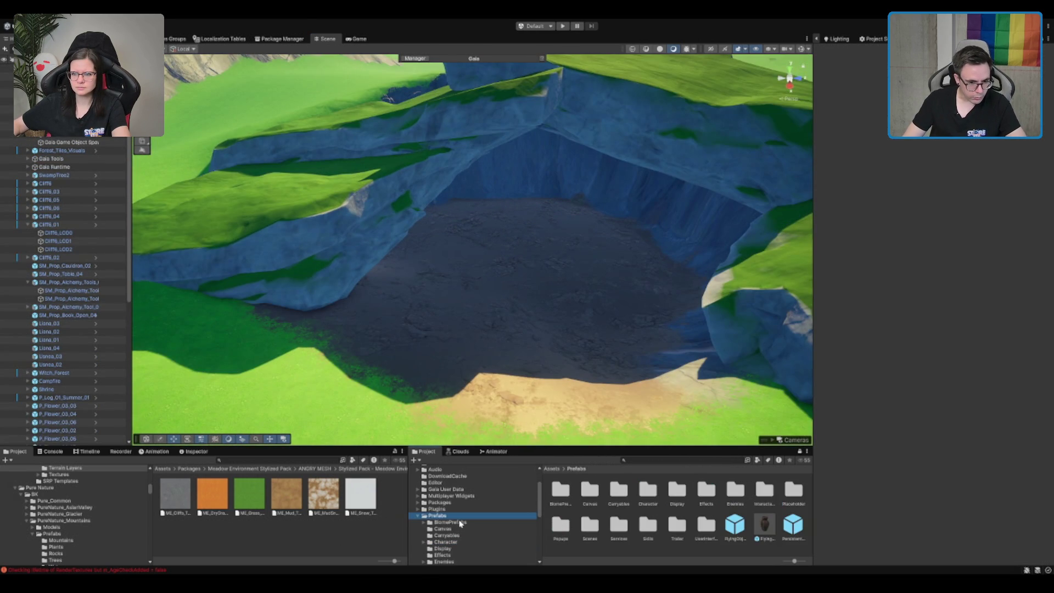
scroll(460, 527, down, 5)
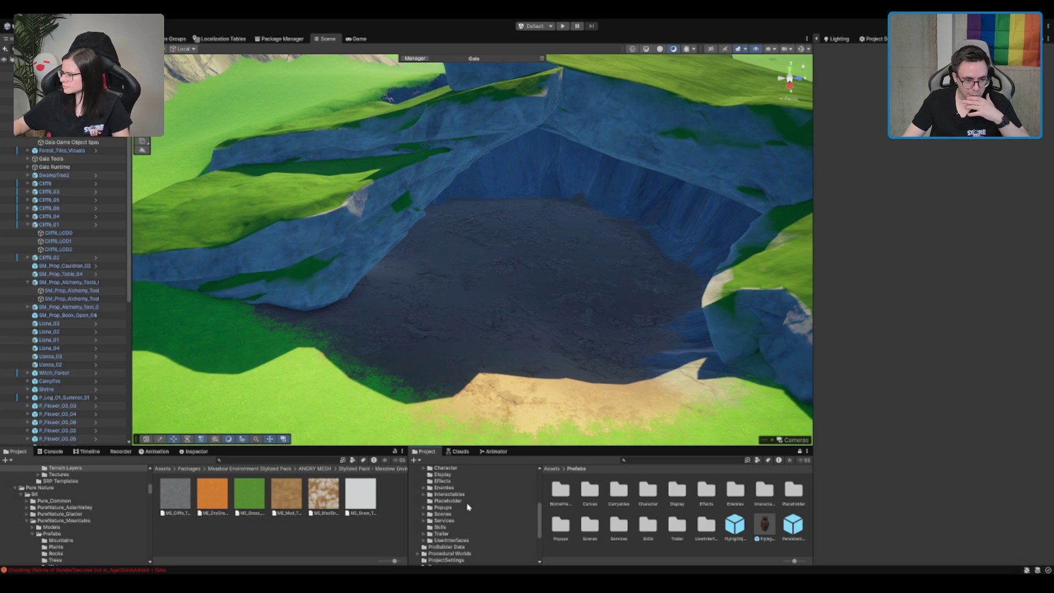
scroll(469, 506, down, 2)
scroll(78, 527, down, 10)
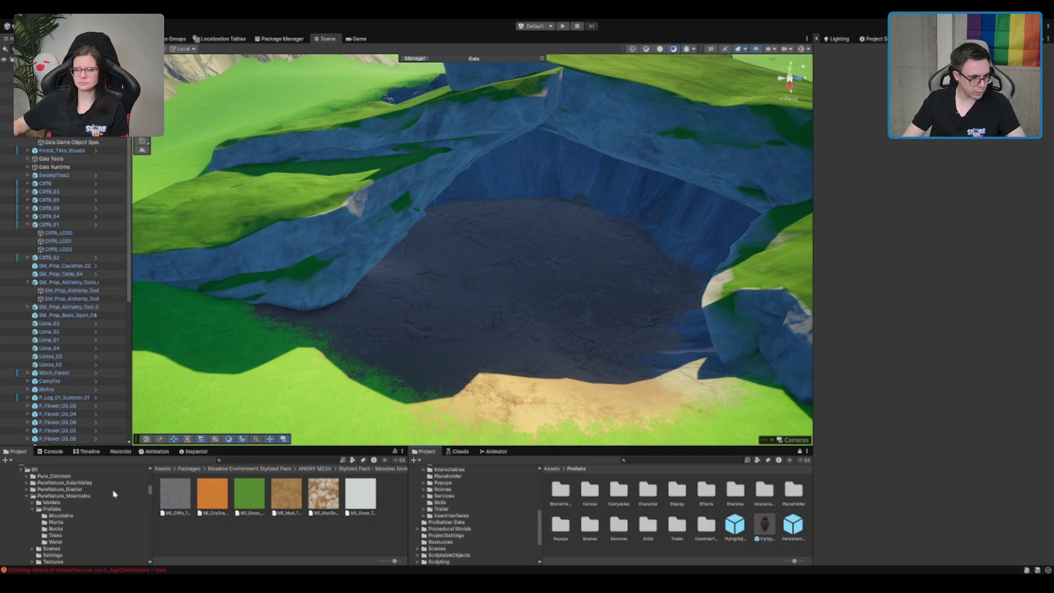
scroll(80, 524, down, 6)
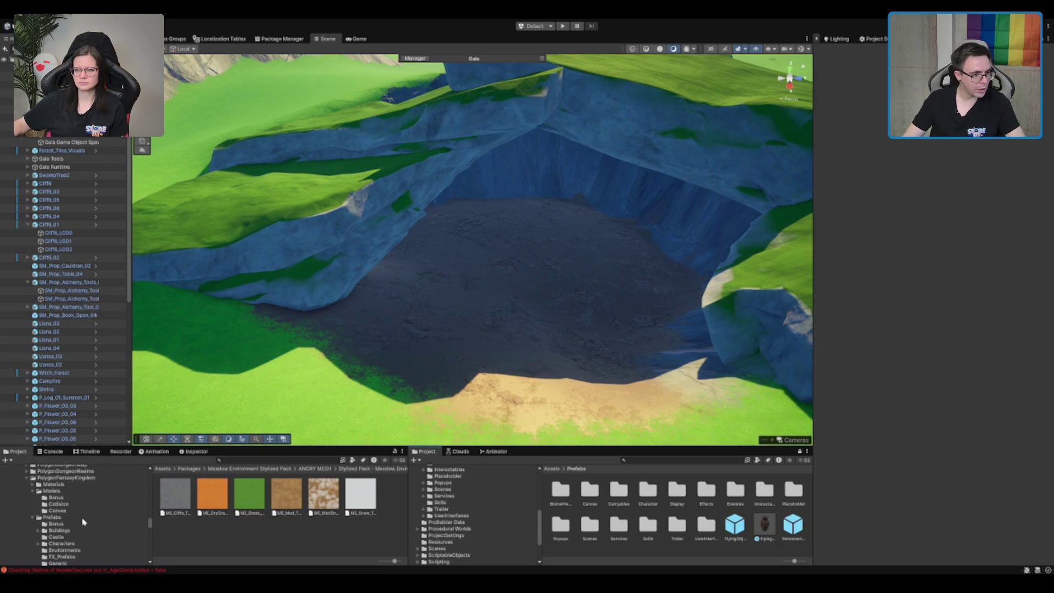
scroll(85, 526, down, 8)
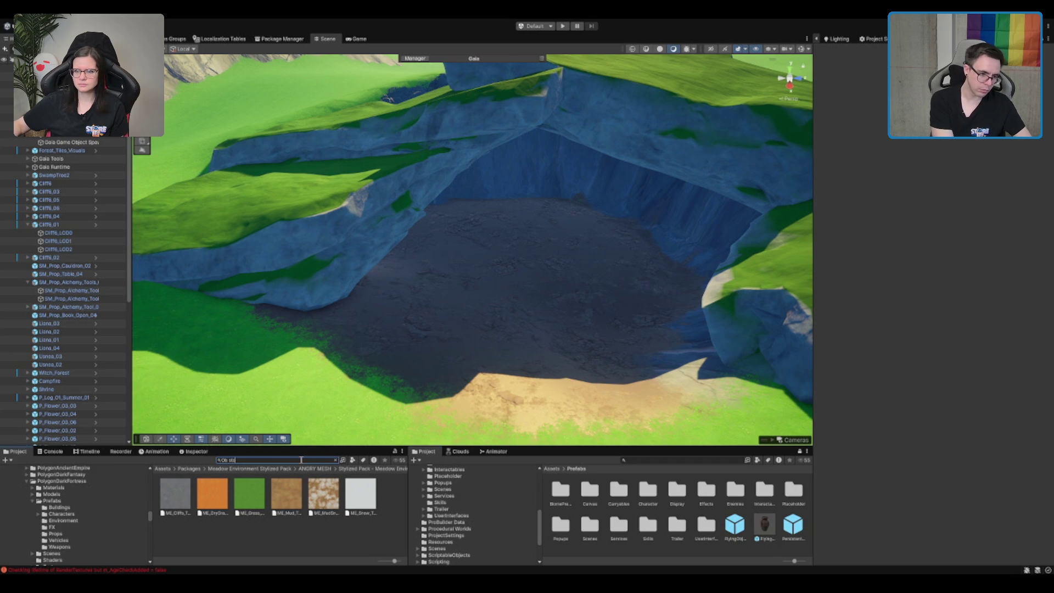
- Search the Project window for 'sta' and scroll through the results
text(sta)
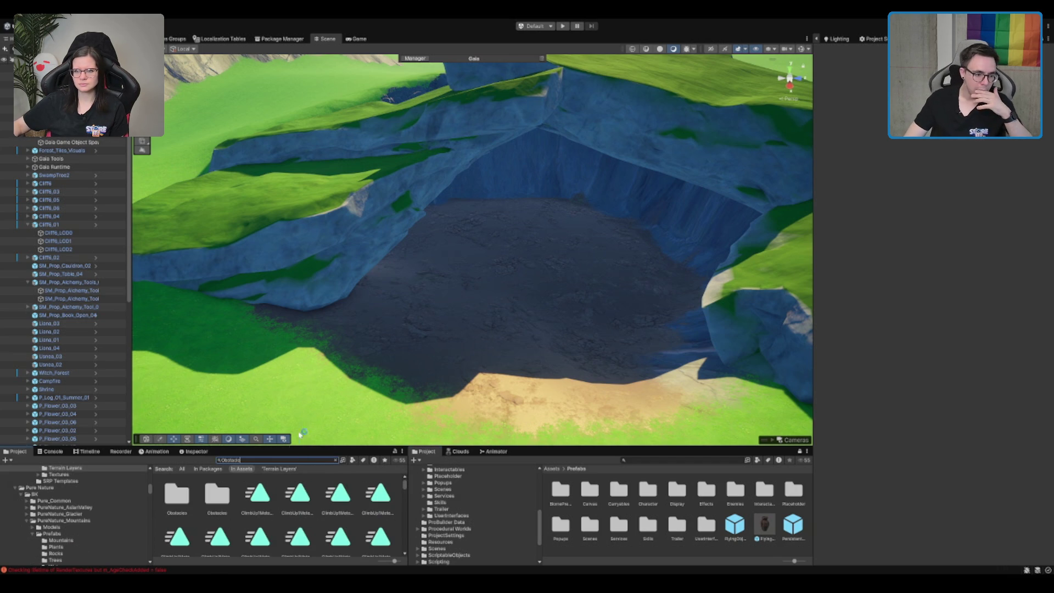
scroll(291, 554, down, 2)
scroll(291, 549, up, 3)
scroll(354, 505, up, 3)
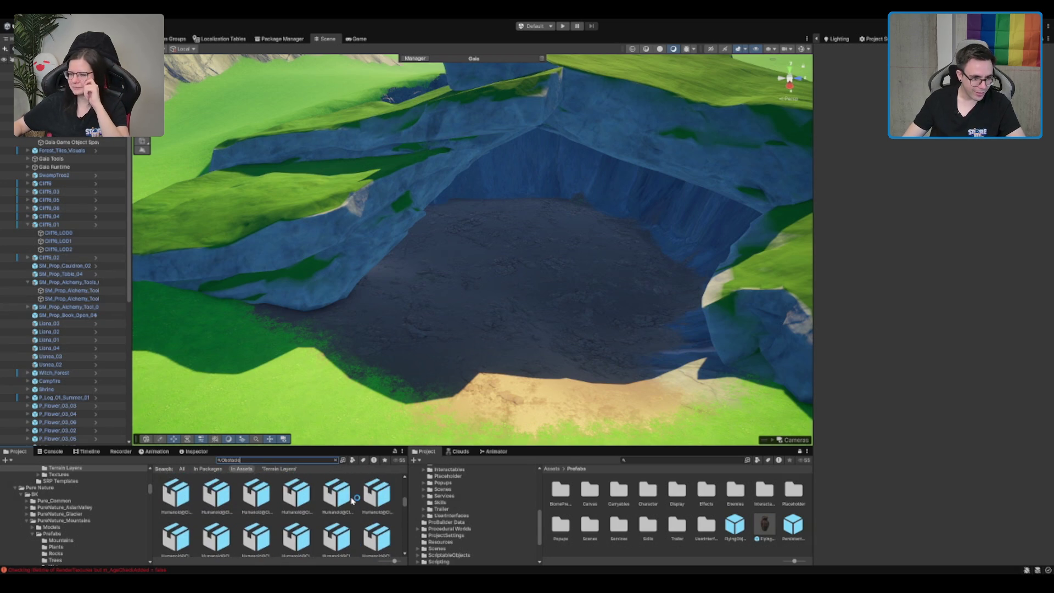
scroll(351, 502, down, 3)
scroll(337, 497, down, 2)
- Navigate from Pure Nature through Synty Assets to the forest Obstacles prefab folder
click(92, 488)
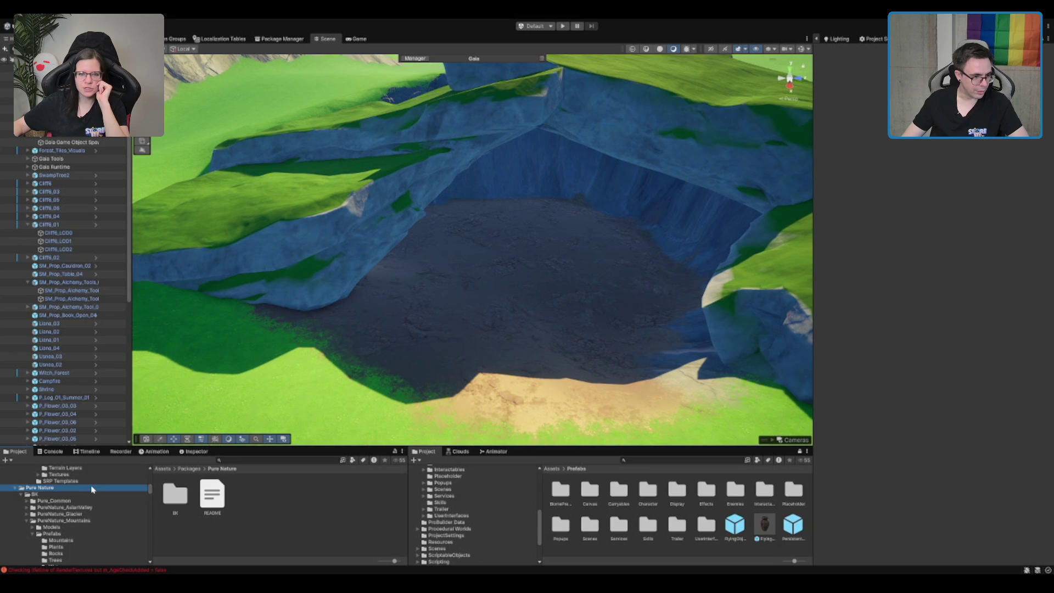
key(Left)
key(Down)
key(Down)
key(Down)
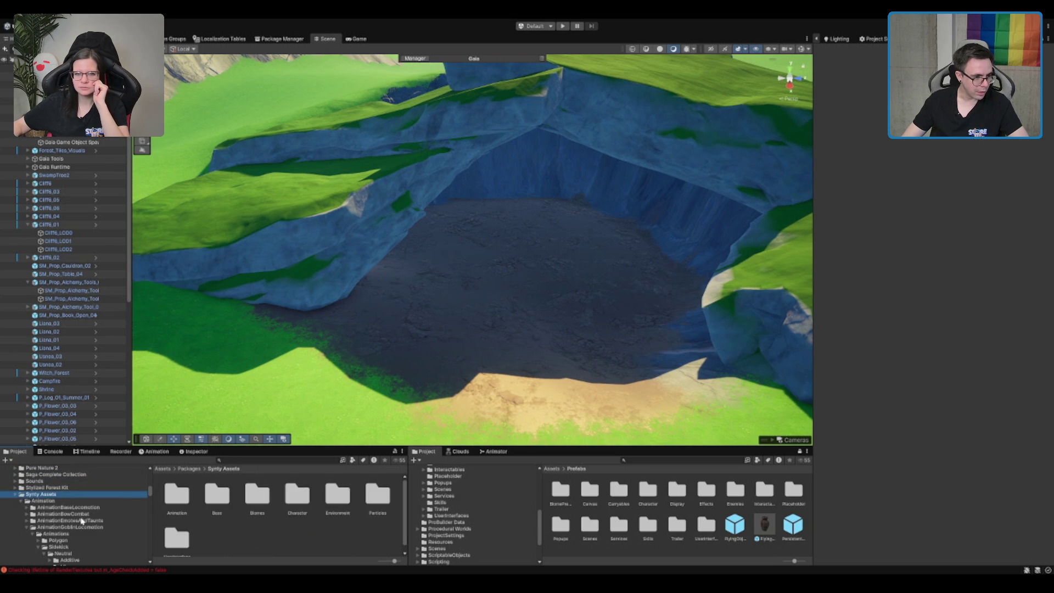
key(Left)
key(Down)
scroll(82, 516, up, 5)
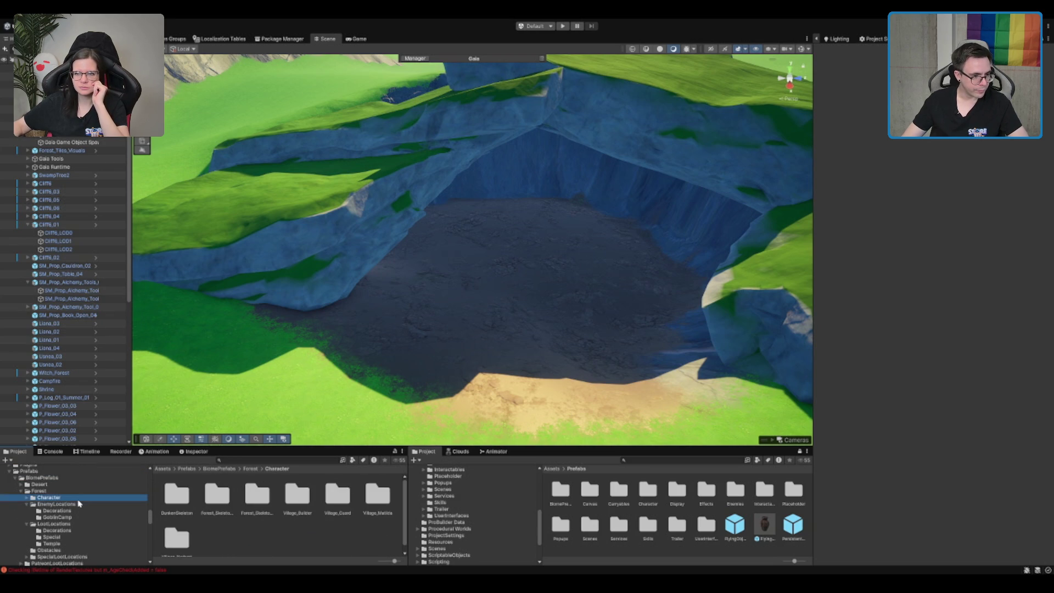
click(48, 550)
- Place an Obstacle_Rock prefab in the cave and position it on the sand edge
mouse_move(212, 494)
mouse_down()
mouse_move(504, 337)
mouse_move(391, 359)
mouse_move(429, 357)
mouse_up()
mouse_move(366, 342)
mouse_down()
mouse_move(398, 316)
mouse_move(395, 299)
mouse_move(592, 378)
mouse_up()
mouse_move(517, 382)
mouse_down()
mouse_move(522, 304)
mouse_move(525, 353)
mouse_up()
mouse_move(519, 416)
mouse_down()
mouse_move(508, 329)
mouse_move(511, 356)
mouse_up()
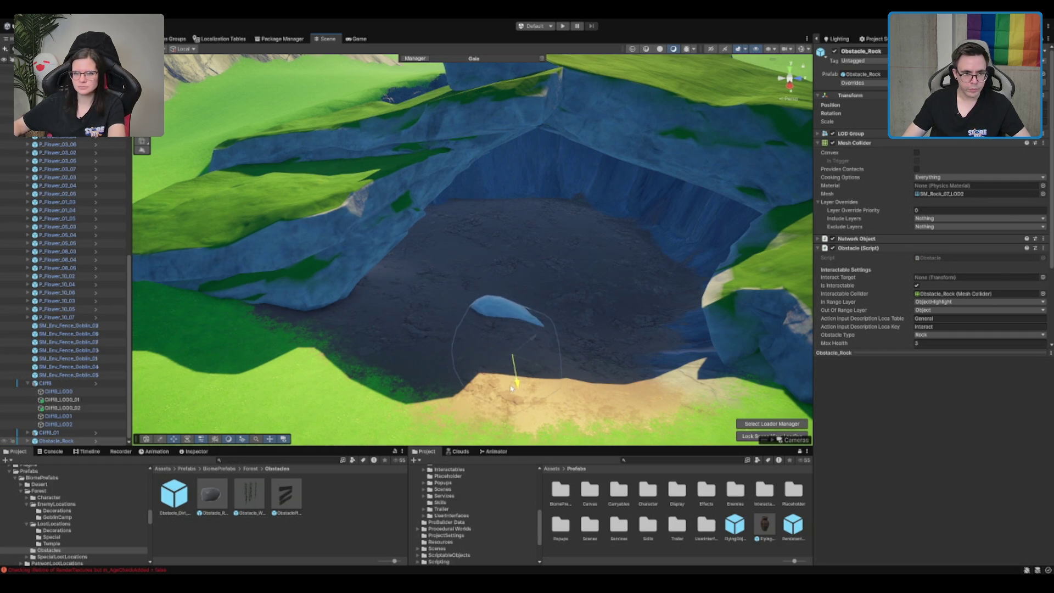
drag(377, 312, 398, 201)
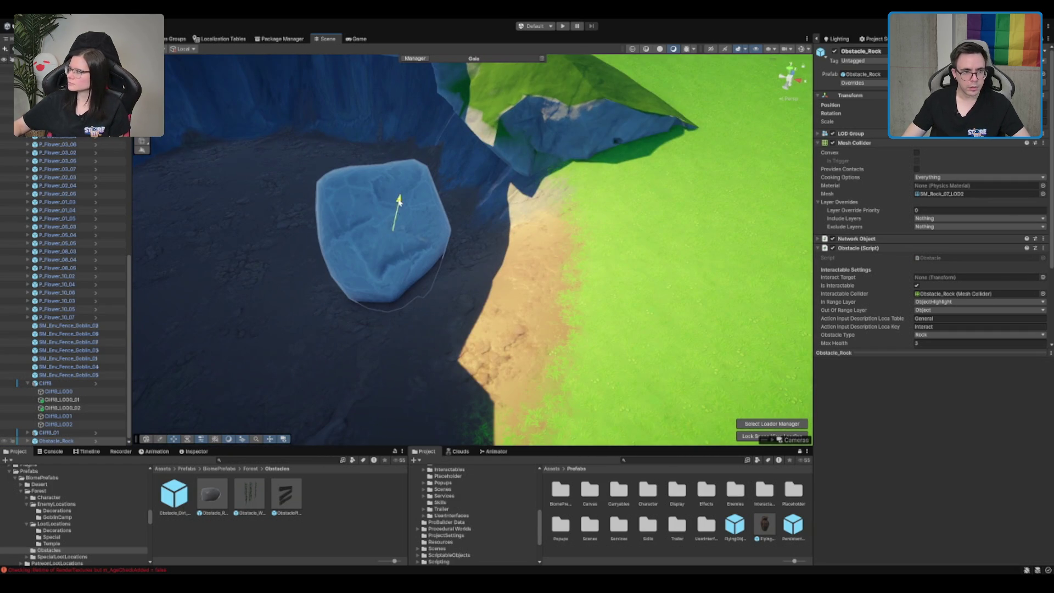
mouse_move(424, 240)
mouse_down()
mouse_move(535, 276)
mouse_move(520, 280)
mouse_up()
drag(520, 237, 471, 392)
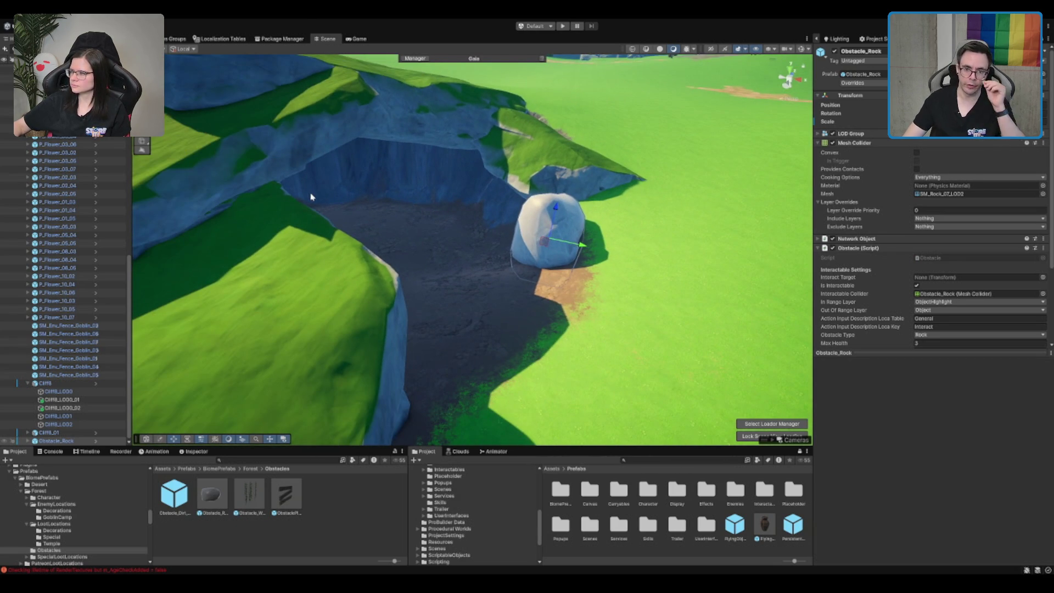
drag(405, 259, 524, 226)
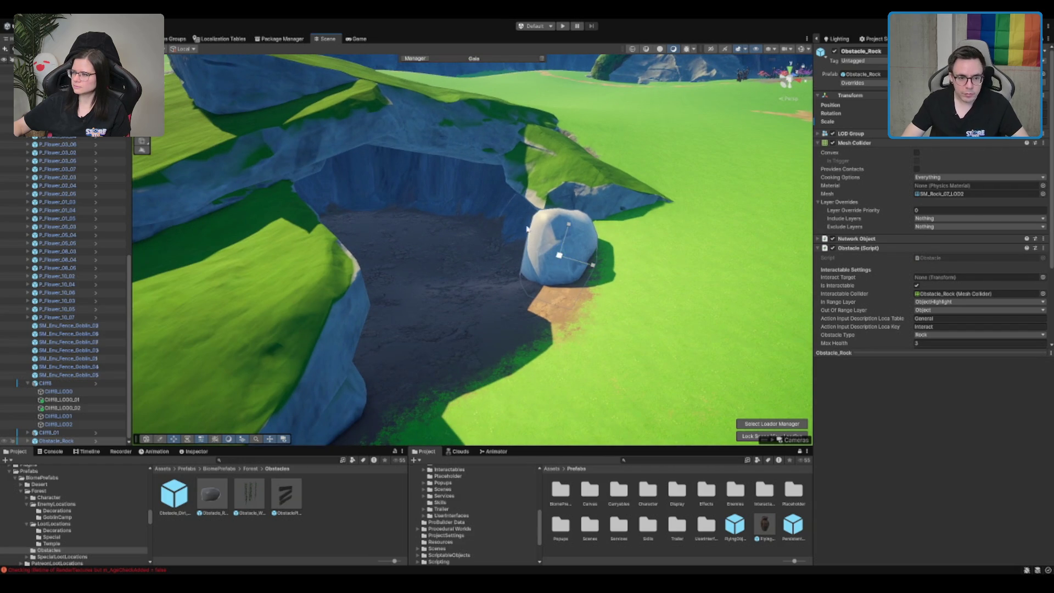
- Scale the rock up, centre the view on it and rotate it to a new angle
mouse_move(560, 256)
mouse_down()
mouse_move(578, 252)
mouse_move(567, 251)
mouse_up()
key(w)
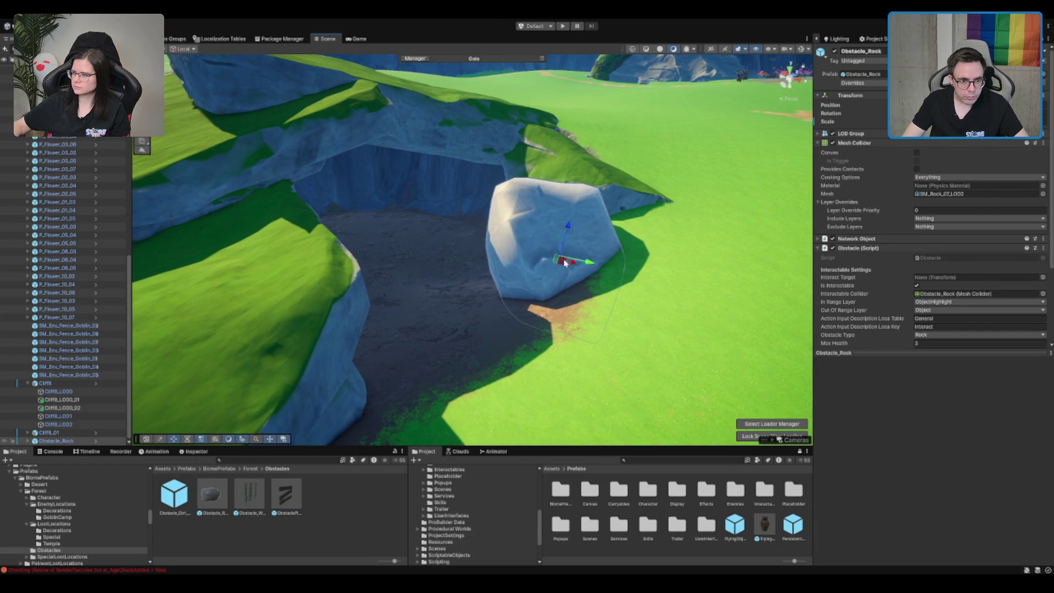
scroll(581, 258, up, 5)
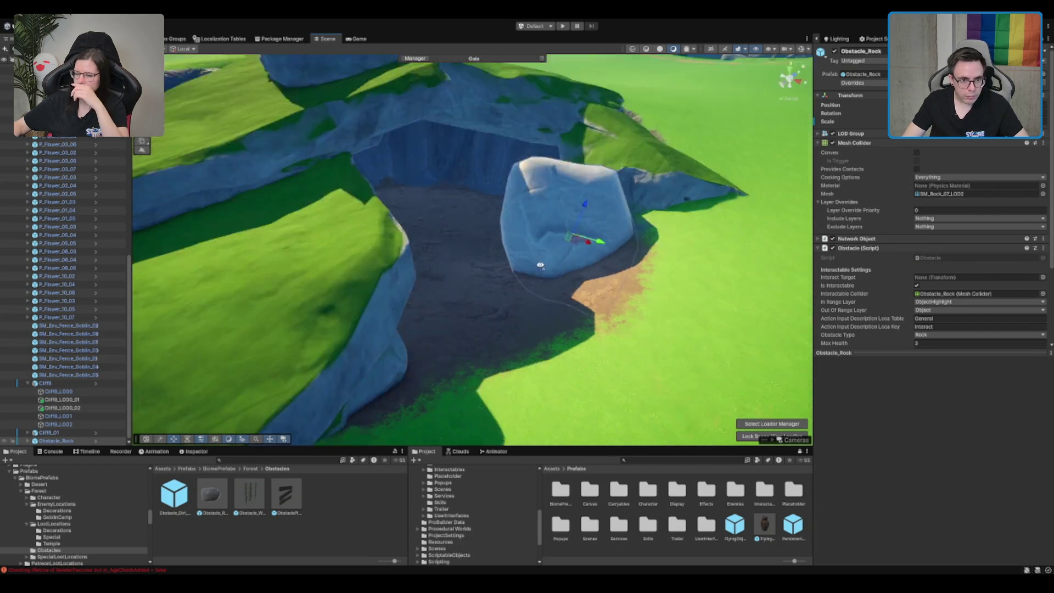
key(f)
key(e)
mouse_move(573, 258)
mouse_down()
mouse_move(555, 261)
mouse_move(575, 290)
mouse_move(592, 255)
mouse_move(427, 281)
mouse_move(412, 273)
mouse_move(514, 277)
mouse_move(390, 316)
mouse_move(382, 233)
mouse_up()
- Rotate the rock, sink it into the cliff shadow and slide it beside the second rock
key(e)
mouse_move(395, 302)
mouse_down()
mouse_move(412, 267)
mouse_move(450, 250)
mouse_up()
key(e)
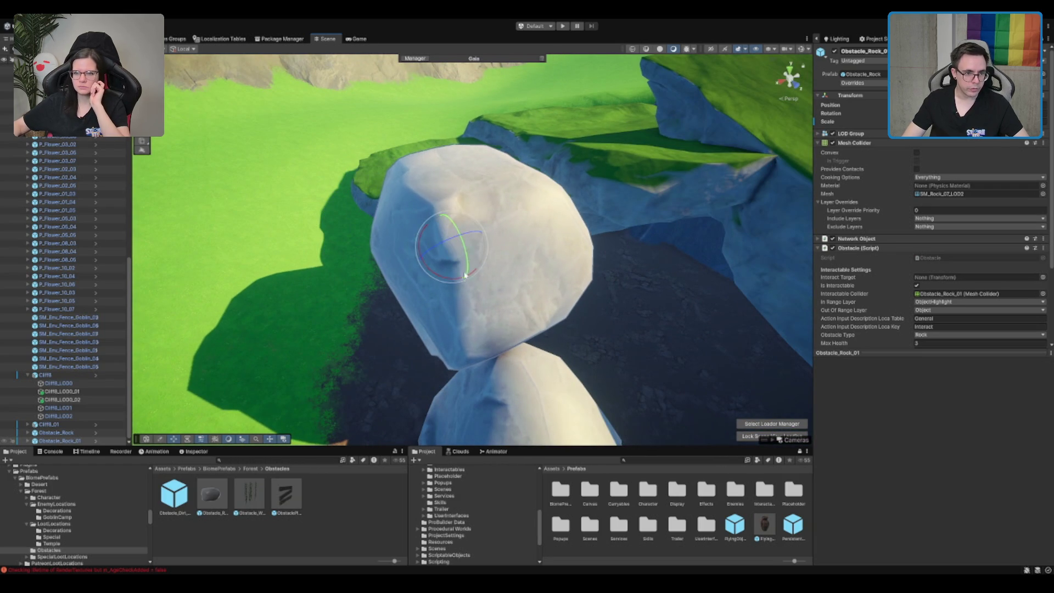
drag(450, 286, 423, 287)
key(w)
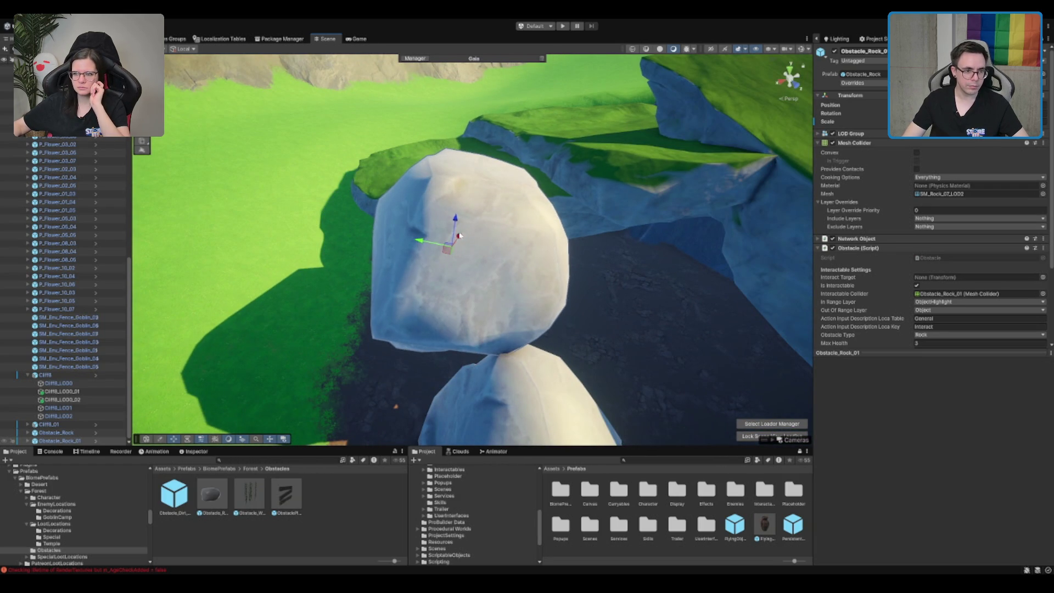
drag(459, 235, 439, 277)
scroll(470, 277, up, 5)
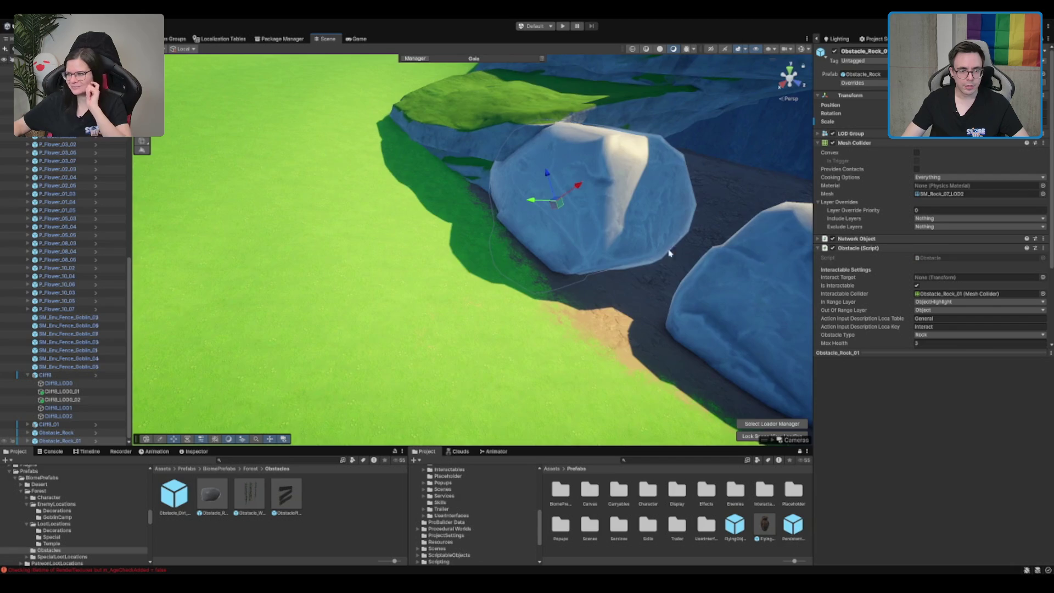
scroll(658, 220, down, 5)
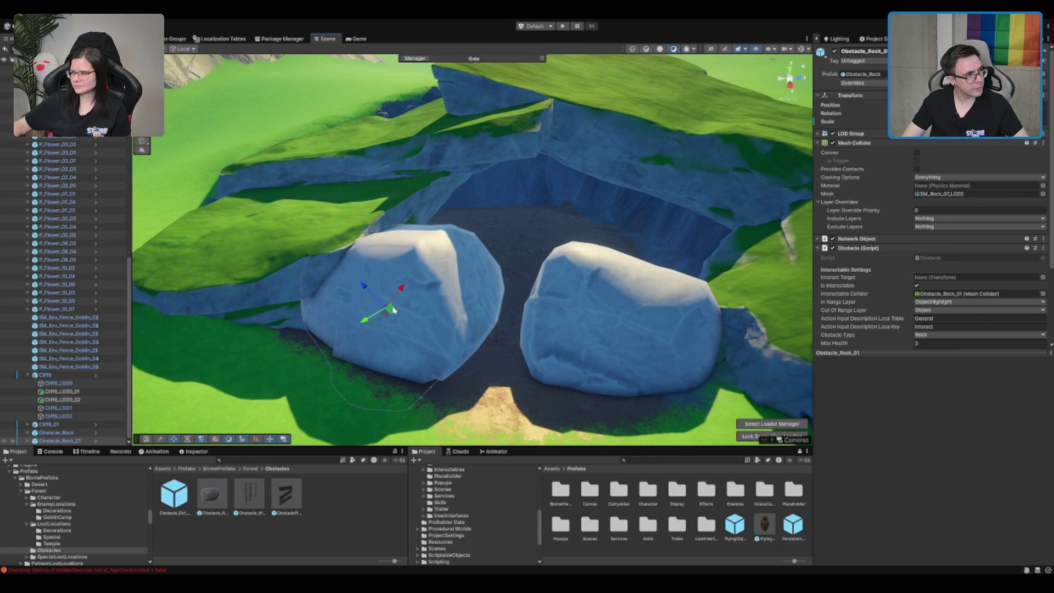
mouse_move(397, 315)
mouse_down()
mouse_move(443, 306)
mouse_move(513, 229)
mouse_move(515, 202)
mouse_move(538, 242)
mouse_move(519, 268)
mouse_move(616, 176)
mouse_up()
click(468, 148)
mouse_move(468, 148)
mouse_down()
mouse_move(582, 322)
mouse_move(575, 300)
mouse_move(584, 309)
mouse_move(458, 290)
mouse_up()
- Duplicate the cliff piece and move the copy onto the upper cliff
ctrl+click(575, 301)
key(w)
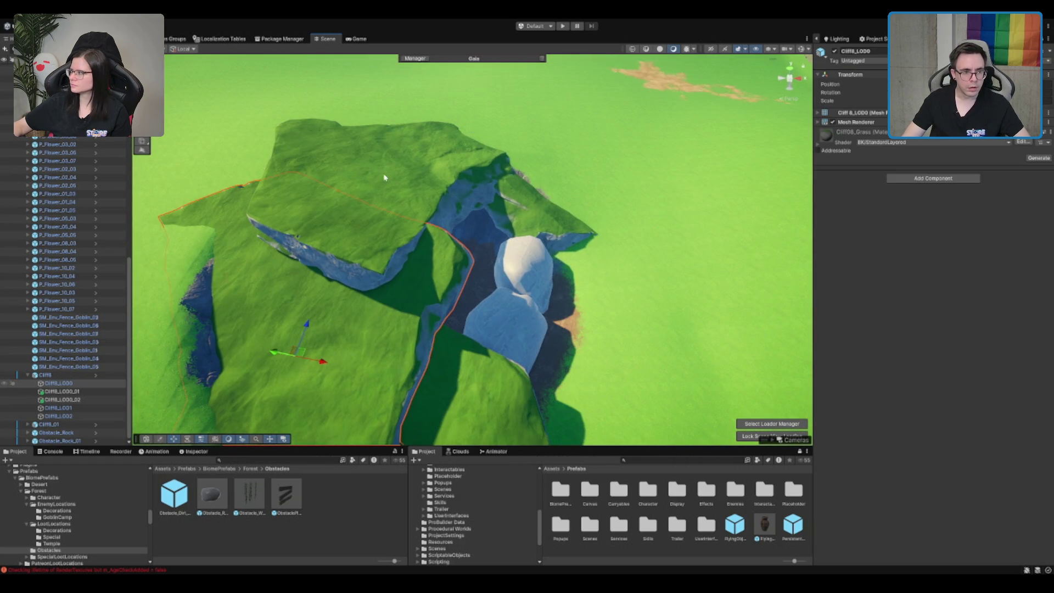
drag(389, 315, 456, 266)
click(456, 266)
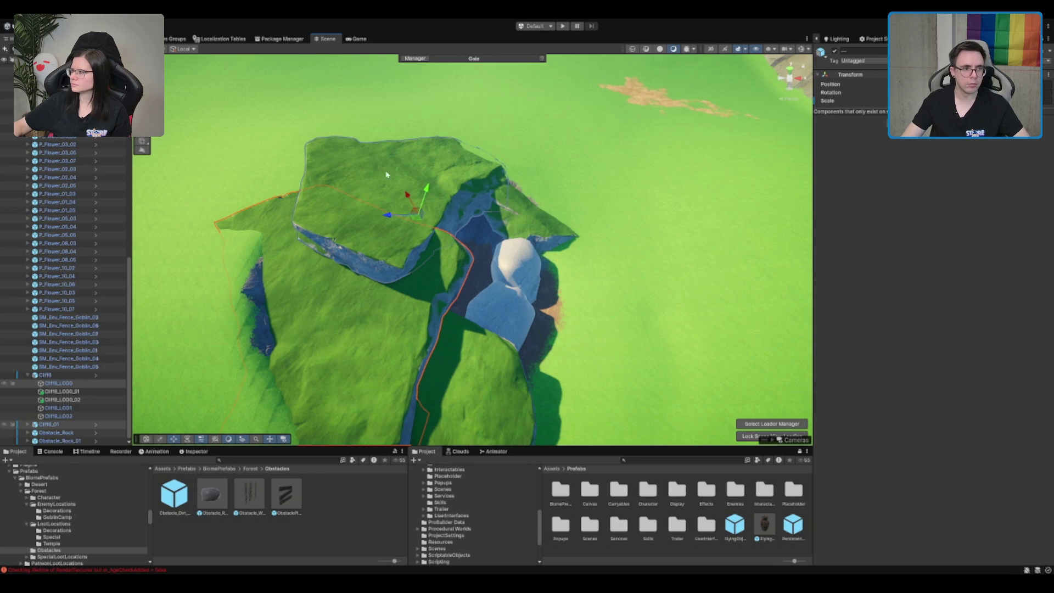
key(ctrl+d)
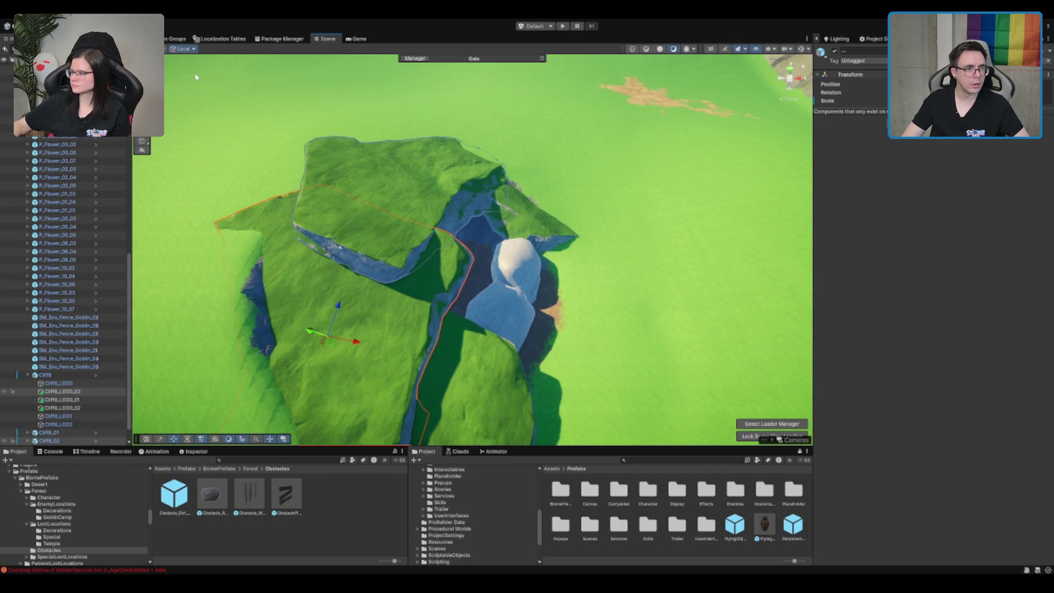
mouse_move(341, 343)
mouse_down()
mouse_move(360, 318)
mouse_move(431, 292)
mouse_move(411, 283)
mouse_up()
- Rotate the duplicate Cliff8_LOD0_03 to sit on top of the upper cliff
mouse_move(468, 170)
mouse_down()
mouse_move(630, 164)
mouse_move(461, 179)
mouse_move(653, 294)
mouse_move(616, 280)
mouse_up()
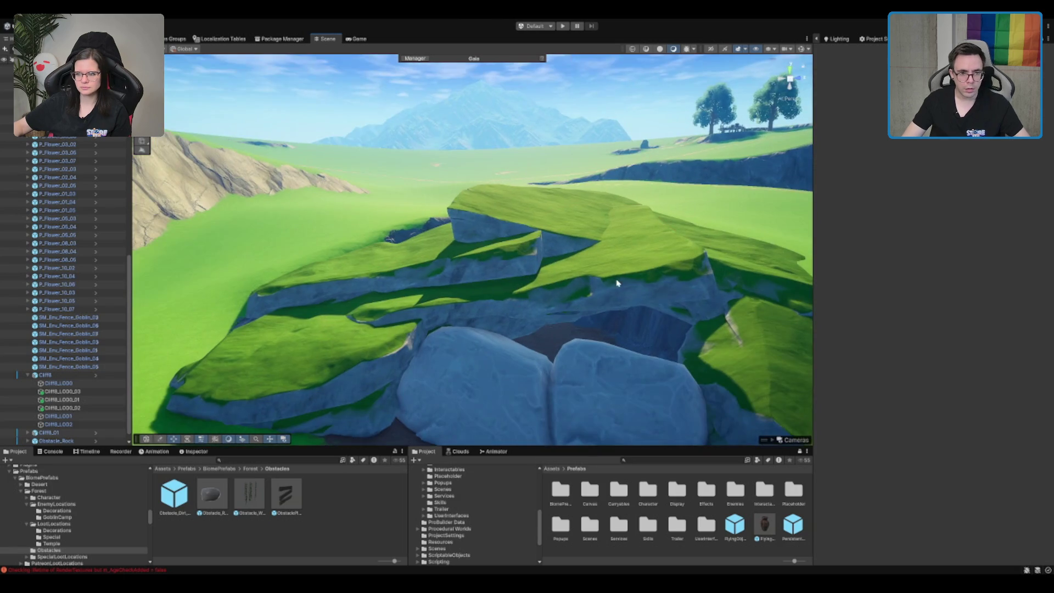
click(652, 271)
key(e)
mouse_move(454, 236)
mouse_down()
mouse_move(477, 245)
mouse_move(463, 276)
mouse_up()
mouse_move(453, 235)
mouse_down()
mouse_move(463, 241)
mouse_move(442, 261)
mouse_move(474, 240)
mouse_move(449, 272)
mouse_up()
- Orbit and frame the view to inspect the rotated cliff piece and rock walls
scroll(449, 272, up, 3)
mouse_move(470, 236)
mouse_down()
mouse_move(540, 212)
mouse_move(525, 215)
mouse_move(541, 244)
mouse_move(546, 223)
mouse_move(566, 227)
mouse_move(564, 189)
mouse_up()
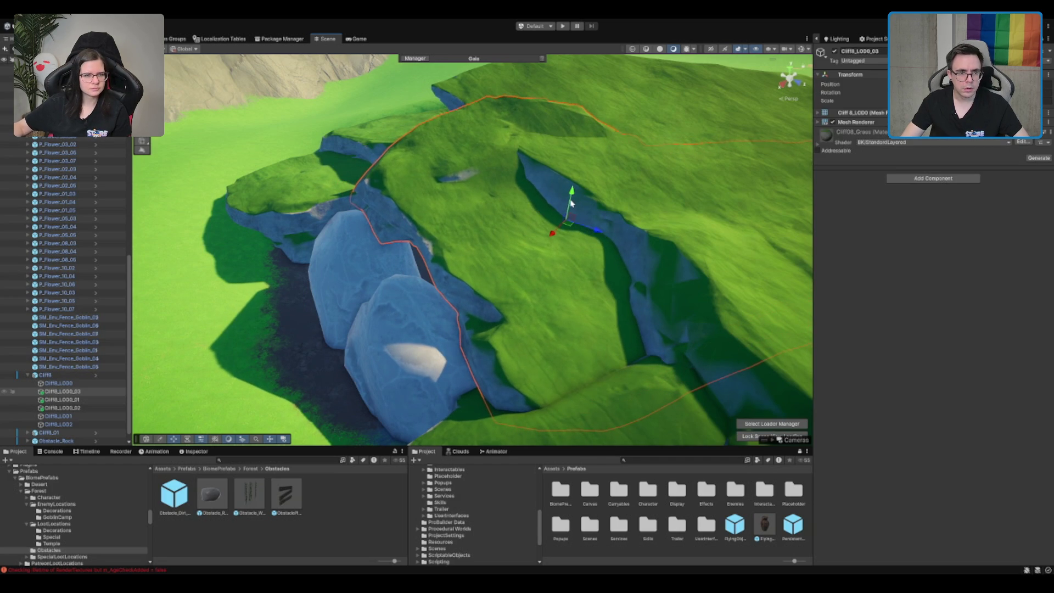
key(f)
mouse_move(517, 240)
mouse_down()
mouse_move(633, 197)
mouse_move(560, 235)
mouse_move(566, 228)
mouse_up()
scroll(611, 207, up, 3)
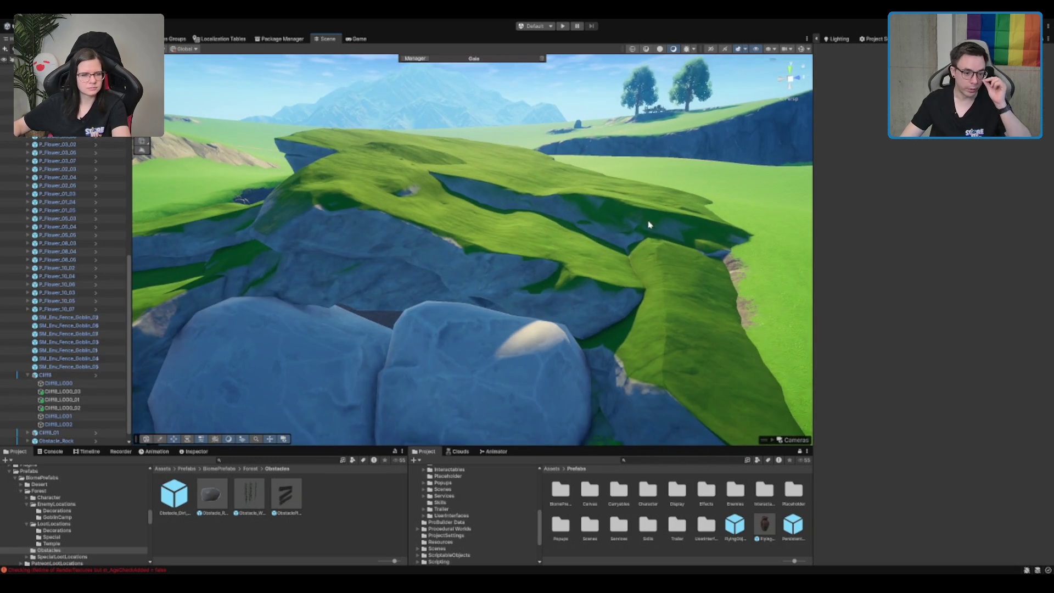
mouse_move(648, 224)
mouse_down()
mouse_move(553, 294)
mouse_move(553, 261)
mouse_move(576, 273)
mouse_move(552, 244)
mouse_move(560, 247)
mouse_move(447, 261)
mouse_move(519, 273)
mouse_move(553, 265)
mouse_move(553, 305)
mouse_move(538, 296)
mouse_move(549, 228)
mouse_up()
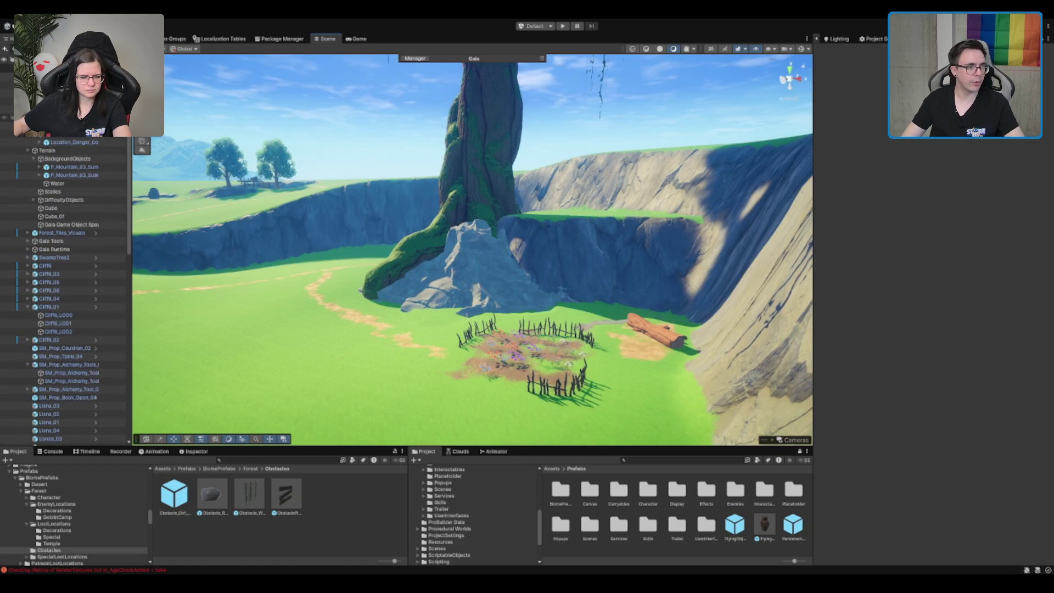
- Browse the LootLocations prefabs, then select the loot location placed in the scene
click(300, 250)
click(8, 109)
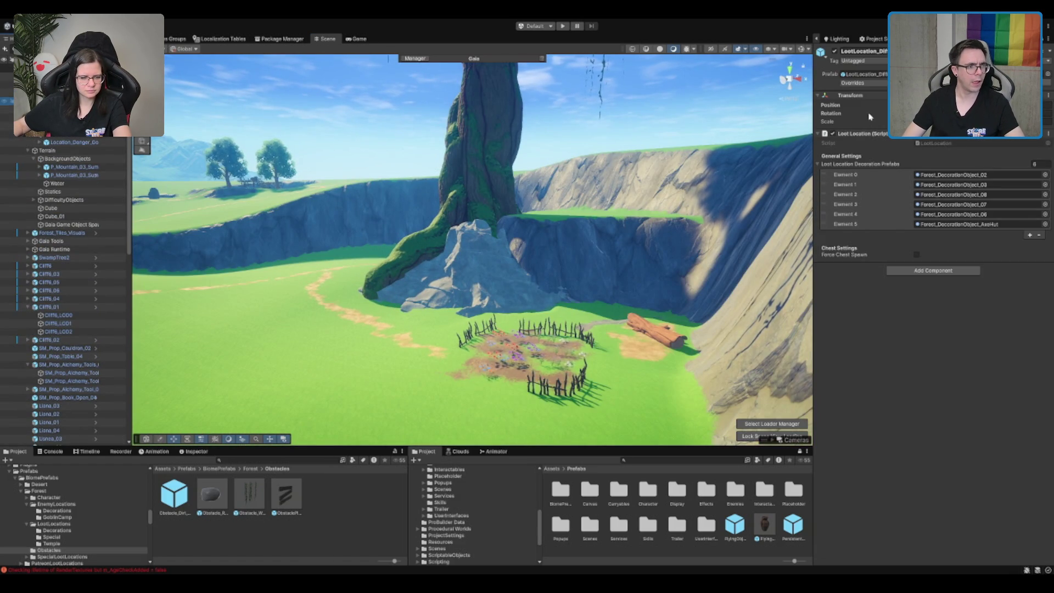
click(53, 523)
click(336, 494)
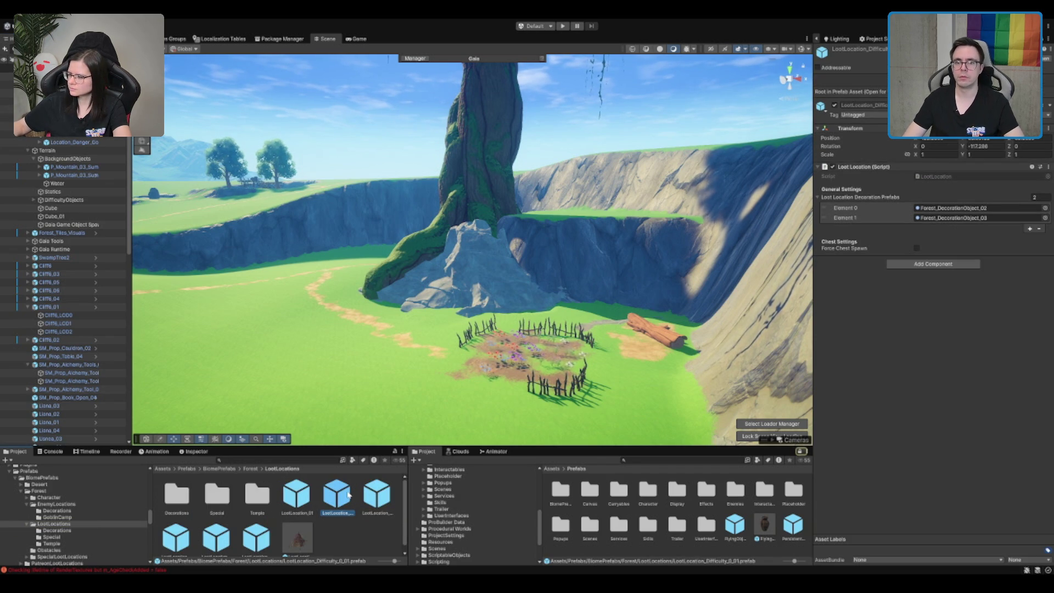
key(Right)
key(Right)
key(Right)
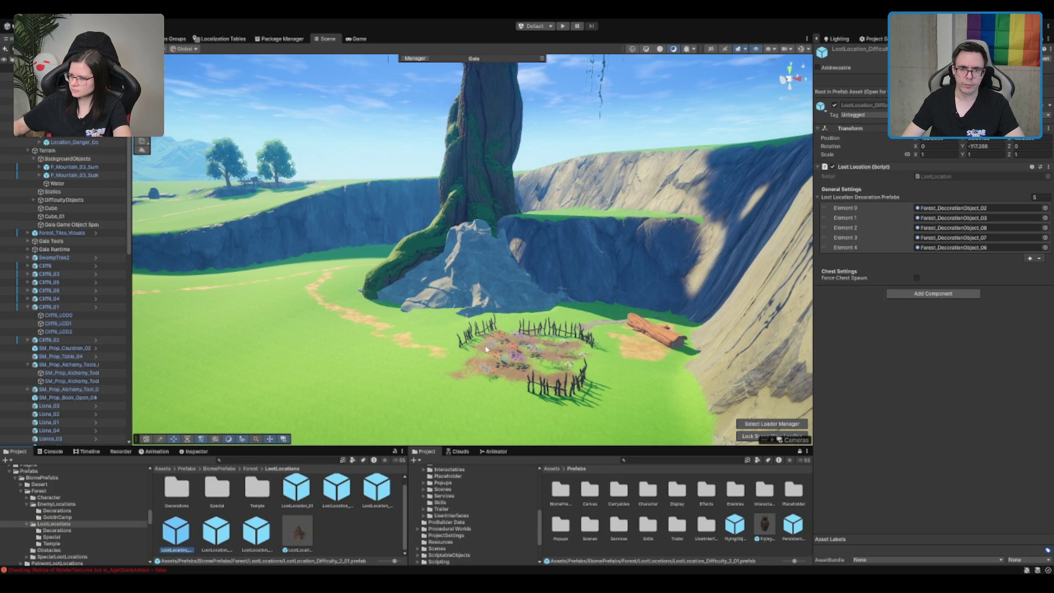
key(Left)
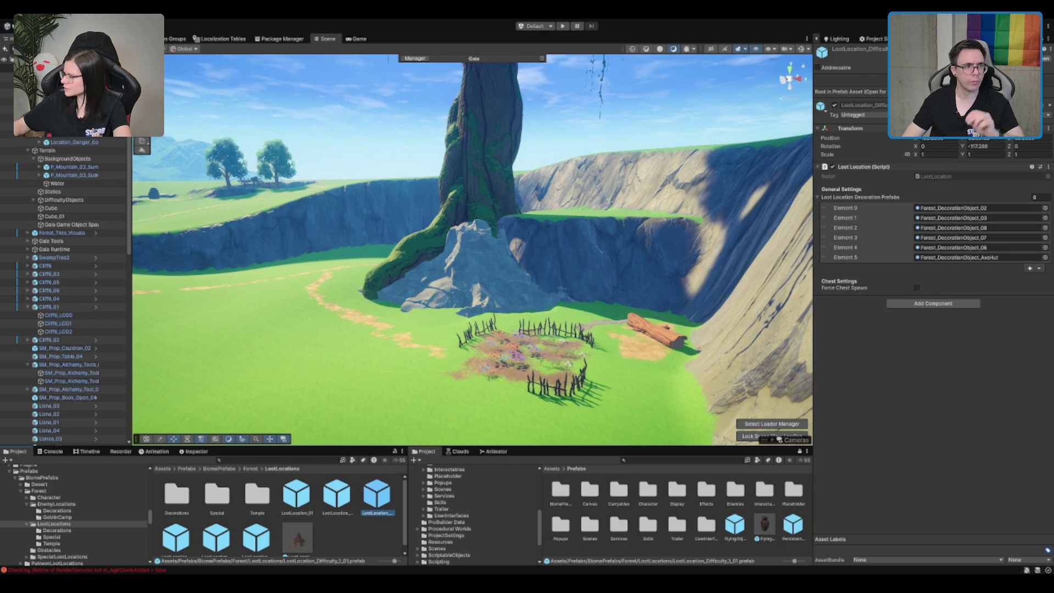
click(6, 109)
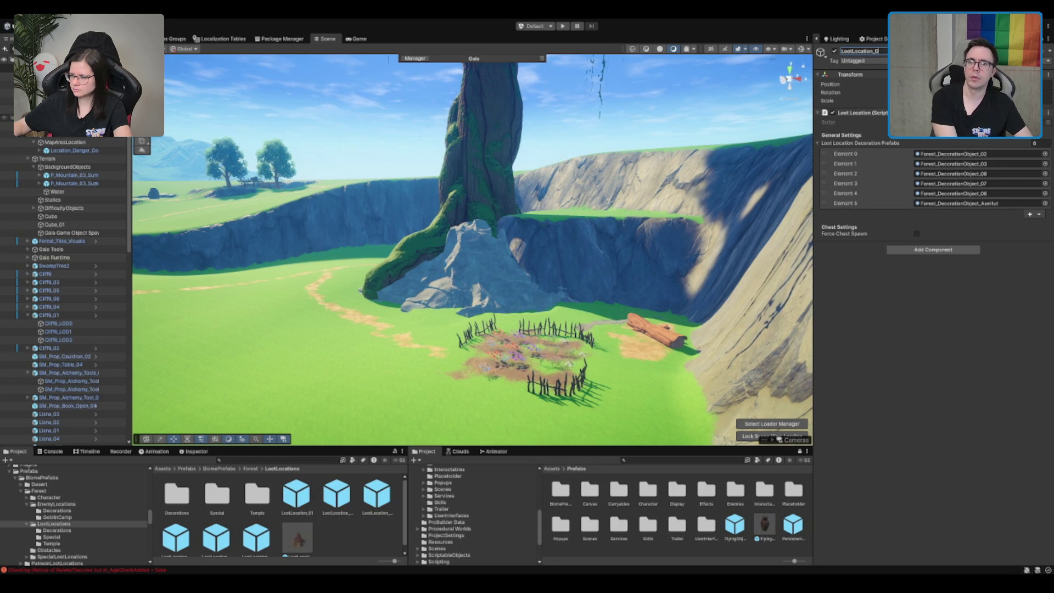
- Rename the loot location and set its decoration array size to 1
text(imp)
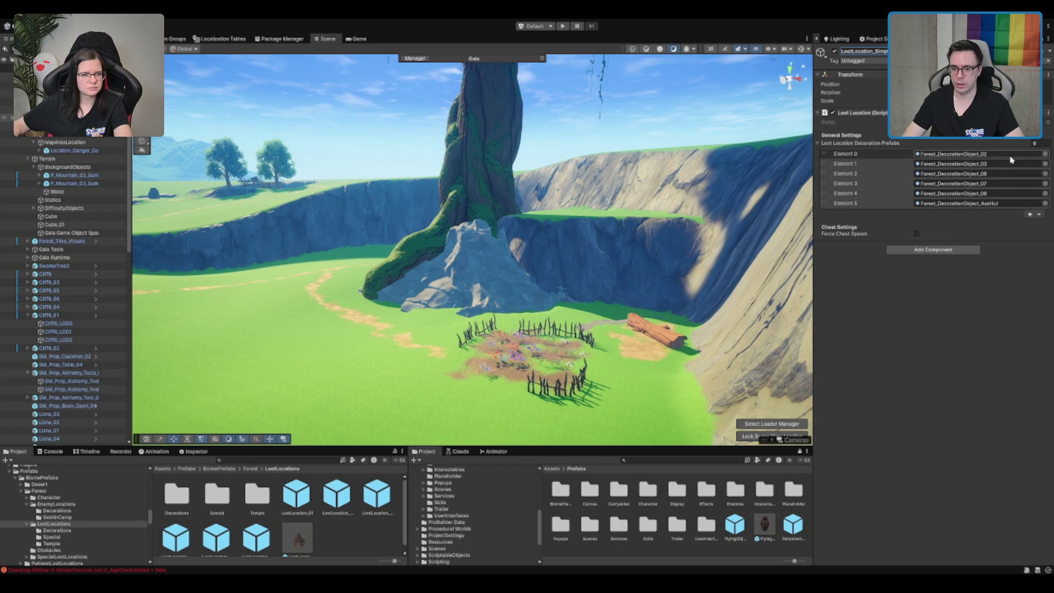
click(949, 154)
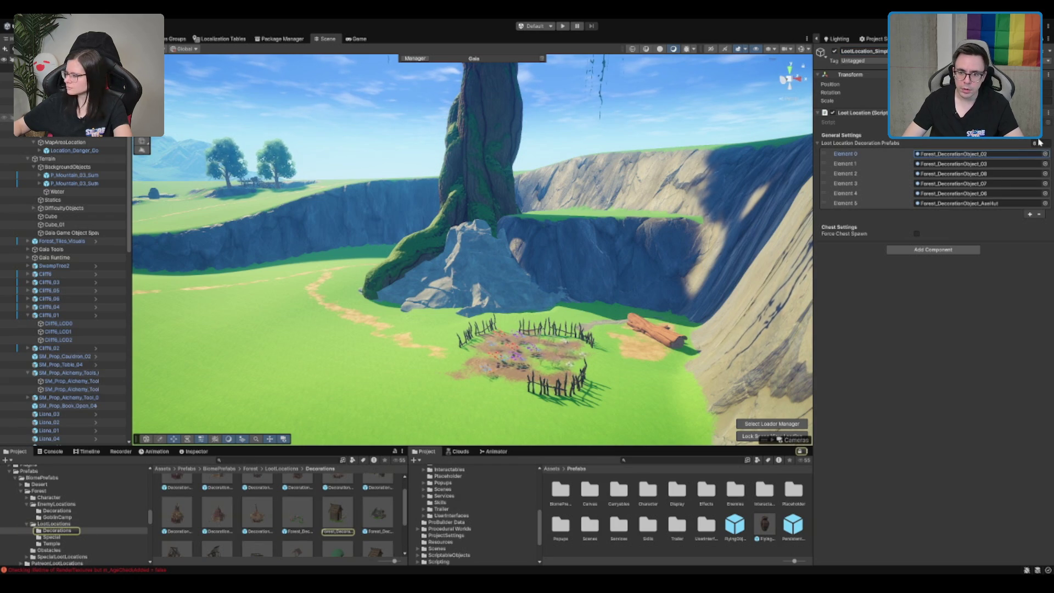
text(1)
key(Return)
scroll(288, 516, down, 3)
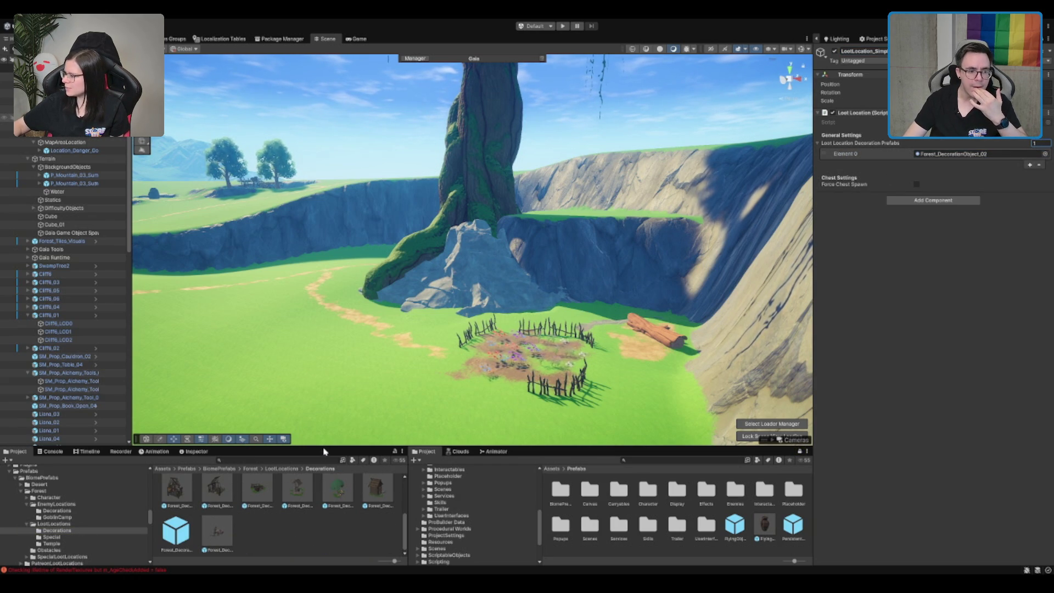
- Look through the decoration prefabs and the Special and Temple loot location folders
click(176, 535)
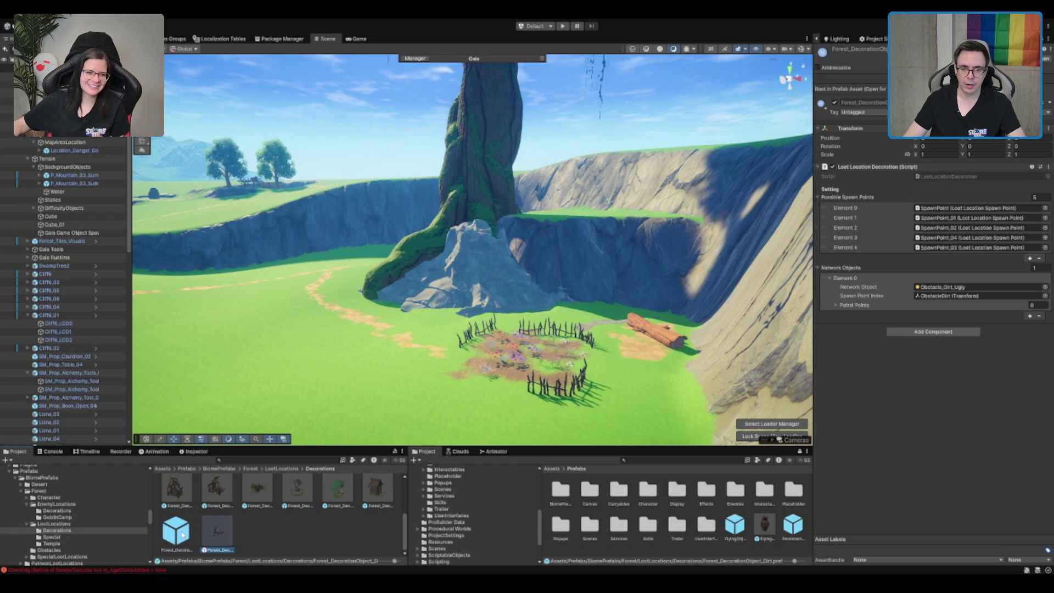
key(Right)
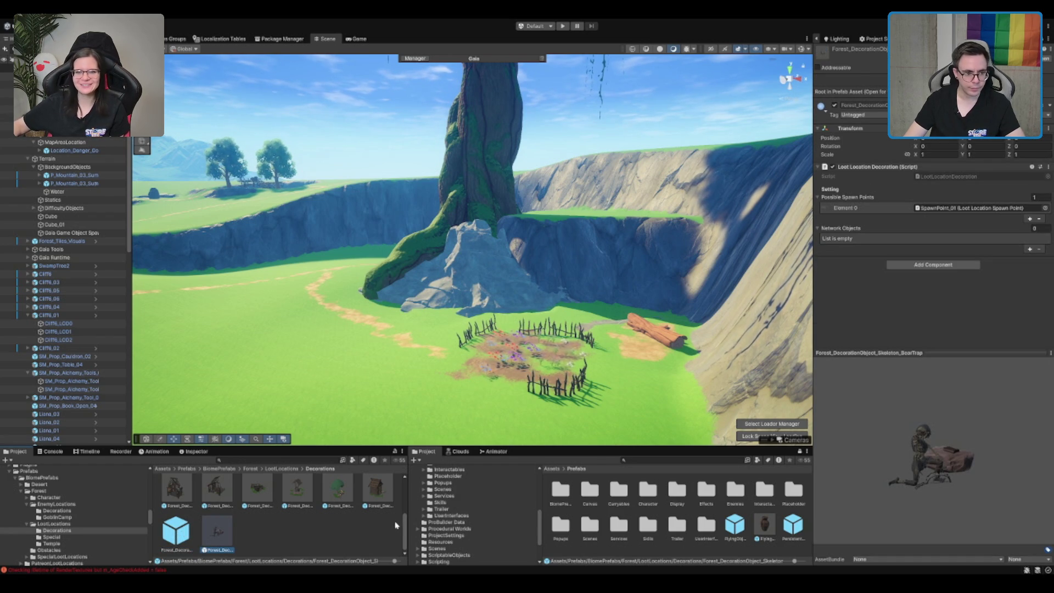
scroll(387, 526, down, 2)
scroll(387, 525, up, 1)
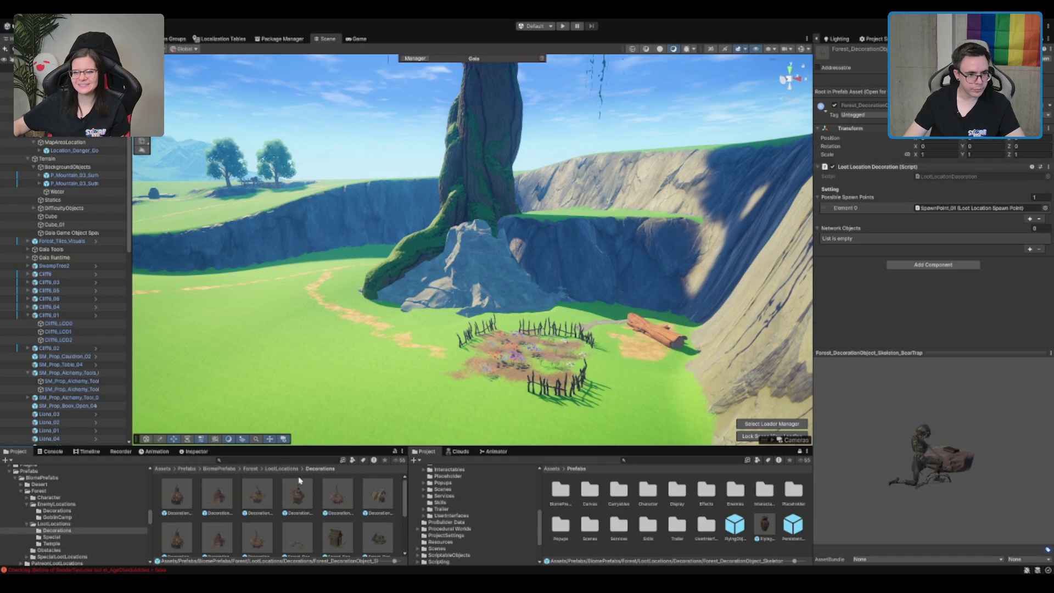
click(285, 468)
click(299, 494)
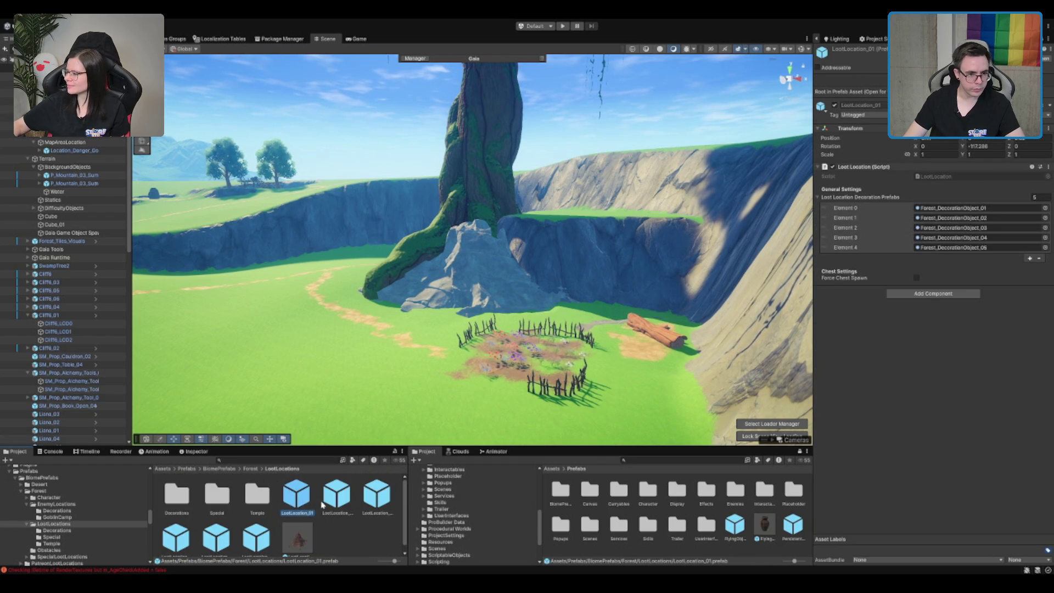
key(Right)
key(Right)
key(Right)
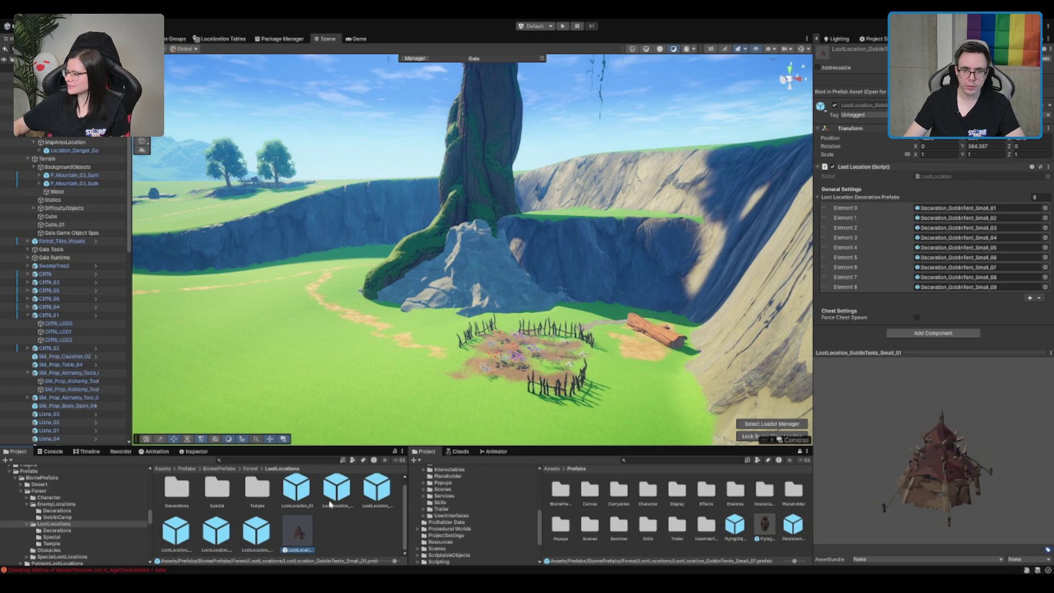
double_click(218, 493)
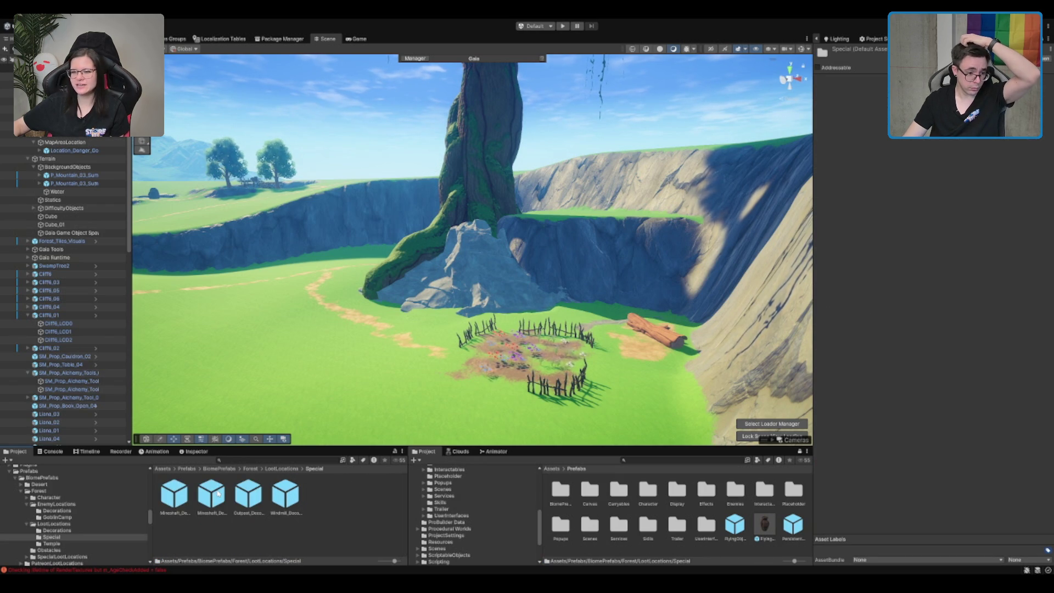
click(281, 468)
double_click(252, 493)
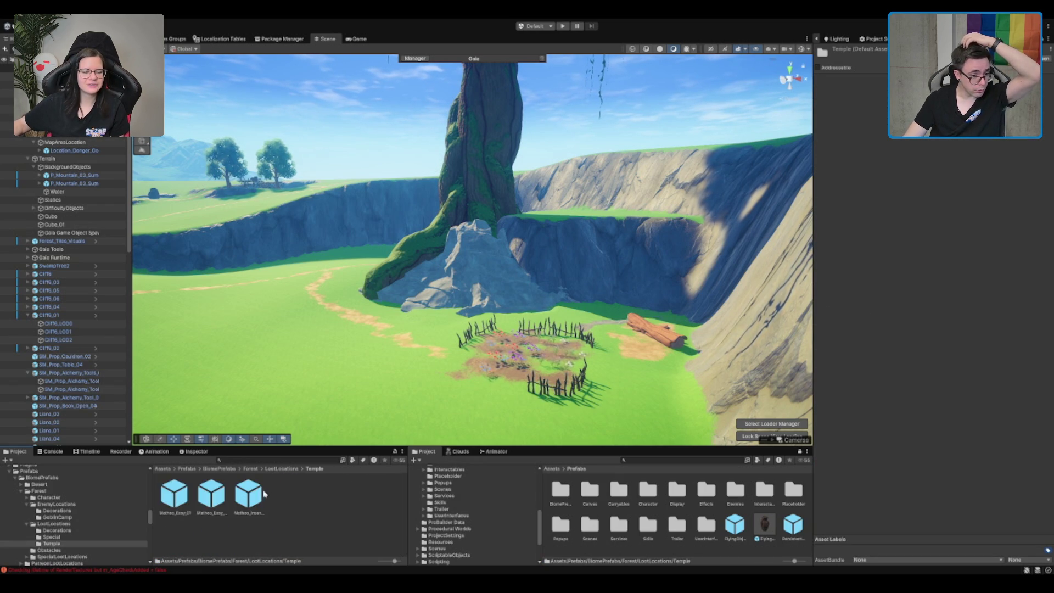
click(281, 468)
scroll(407, 305, up, 1)
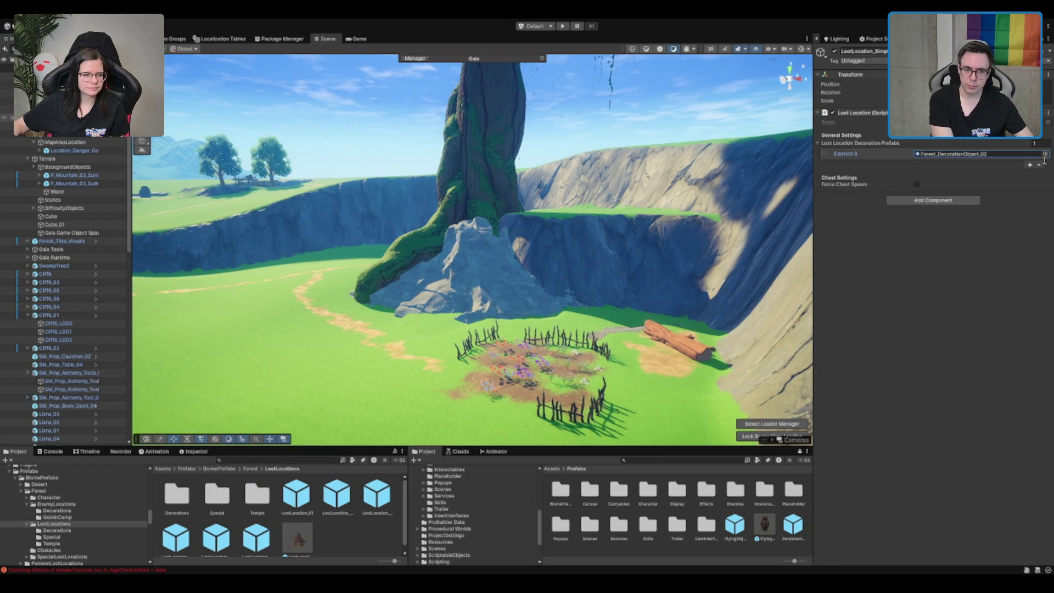
- Assign LootLocation_Decoration_SimpleChest as the only decoration prefab in Element 0
click(1045, 154)
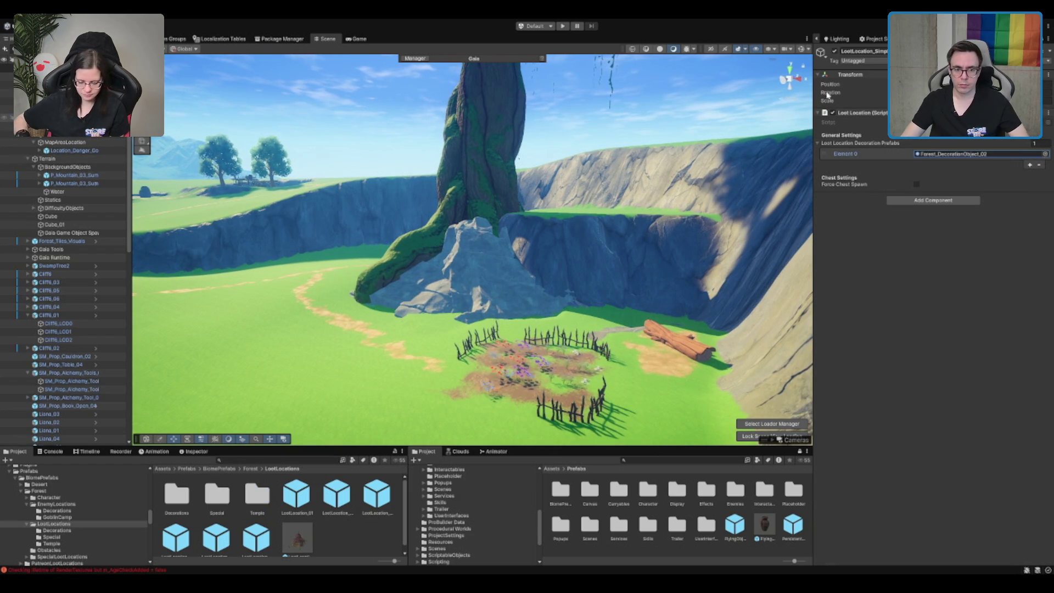
click(219, 468)
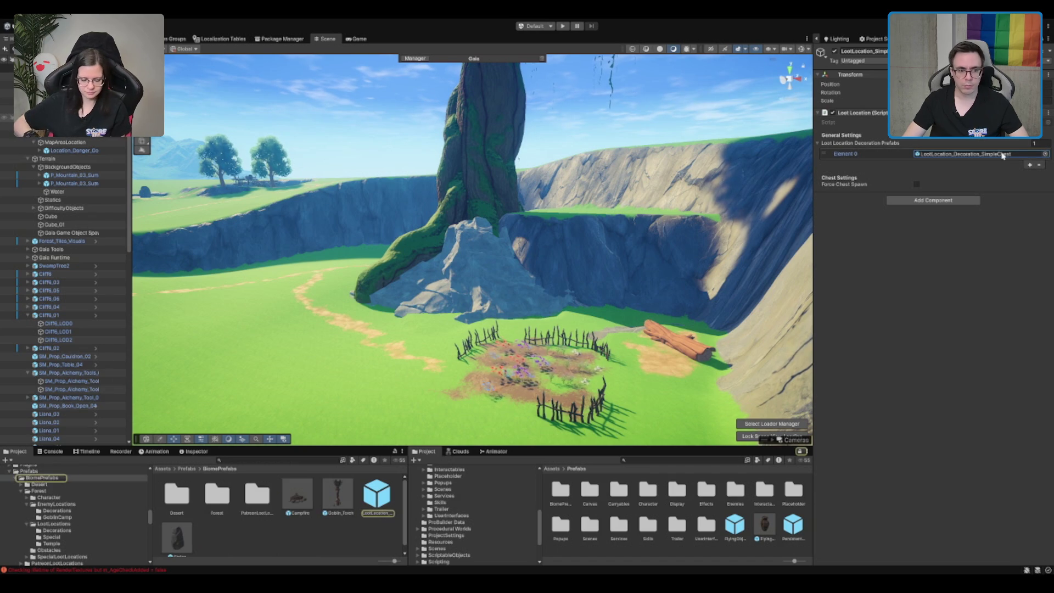
click(370, 505)
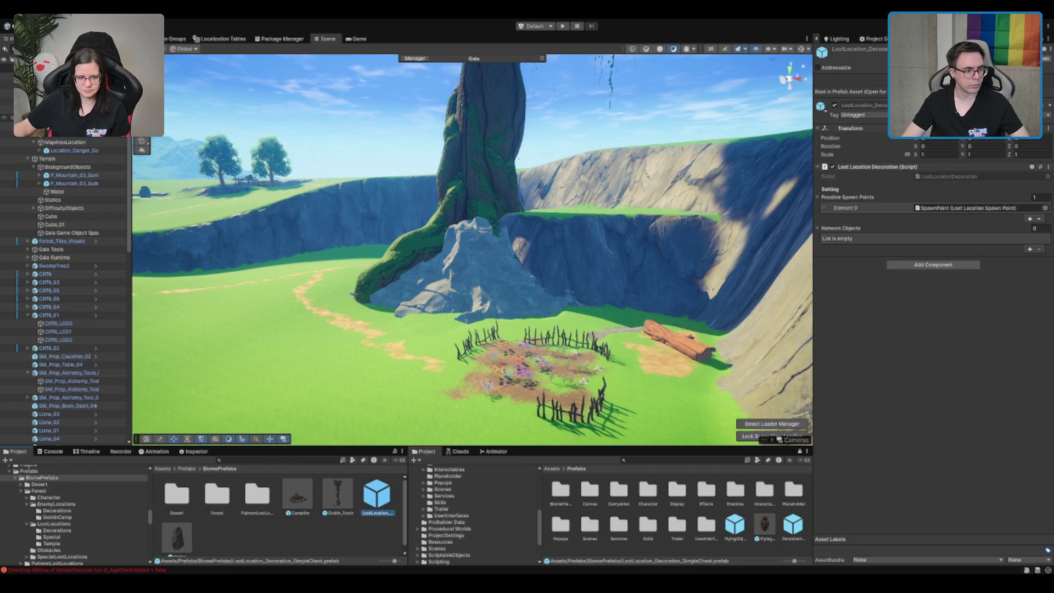
click(55, 117)
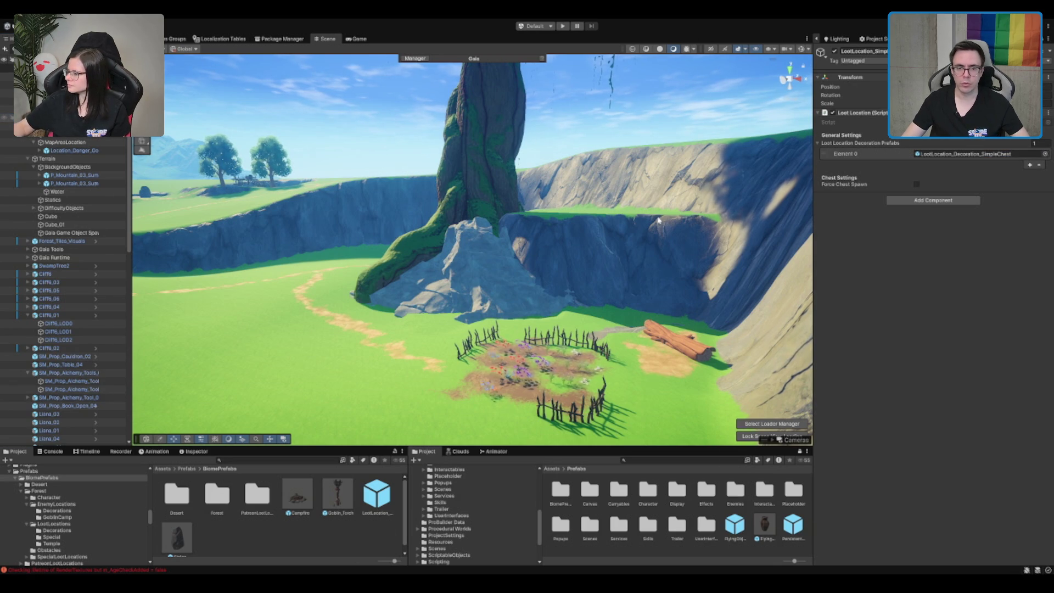
scroll(666, 230, down, 5)
scroll(431, 318, down, 5)
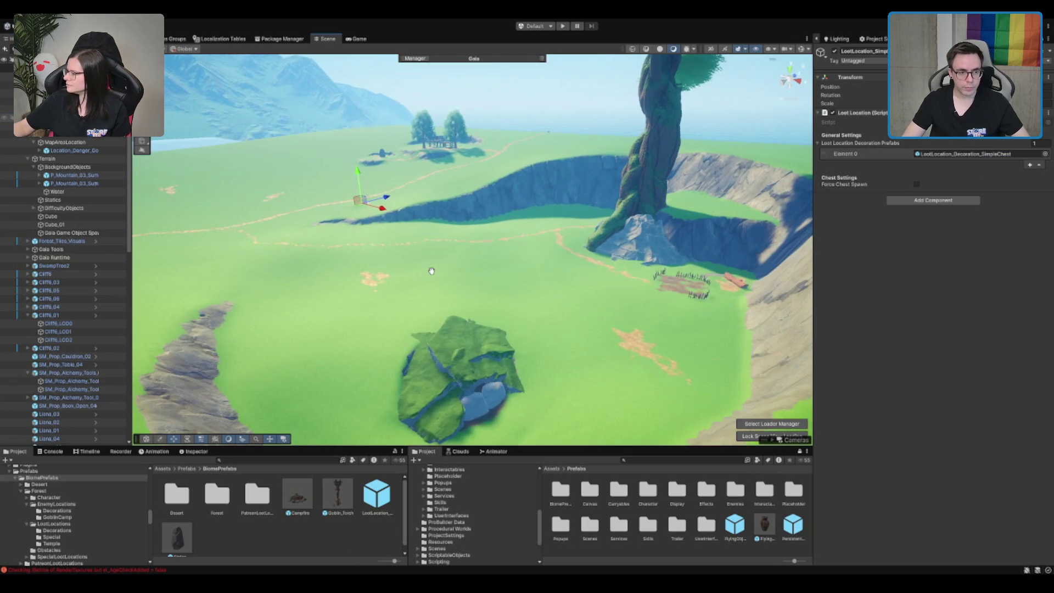
- Search the project for Chest_rare and place a Chest_Rare instance into the scene
click(959, 157)
click(317, 460)
text(c)
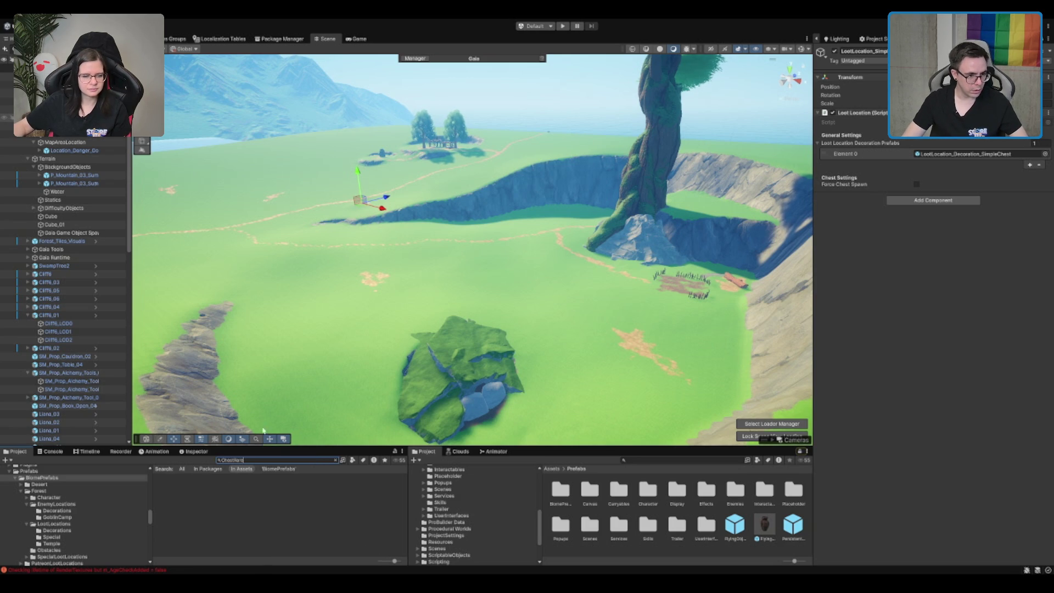
key(BackSpace)
key(BackSpace)
text(_rare)
click(175, 507)
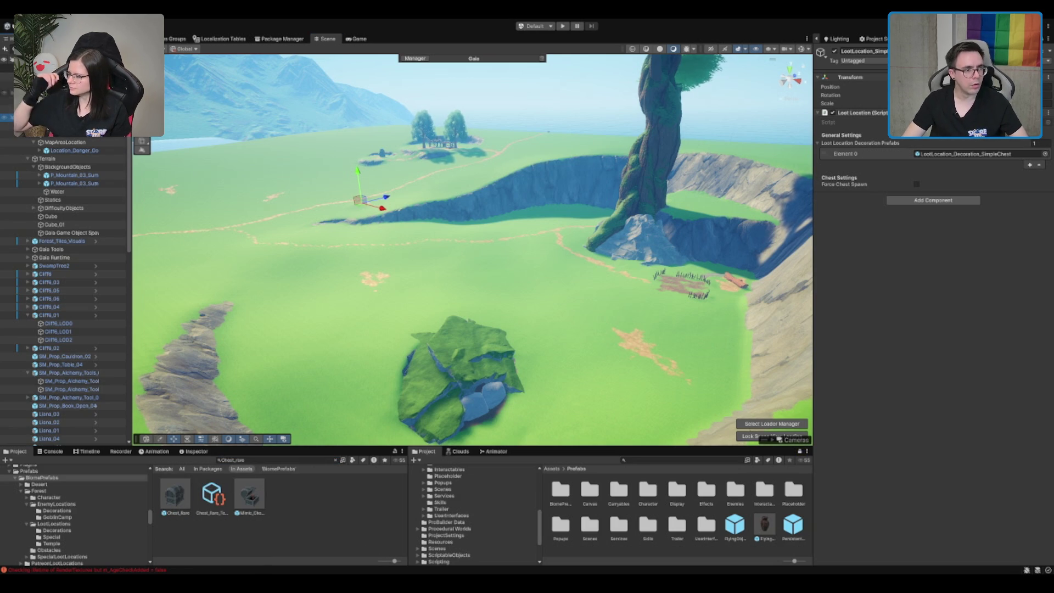
mouse_move(175, 494)
mouse_down()
mouse_move(472, 247)
mouse_move(472, 215)
mouse_move(359, 201)
mouse_up()
- Fit the Chest_Rare onto the cave floor at the loot location, then delete the placeholder
click(454, 343)
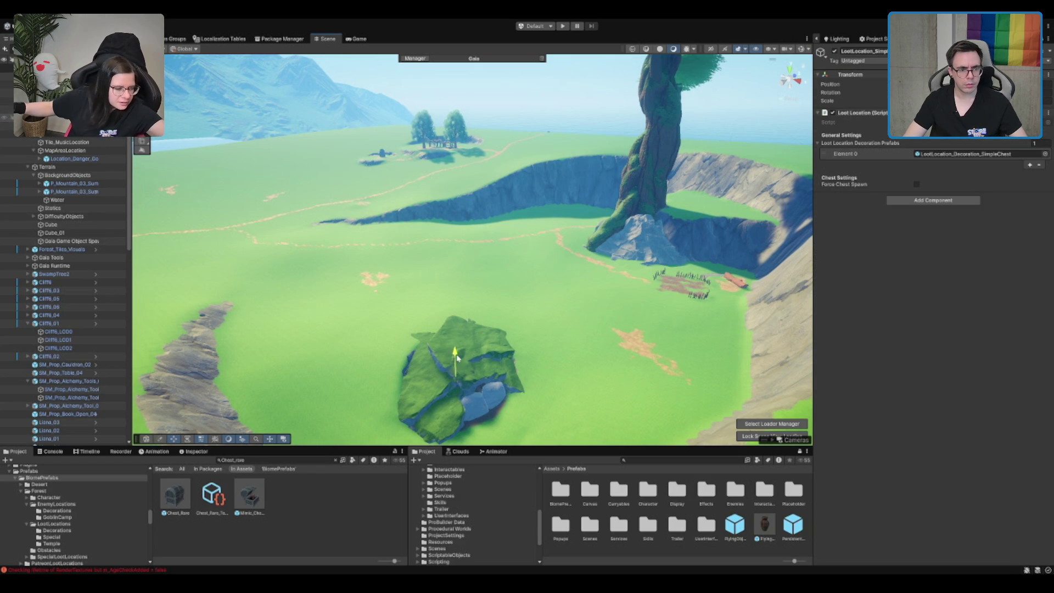
key(f)
scroll(511, 345, up, 5)
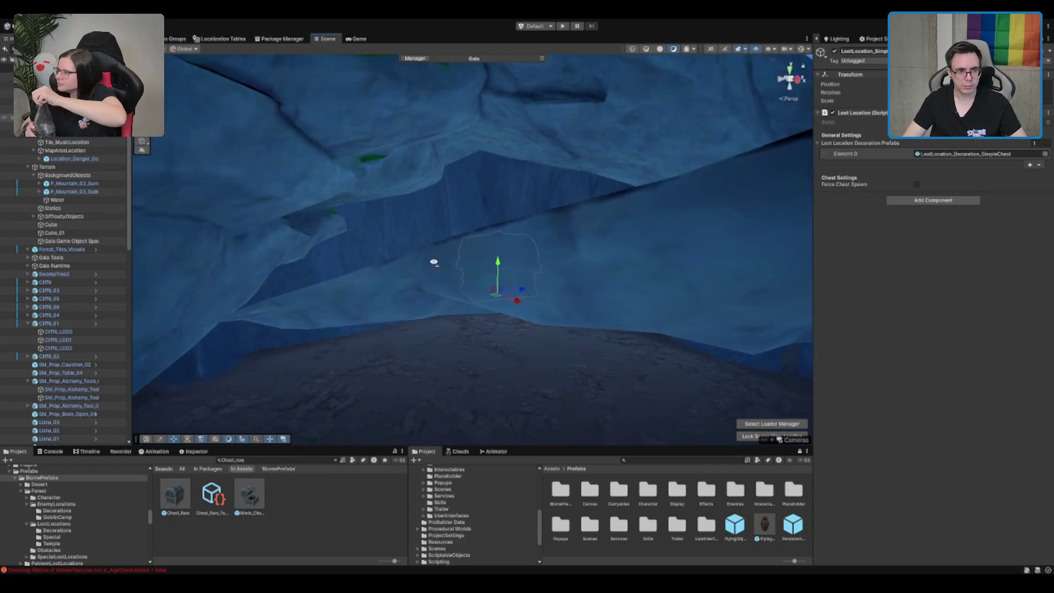
mouse_move(464, 205)
mouse_down()
mouse_move(457, 324)
mouse_move(661, 324)
mouse_up()
key(e)
key(w)
key(e)
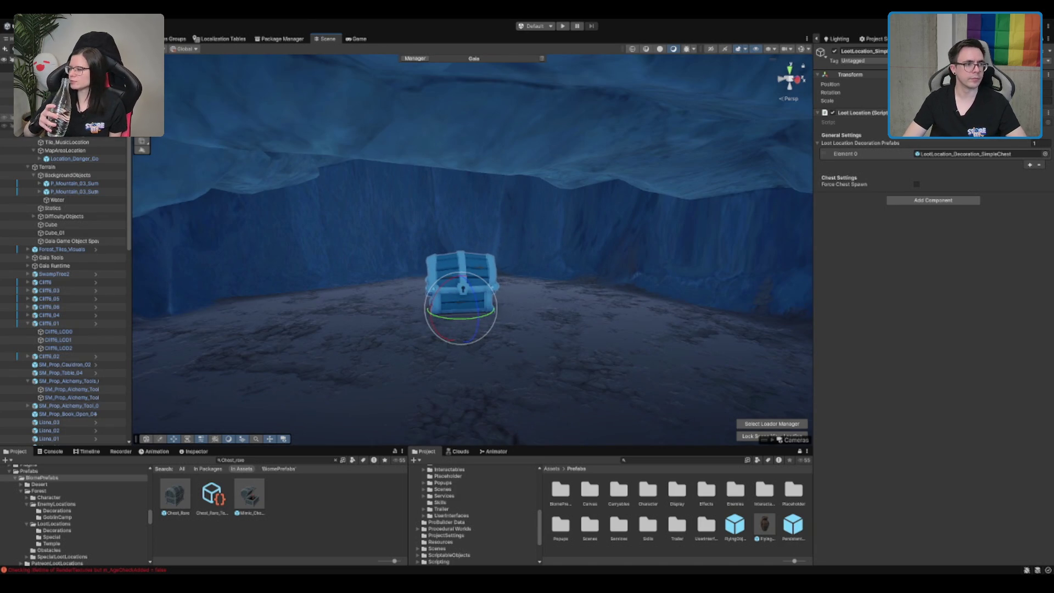
key(Delete)
click(55, 109)
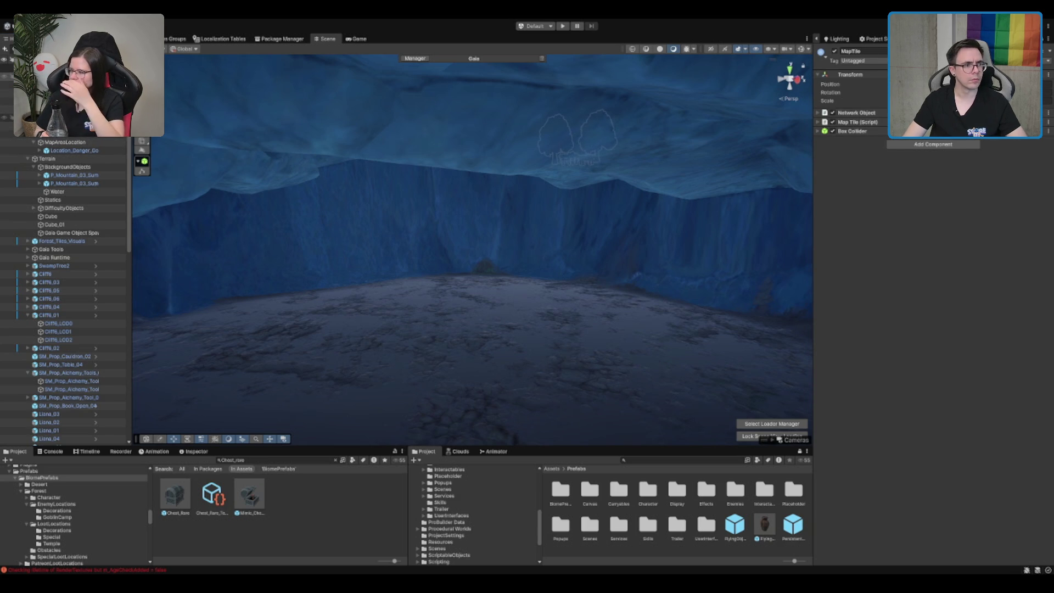
- Add LootLocation_SimpleChest as the fourth entry in the Map Tile script's Loot Locations
click(847, 123)
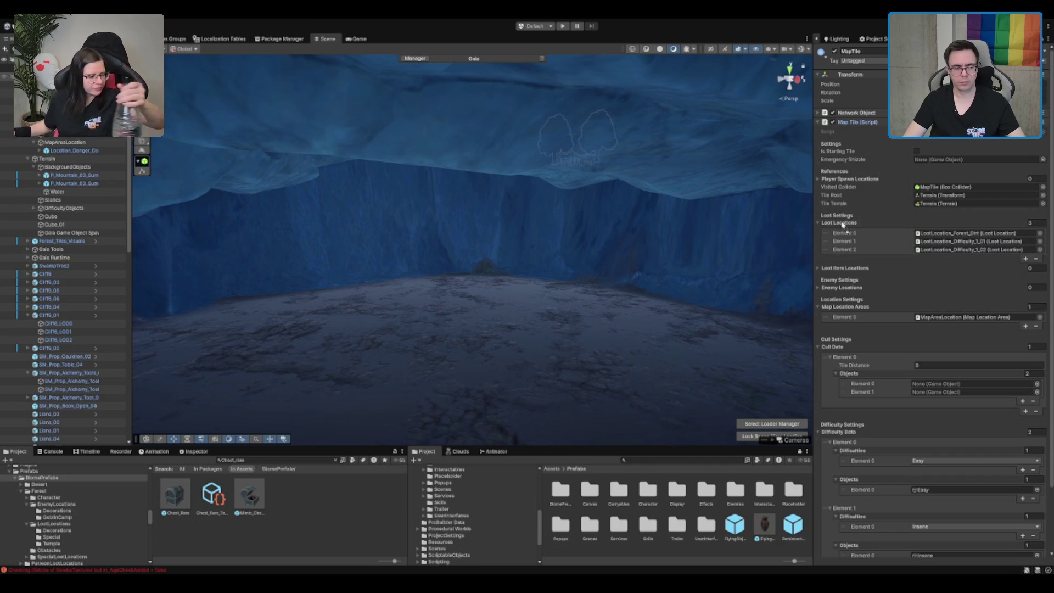
drag(843, 225, 841, 224)
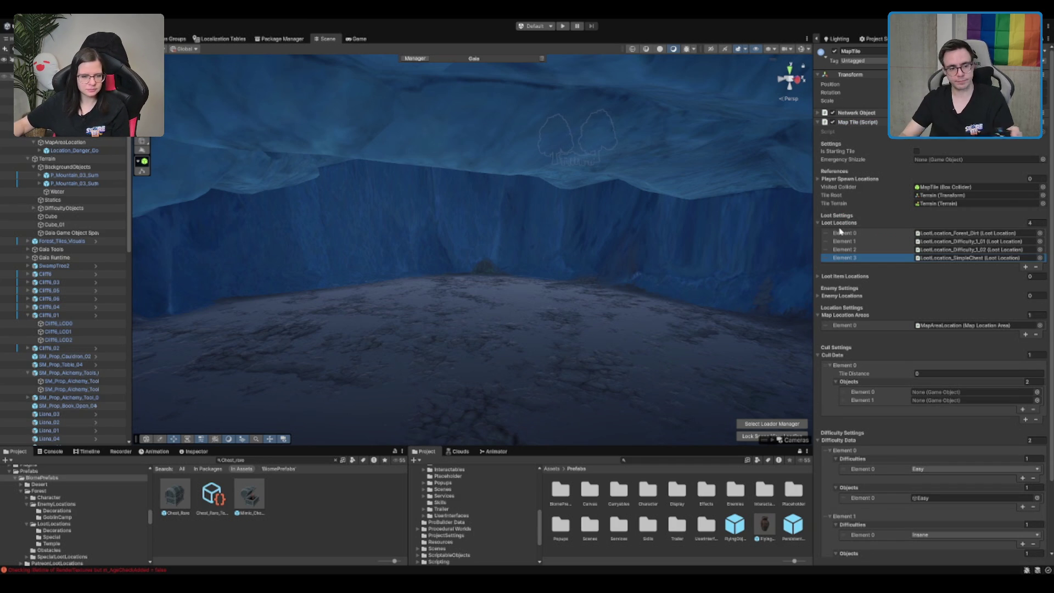
scroll(554, 281, down, 5)
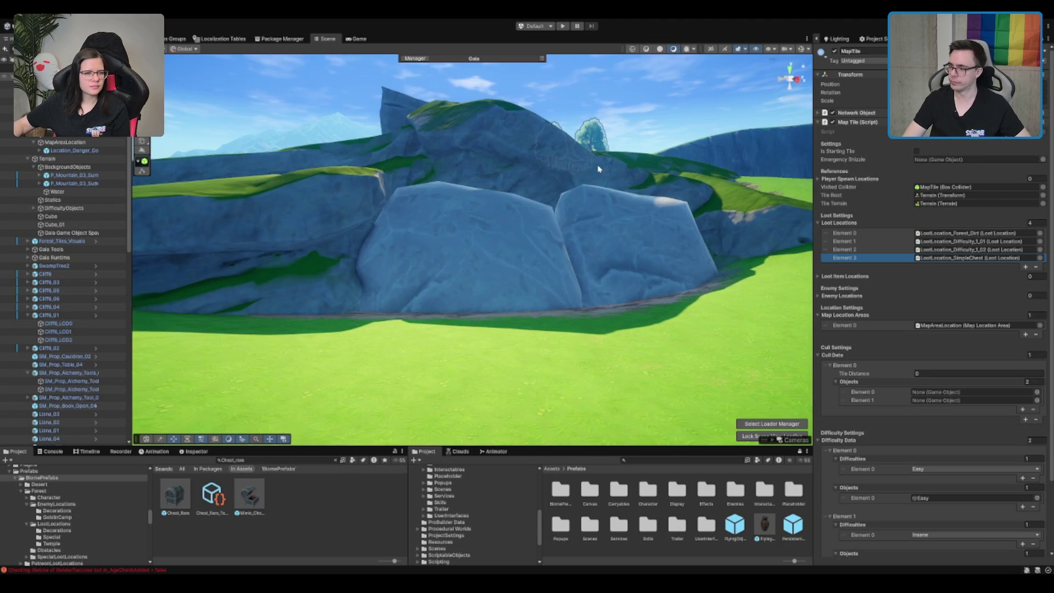
- Find and delete the goblin-camp danger location along with its two trees
mouse_move(595, 175)
mouse_down()
mouse_move(582, 214)
mouse_move(549, 241)
mouse_move(597, 272)
mouse_up()
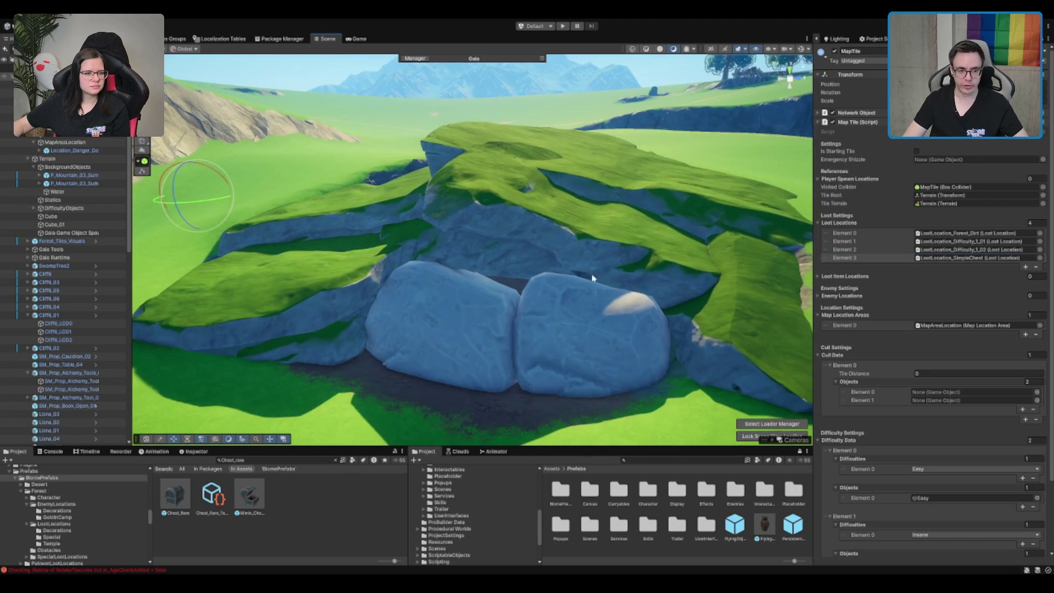
click(569, 304)
scroll(486, 237, up, 5)
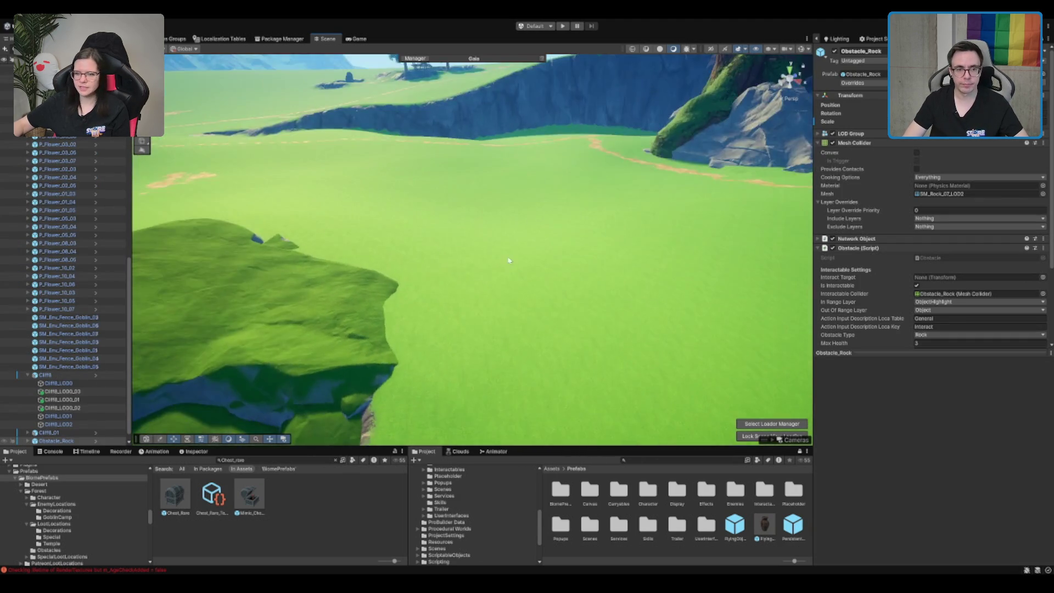
key(f)
mouse_move(608, 330)
mouse_down()
mouse_move(609, 287)
mouse_move(611, 298)
mouse_move(564, 313)
mouse_move(550, 111)
mouse_move(631, 170)
mouse_move(388, 195)
mouse_move(908, 219)
mouse_move(659, 230)
mouse_move(406, 265)
mouse_move(459, 258)
mouse_up()
click(551, 111)
click(434, 264)
scroll(54, 141, up, 5)
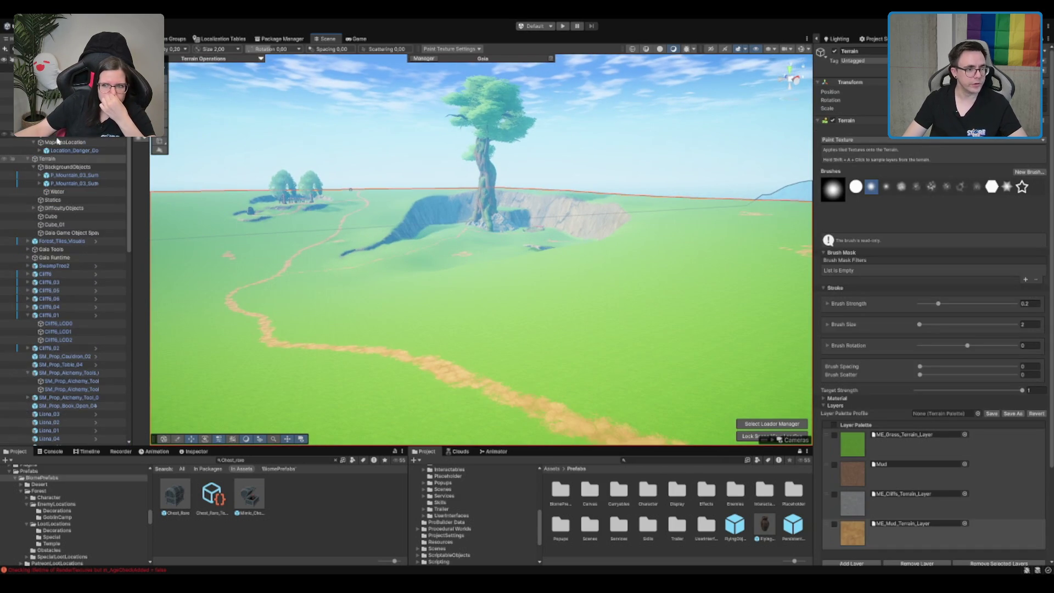
click(292, 187)
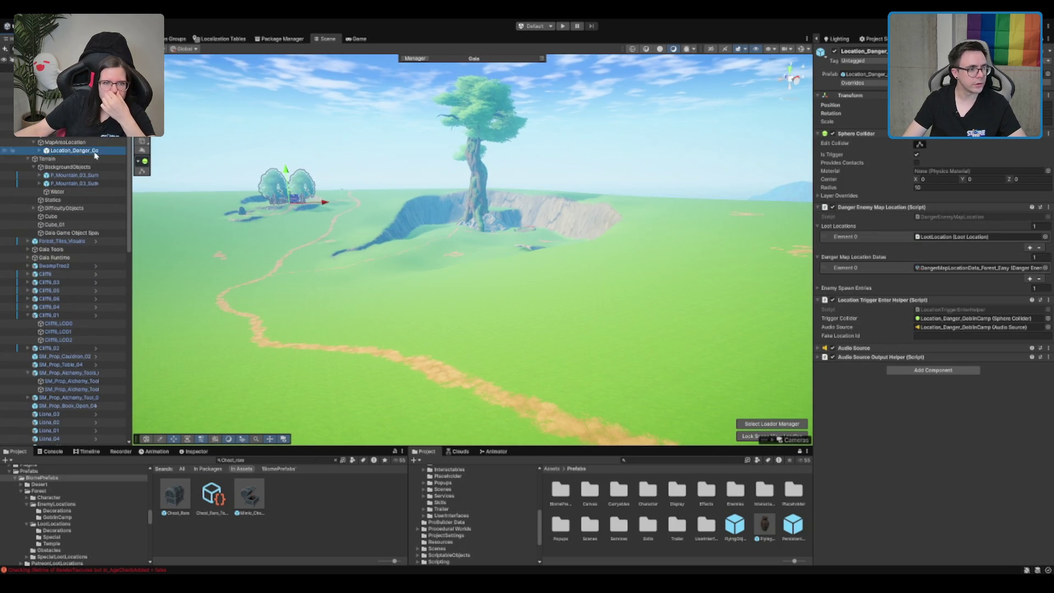
key(Delete)
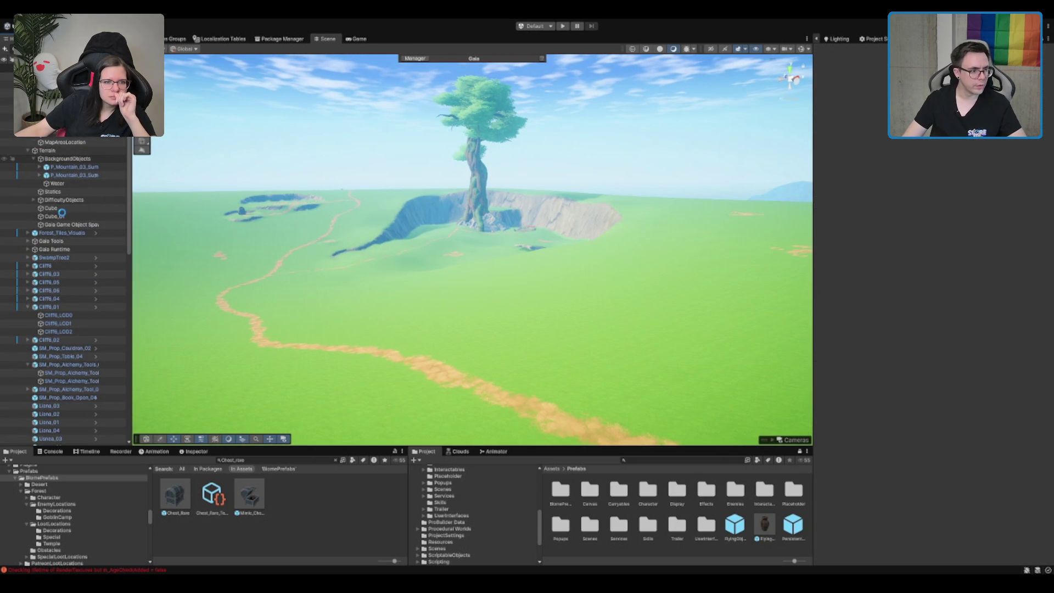
- Locate Cliff8_LOD0_03 in the Hierarchy and frame it in the Scene view
click(59, 243)
click(55, 258)
scroll(63, 247, down, 5)
click(60, 219)
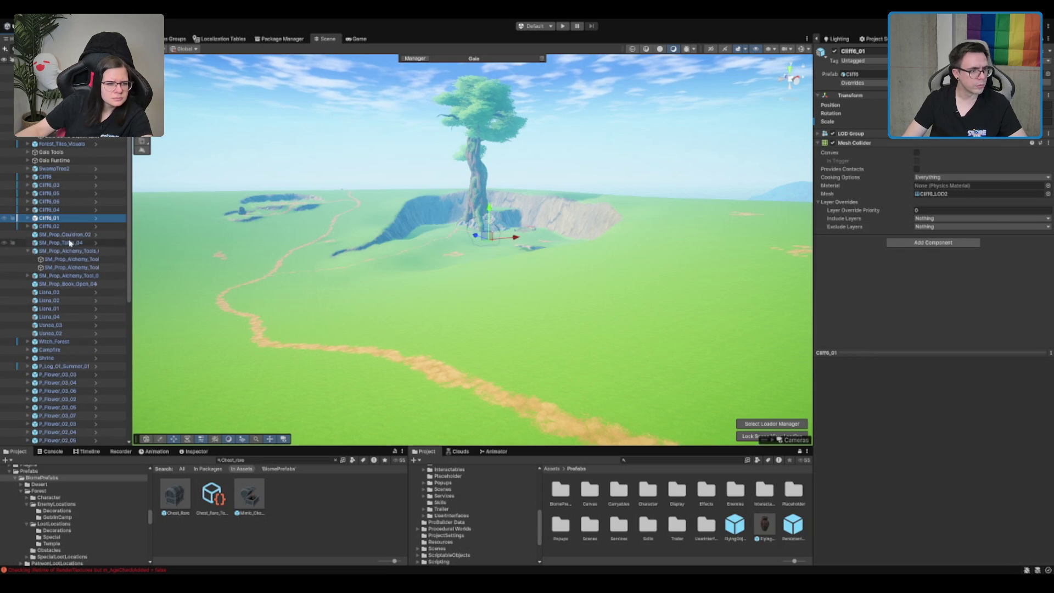
click(68, 256)
scroll(72, 292, down, 5)
scroll(71, 291, down, 5)
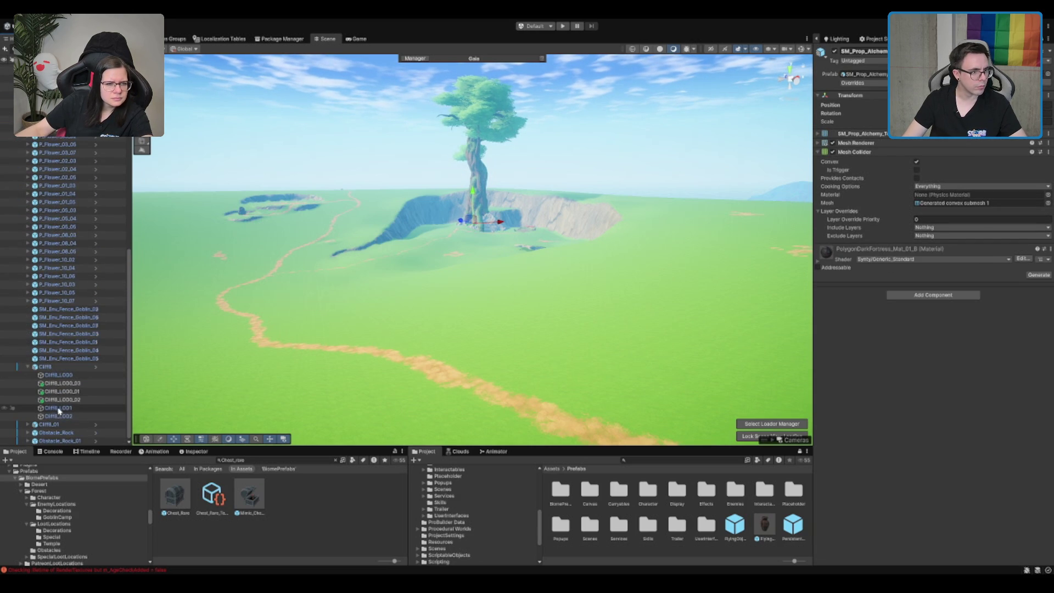
click(84, 383)
double_click(84, 383)
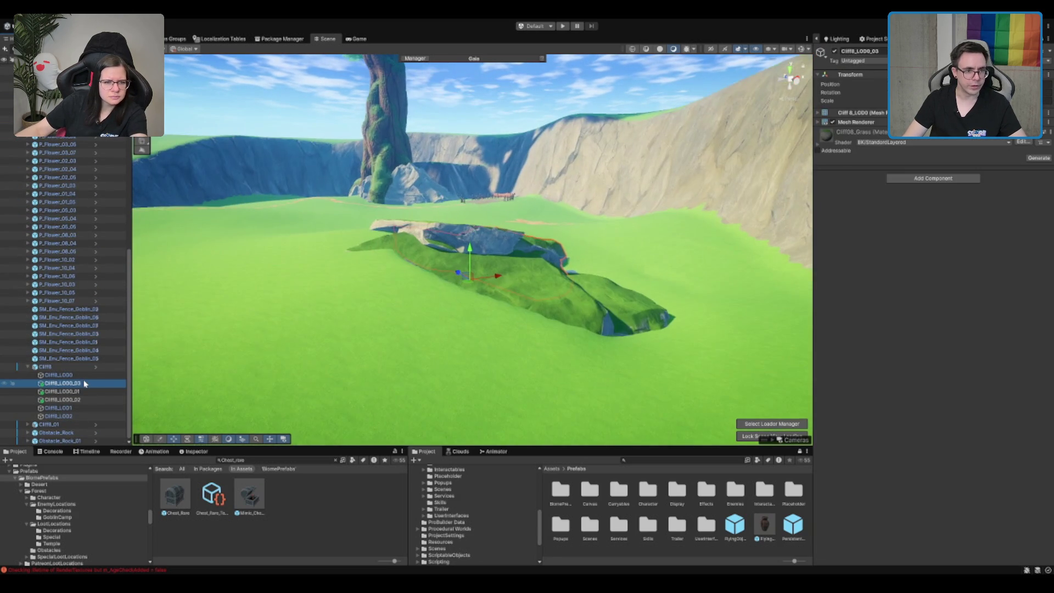
- Delete the three selected Cliff8_LOD0 cliff pieces
shift+click(75, 391)
shift+click(73, 400)
mouse_move(680, 190)
mouse_down()
mouse_move(549, 230)
mouse_move(322, 250)
mouse_move(431, 249)
mouse_up()
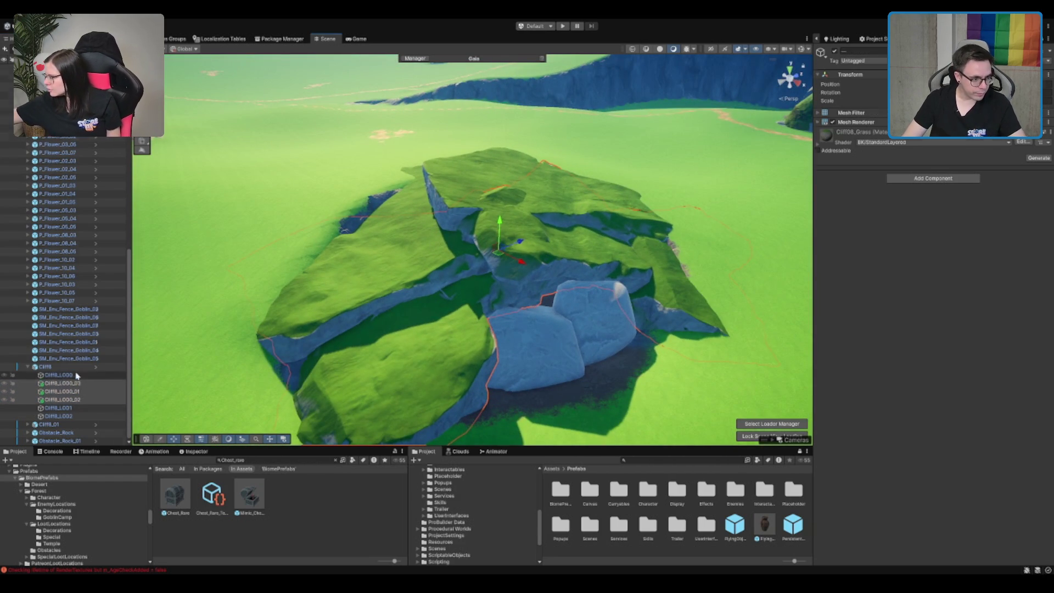
key(Delete)
- Duplicate Cliff8 and tilt the copy's cliff piece forward over the hole
click(91, 391)
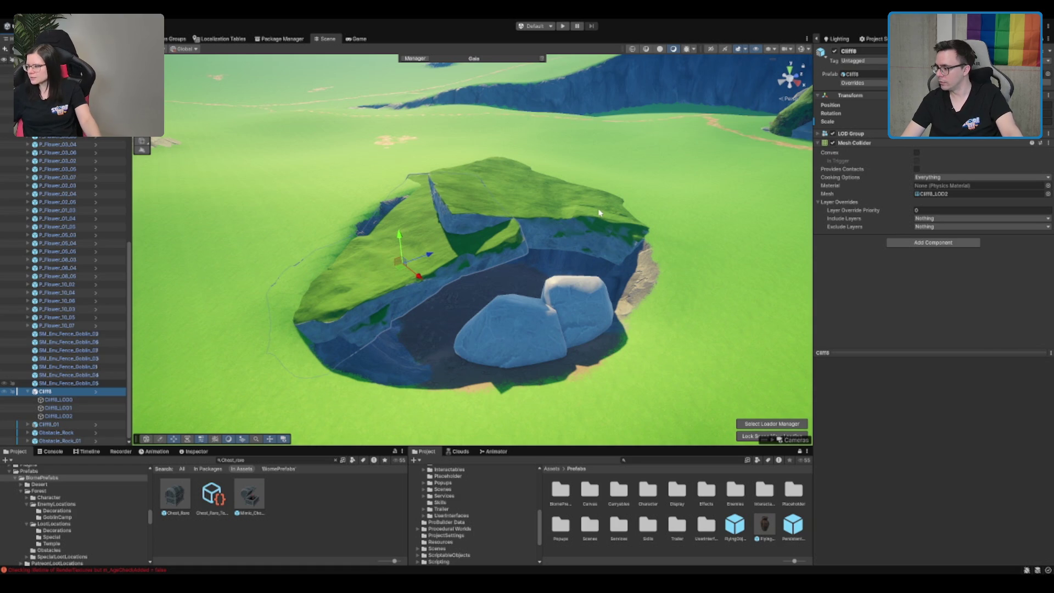
scroll(469, 225, up, 2)
key(ctrl+d)
click(494, 238)
key(e)
mouse_move(488, 236)
mouse_down()
mouse_move(504, 254)
mouse_move(525, 229)
mouse_move(628, 275)
mouse_move(523, 232)
mouse_move(556, 229)
mouse_move(517, 232)
mouse_move(569, 211)
mouse_move(562, 245)
mouse_move(566, 236)
mouse_up()
key(e)
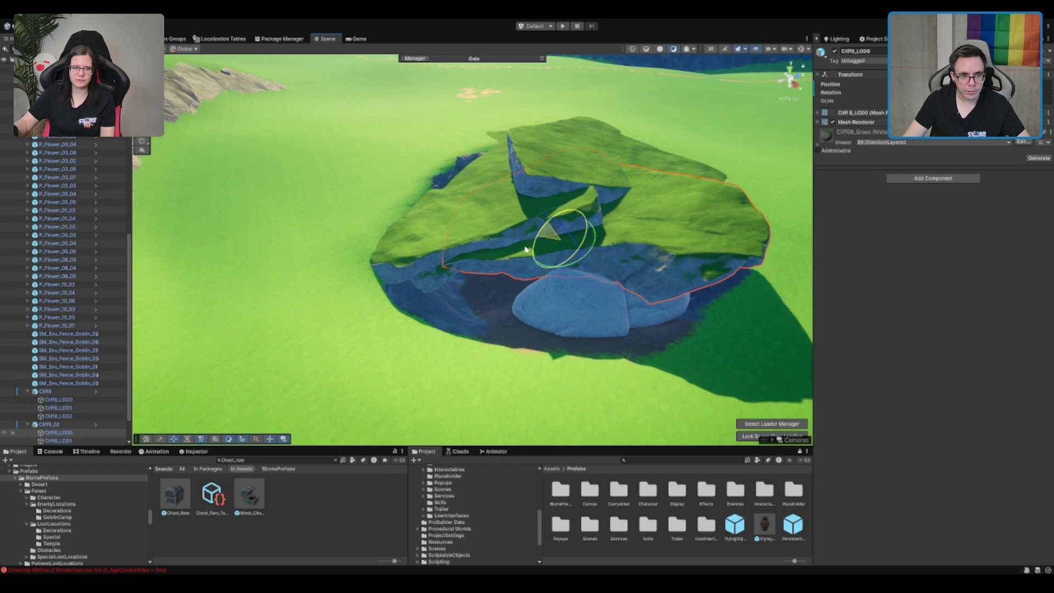
scroll(577, 233, up, 5)
scroll(614, 162, down, 5)
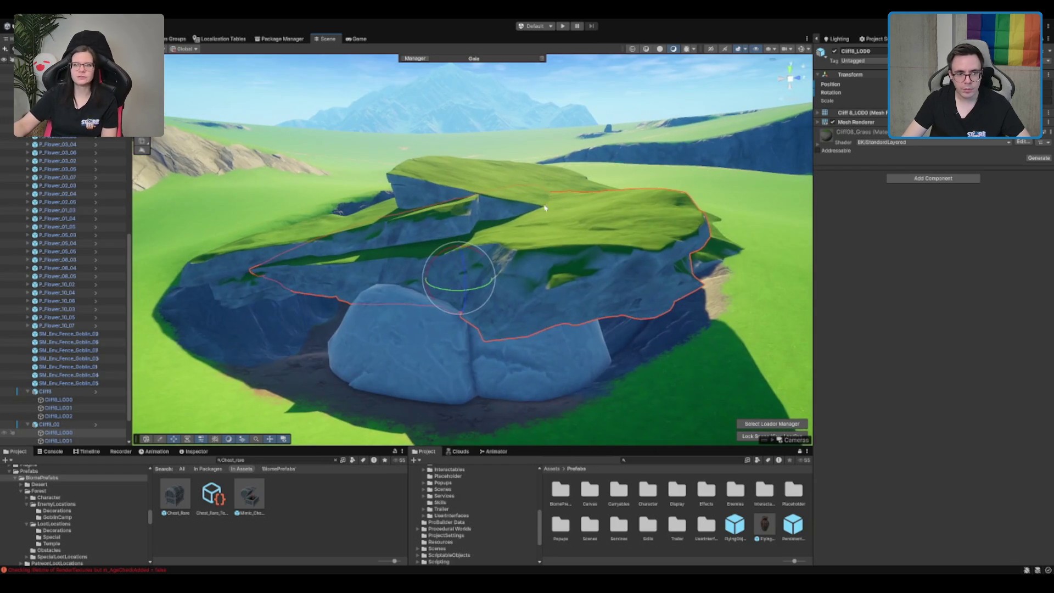
mouse_move(459, 258)
mouse_down()
mouse_move(466, 242)
mouse_move(495, 236)
mouse_move(461, 278)
mouse_move(461, 251)
mouse_move(471, 259)
mouse_move(451, 263)
mouse_up()
key(w)
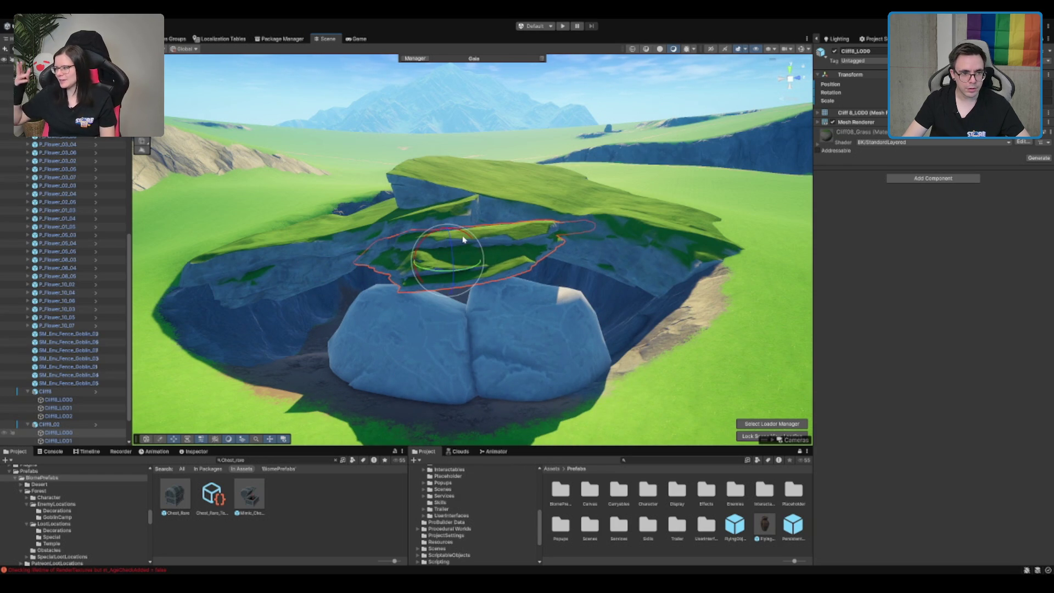
key(ctrl+z)
key(ctrl+z)
key(ctrl+z)
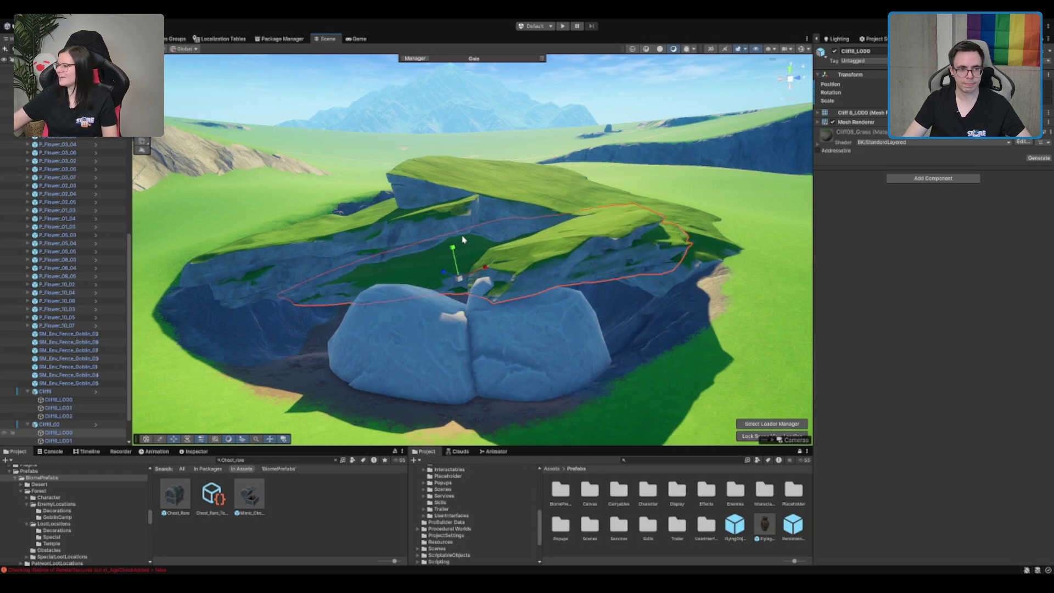
- Re-angle the cliff piece and lower the whole Cliff8_02 down over the cave
key(e)
mouse_move(482, 277)
mouse_down()
mouse_move(437, 302)
mouse_move(459, 299)
mouse_move(317, 252)
mouse_move(353, 235)
mouse_up()
key(w)
key(e)
key(w)
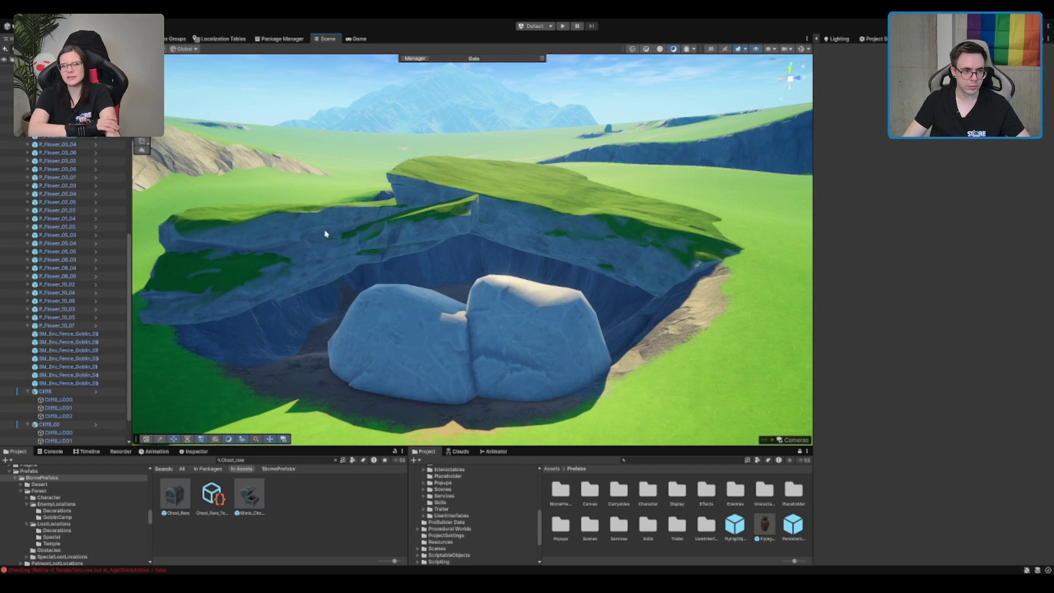
click(325, 235)
mouse_move(373, 225)
mouse_down()
mouse_move(381, 276)
mouse_move(358, 236)
mouse_move(417, 291)
mouse_move(428, 258)
mouse_move(453, 258)
mouse_move(418, 260)
mouse_up()
- Rotate Cliff8_02 into place, raising it slightly and shifting it along its depth
key(e)
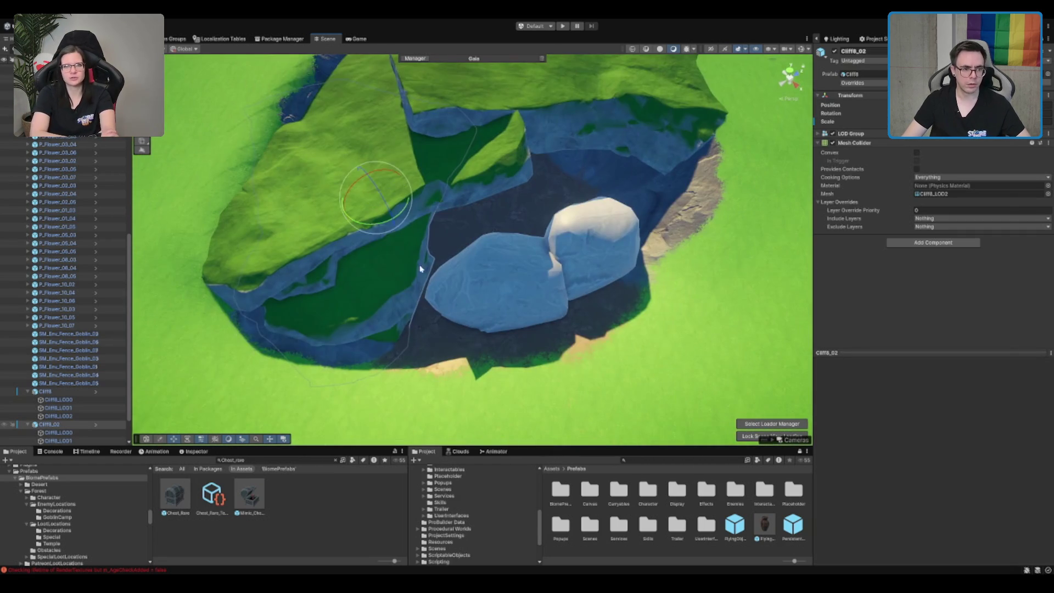
mouse_move(384, 227)
mouse_down()
mouse_move(413, 226)
mouse_move(355, 222)
mouse_move(477, 242)
mouse_move(427, 127)
mouse_move(399, 176)
mouse_up()
key(w)
key(e)
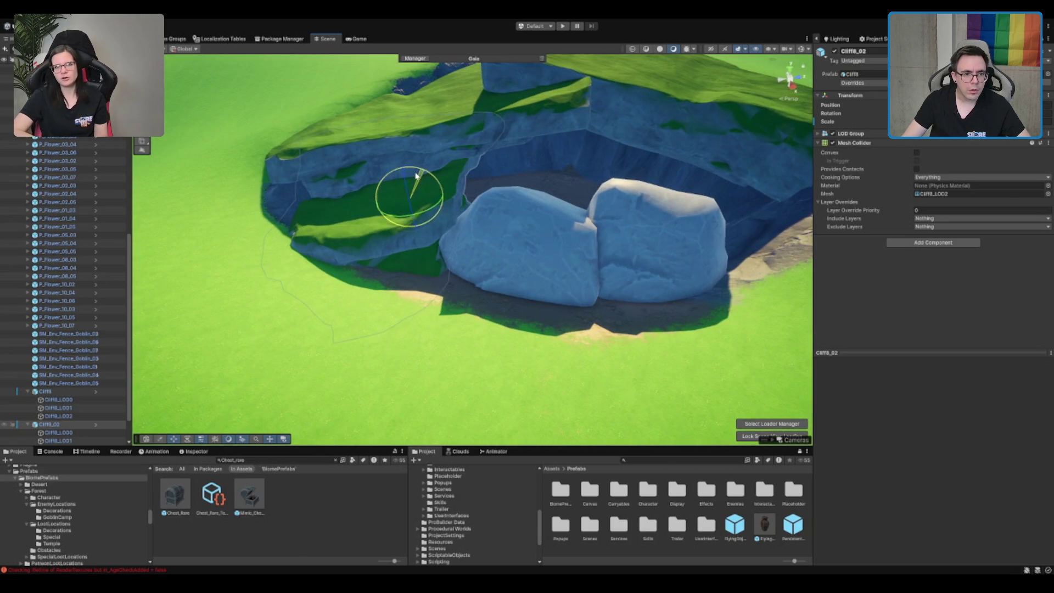
click(406, 170)
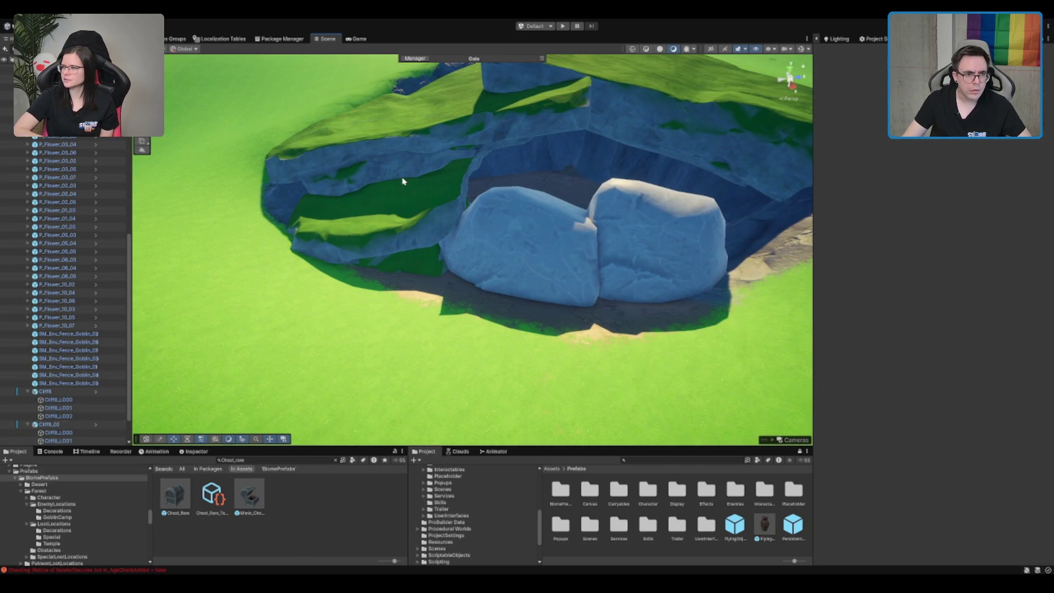
click(405, 177)
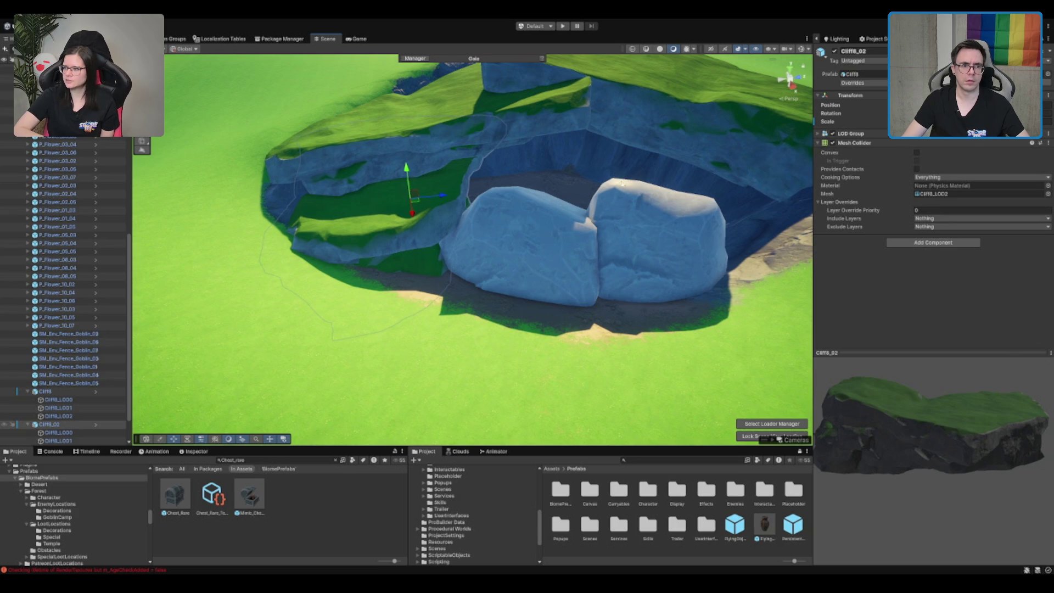
drag(406, 171, 406, 165)
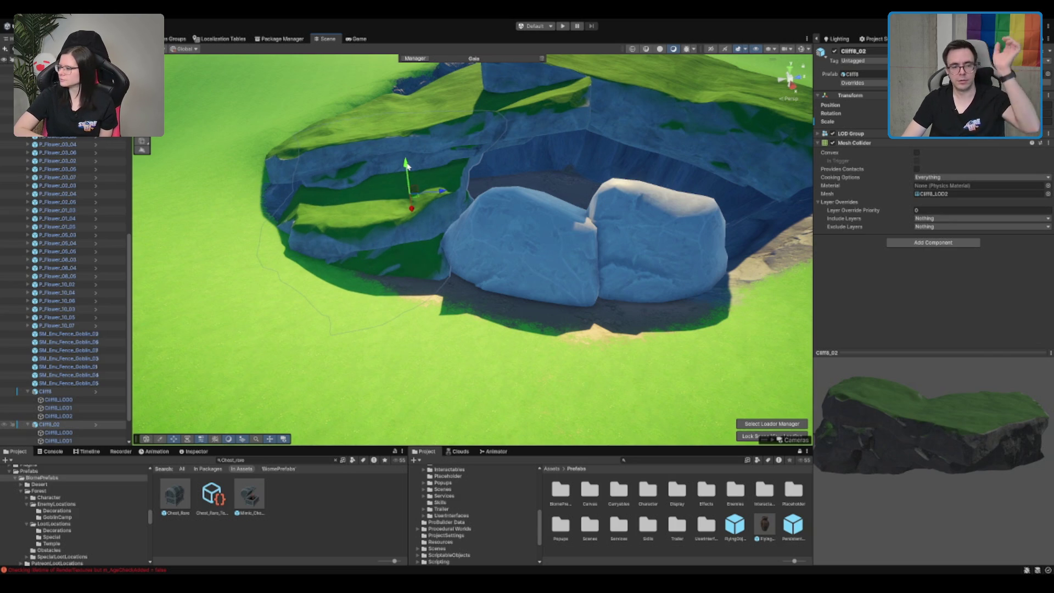
mouse_move(440, 191)
mouse_down()
mouse_move(400, 200)
mouse_move(475, 190)
mouse_up()
- Duplicate the cliff as Cliff8_03, move it to the back wall and turn it
key(ctrl+d)
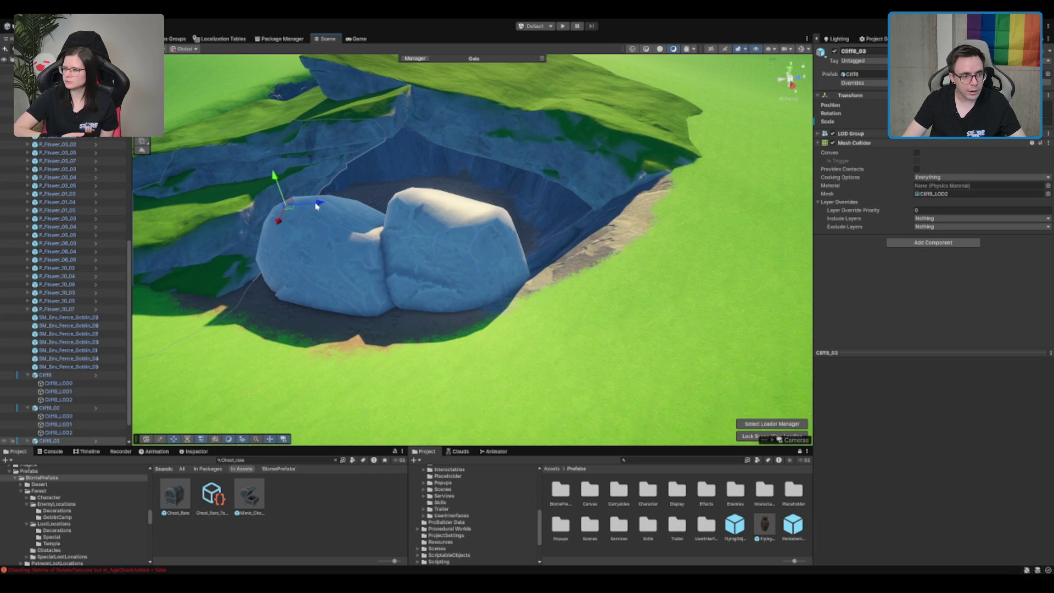
drag(314, 206, 470, 188)
key(e)
mouse_move(560, 205)
mouse_down()
mouse_move(727, 193)
mouse_move(556, 184)
mouse_move(599, 264)
mouse_move(608, 241)
mouse_move(586, 207)
mouse_move(592, 197)
mouse_move(571, 197)
mouse_move(576, 189)
mouse_move(560, 216)
mouse_move(610, 191)
mouse_up()
key(w)
key(e)
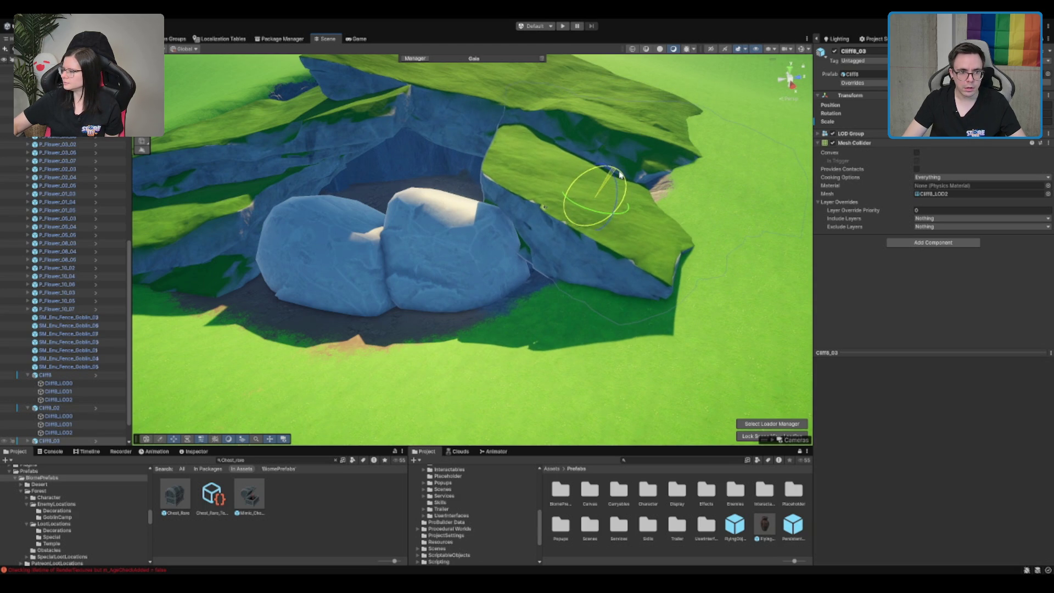
scroll(489, 168, down, 3)
- Duplicate the slab as Cliff8_04, shift it up-left and rotate it behind the boulders
key(f)
key(w)
key(ctrl+d)
mouse_move(609, 325)
mouse_down()
mouse_move(537, 286)
mouse_move(543, 263)
mouse_move(555, 247)
mouse_move(630, 265)
mouse_move(579, 280)
mouse_move(513, 241)
mouse_move(519, 308)
mouse_up()
key(e)
mouse_move(485, 279)
mouse_down()
mouse_move(508, 283)
mouse_move(498, 295)
mouse_move(501, 264)
mouse_move(513, 282)
mouse_up()
key(w)
key(e)
key(w)
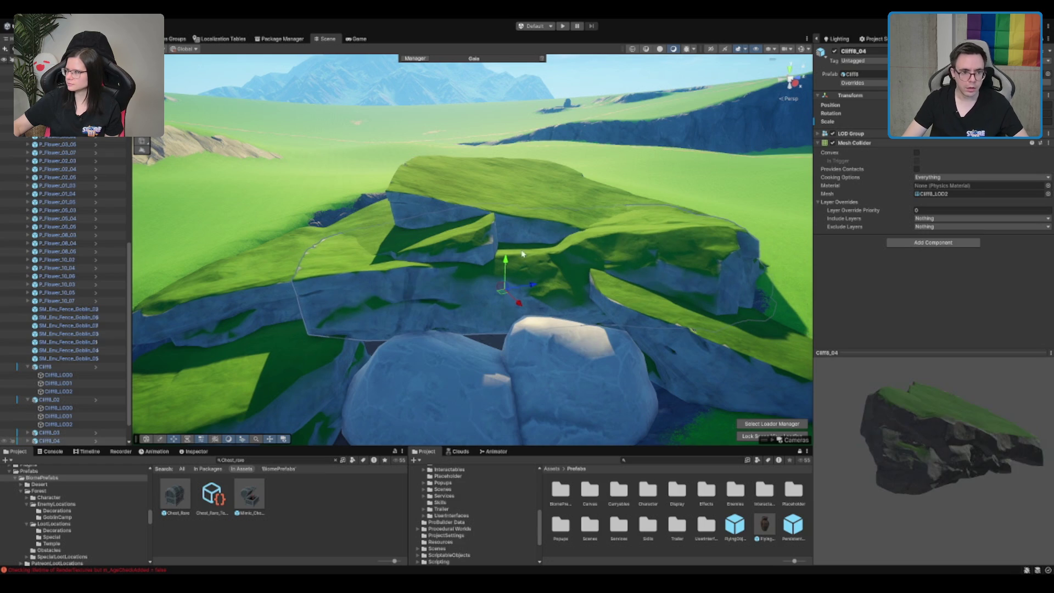
- Lower the duplicated cliff slab onto the cliff, trying a Y rotation and then undoing it
drag(508, 261, 506, 269)
scroll(505, 268, up, 3)
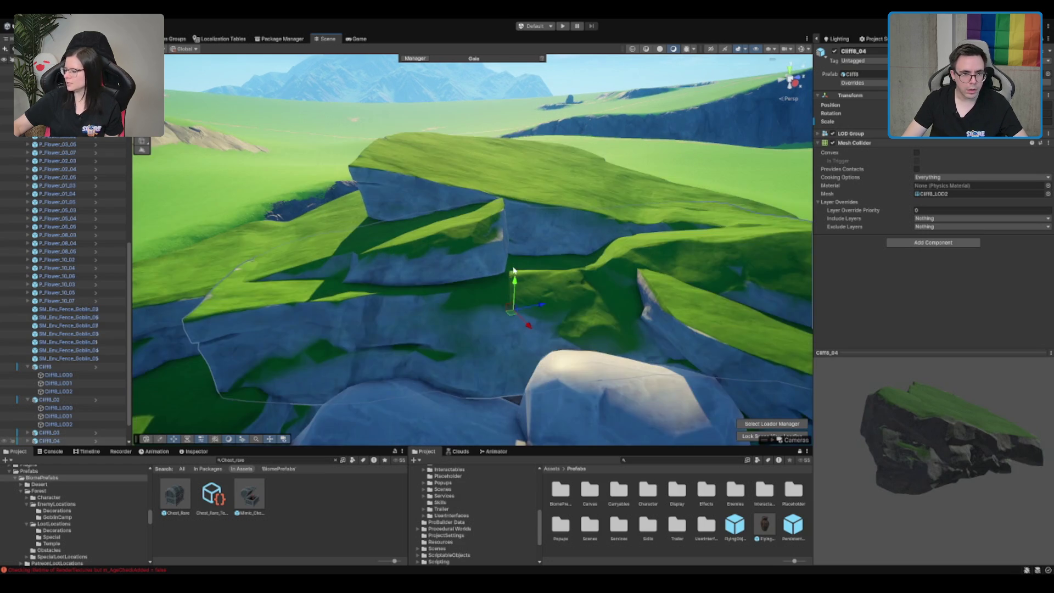
key(e)
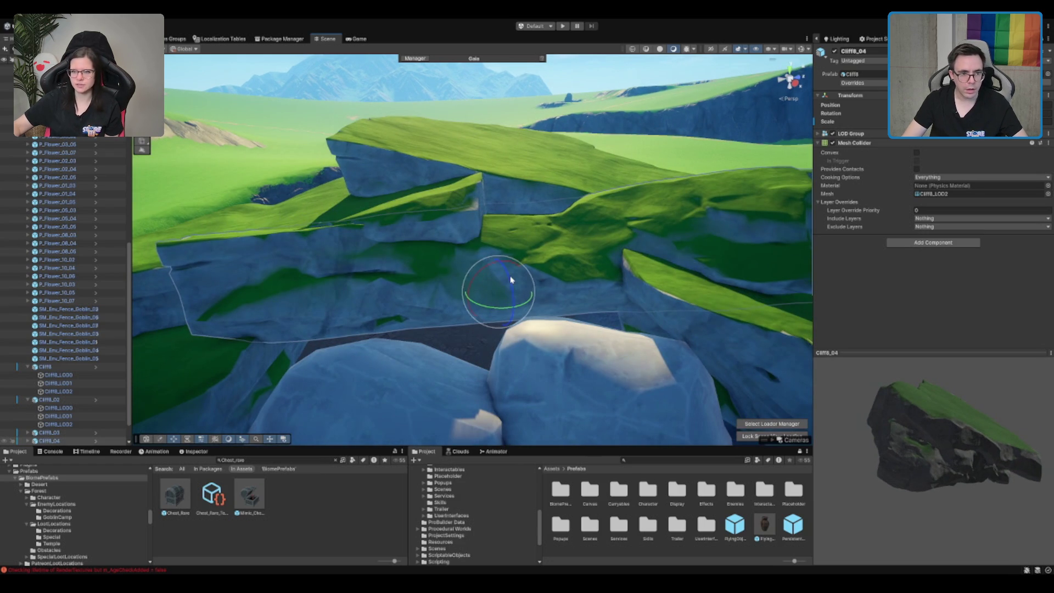
mouse_move(494, 310)
mouse_down()
mouse_move(559, 308)
mouse_move(527, 304)
mouse_move(470, 271)
mouse_move(470, 302)
mouse_move(460, 287)
mouse_up()
key(ctrl+z)
key(w)
- Select the background mountain object and frame it in the view
scroll(483, 306, up, 10)
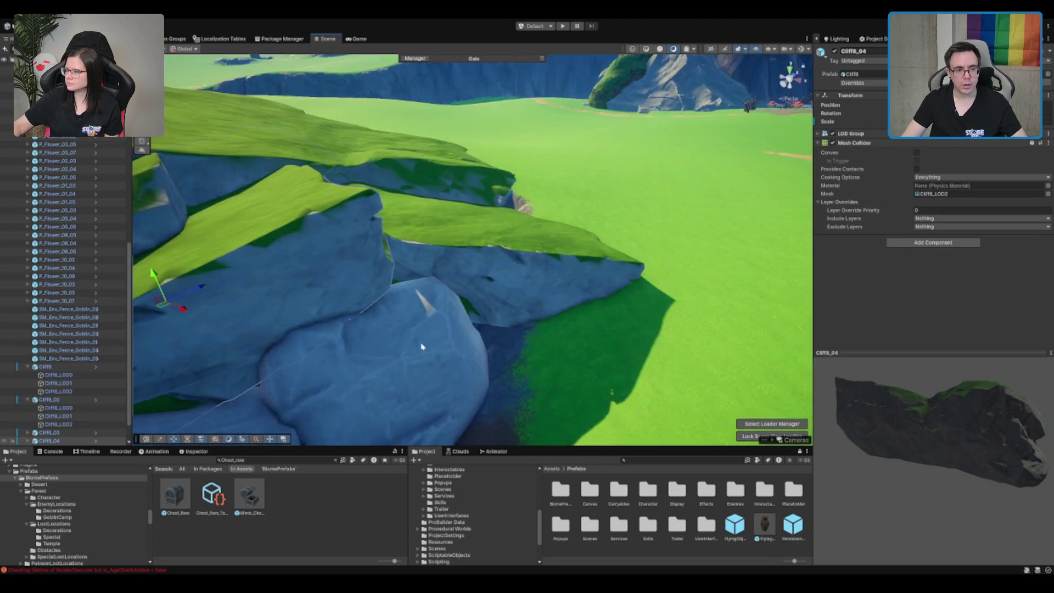
scroll(474, 280, down, 10)
key(e)
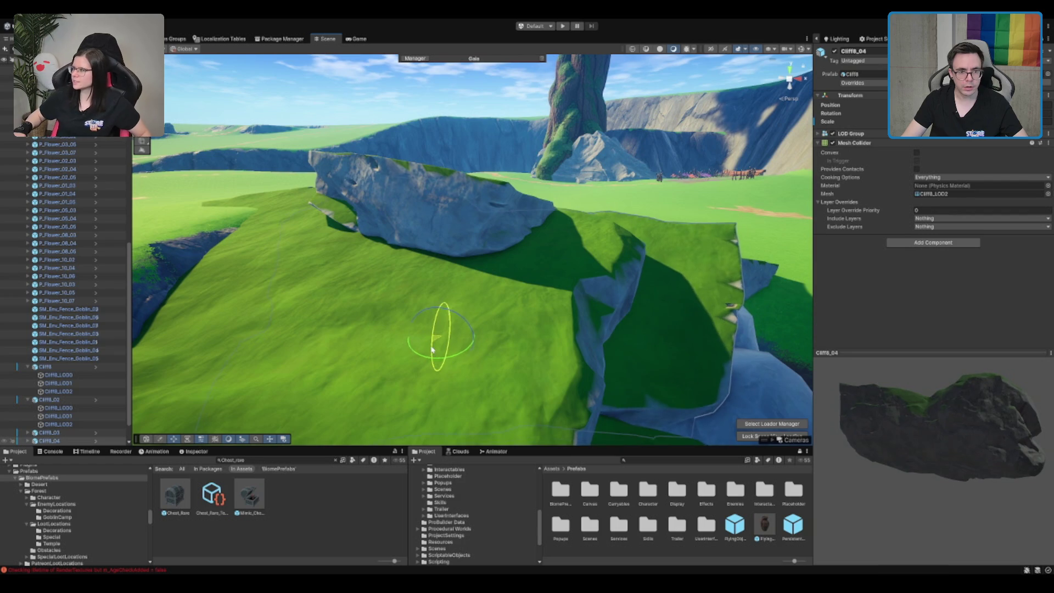
scroll(433, 347, up, 5)
scroll(422, 227, down, 10)
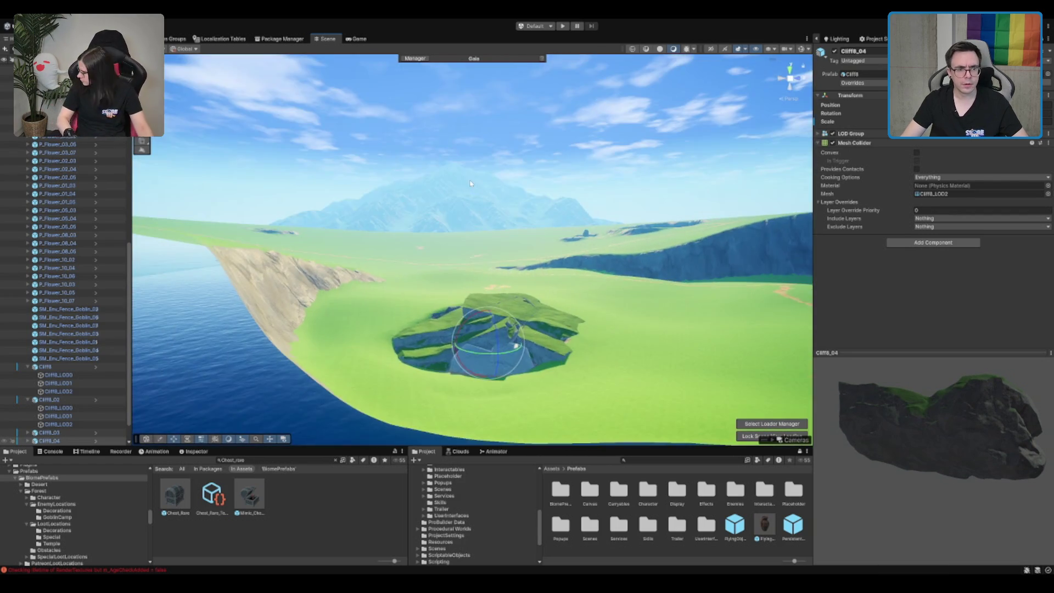
click(470, 183)
key(f)
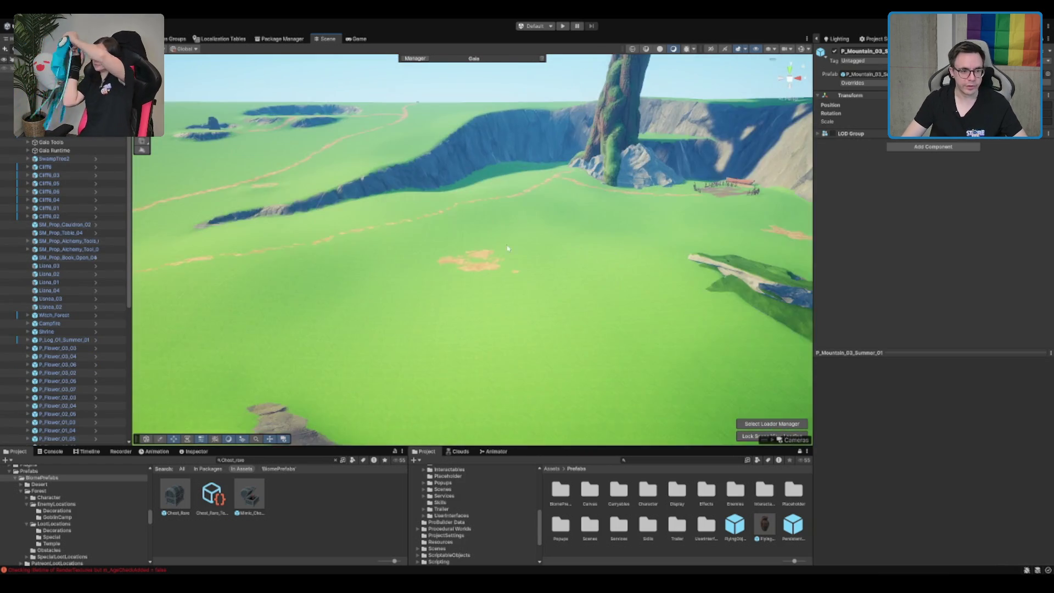
- Move the placed objects, SwampTree2 through Obstacle_Rock_01, under the Terrain group
click(55, 158)
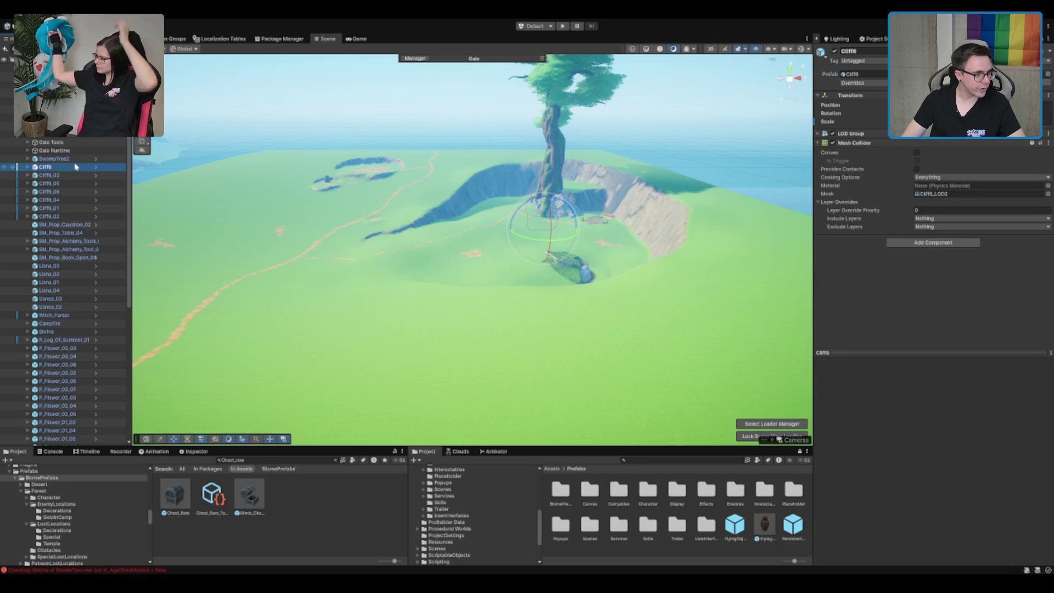
scroll(83, 329, down, 10)
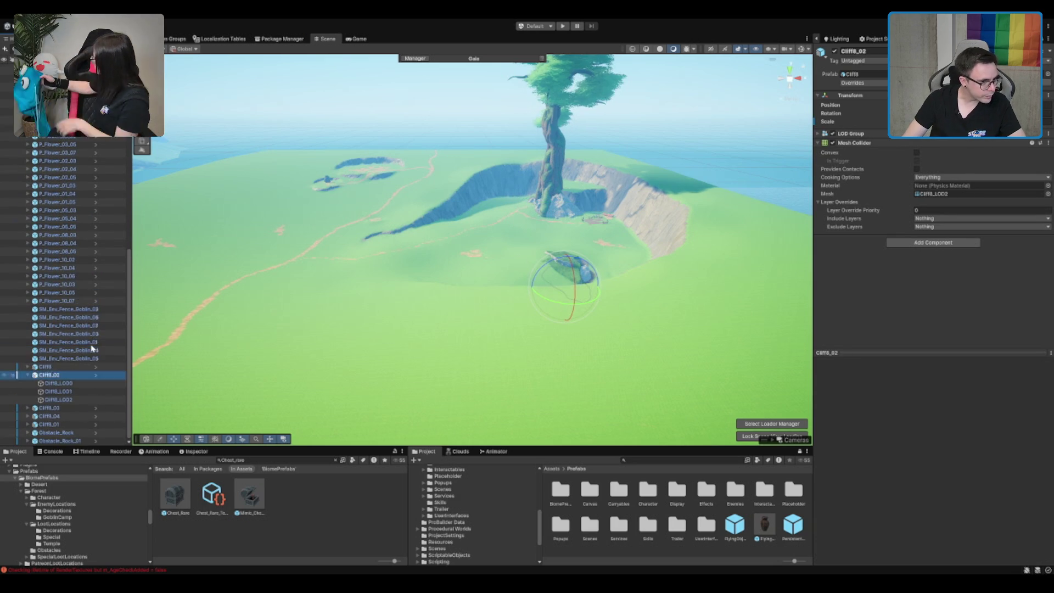
click(57, 440)
scroll(60, 350, up, 10)
scroll(59, 350, up, 5)
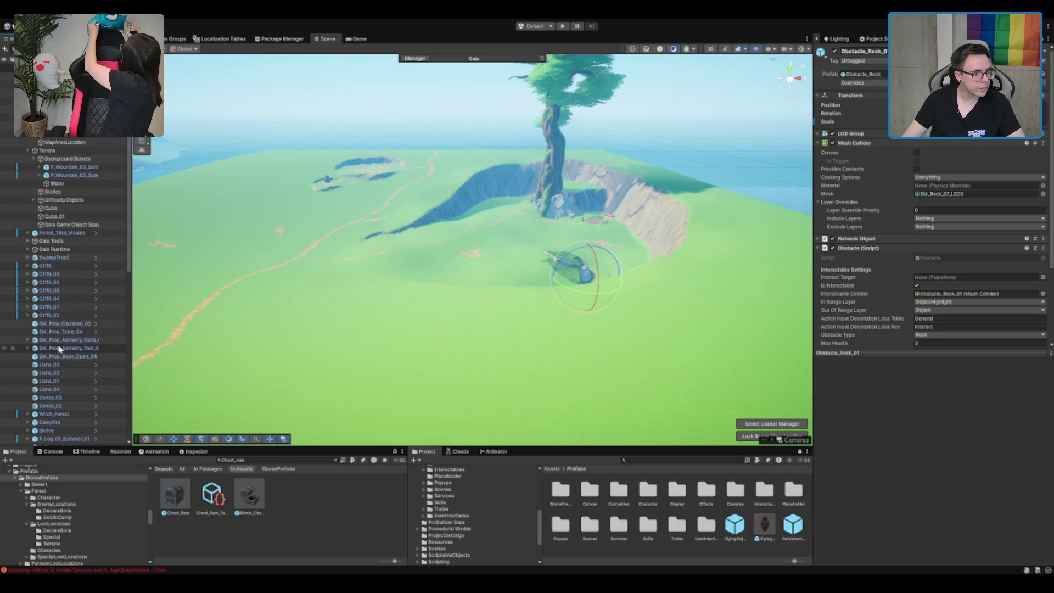
shift+click(67, 258)
drag(39, 199, 81, 232)
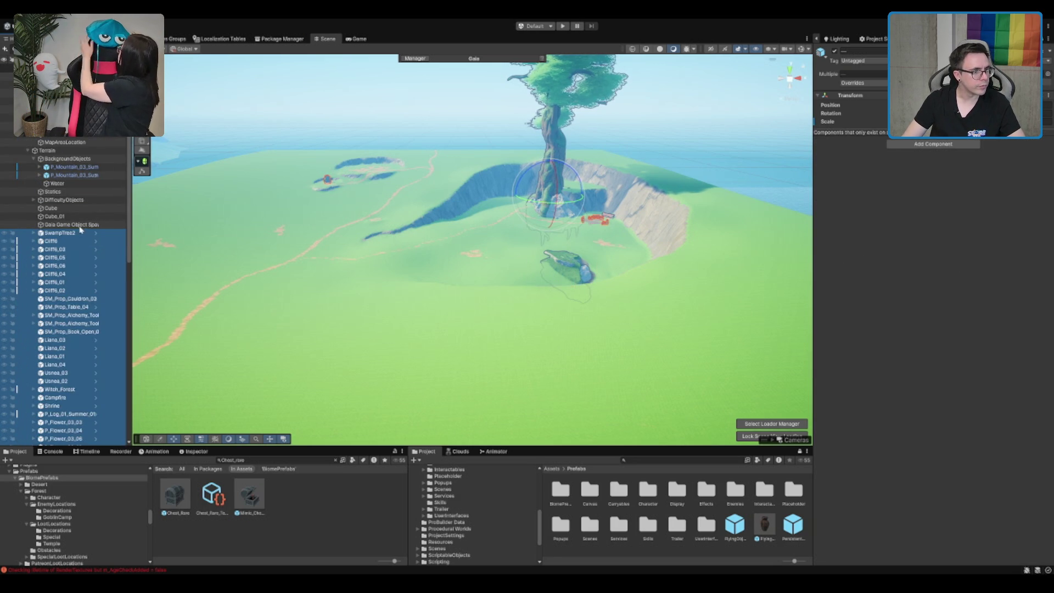
- Collapse the BackgroundObjects, Terrain and Forest_Tiles_Visuals groups in the Hierarchy
click(92, 159)
key(Left)
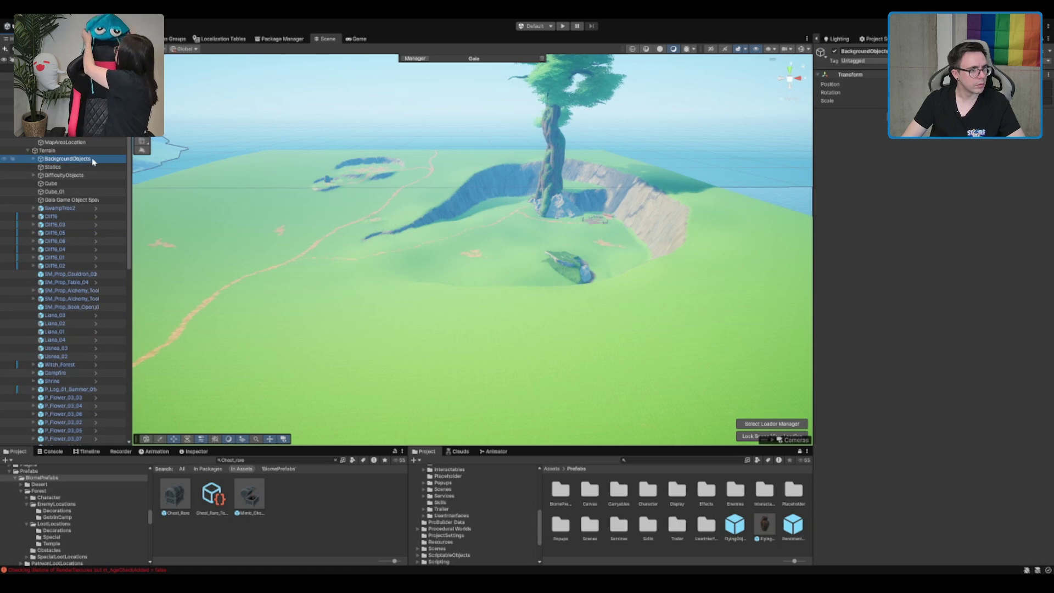
key(Left)
key(Left)
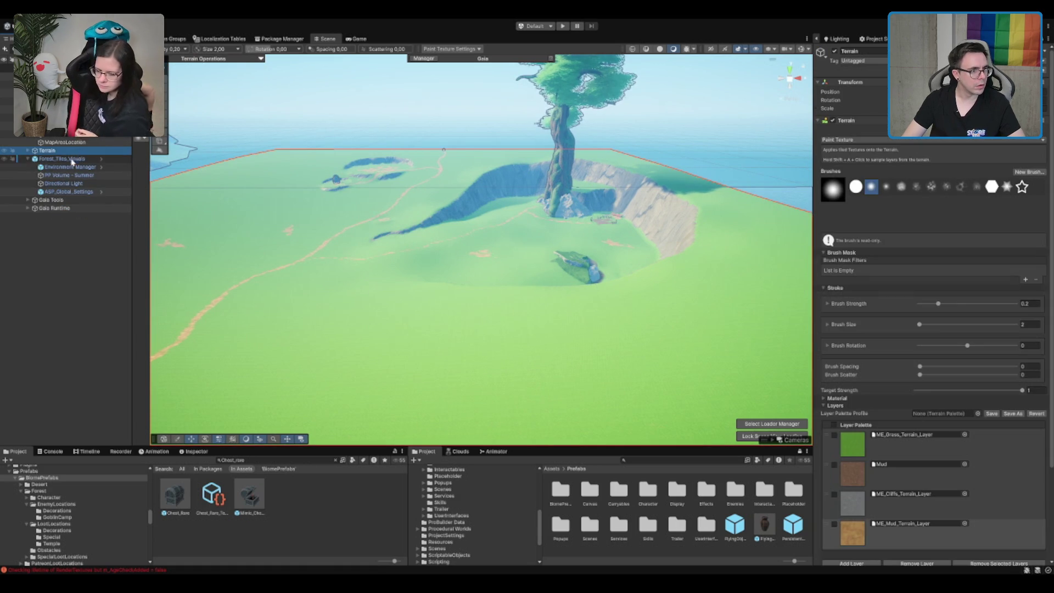
click(72, 161)
key(Left)
key(Left)
key(Left)
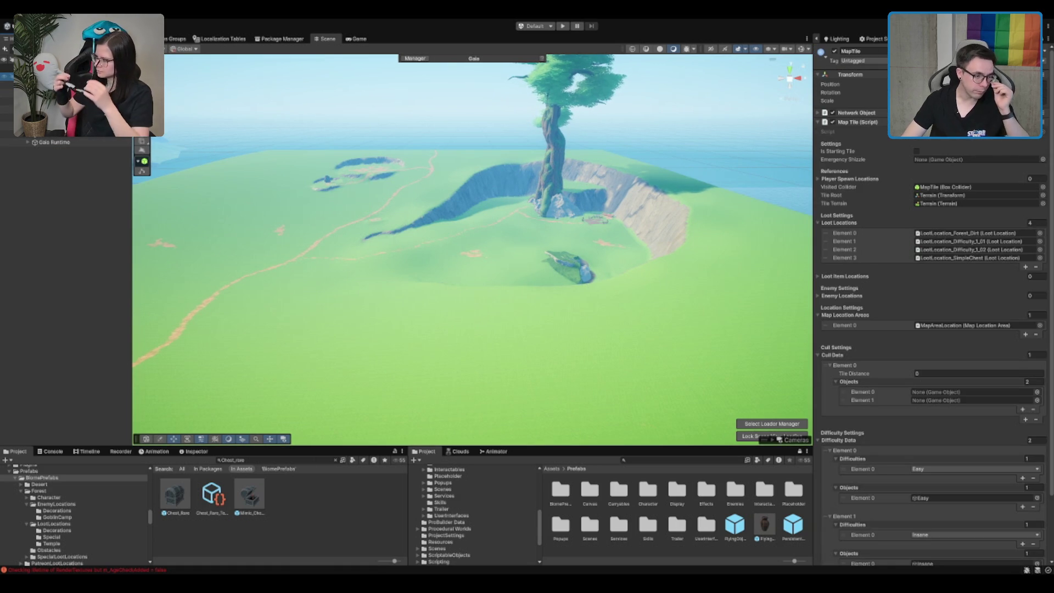
- Frame the whole map tile, move the view closer to the big tree, and show the Gaia Session Manager
key(f)
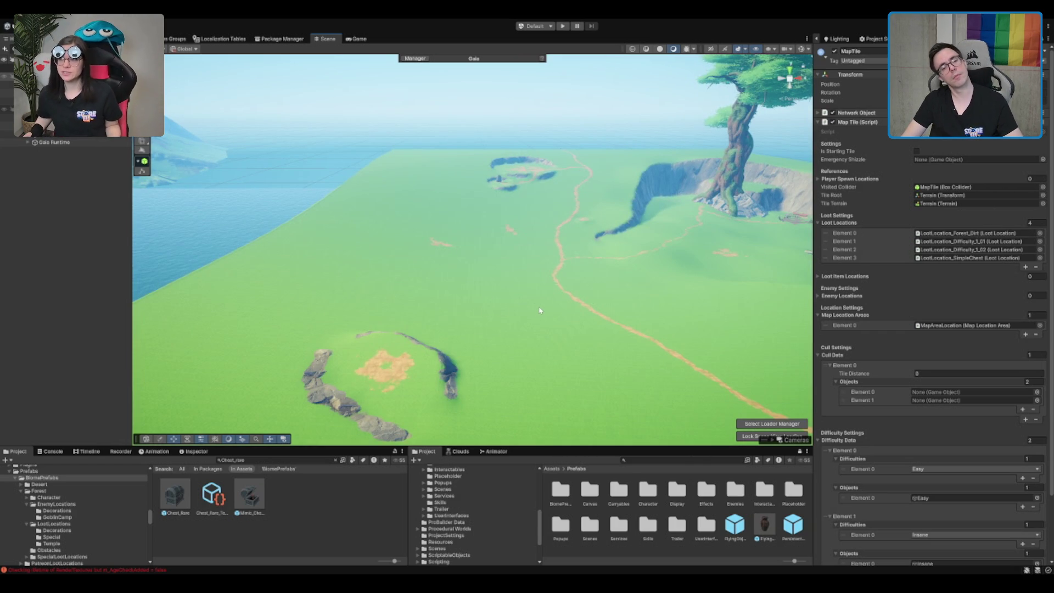
key(f)
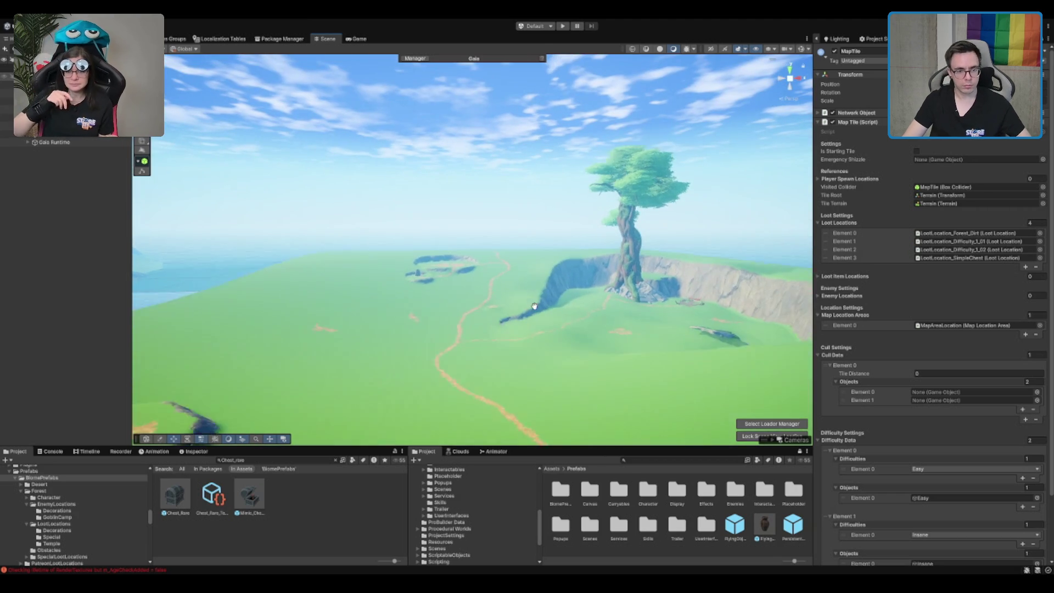
drag(544, 314, 536, 319)
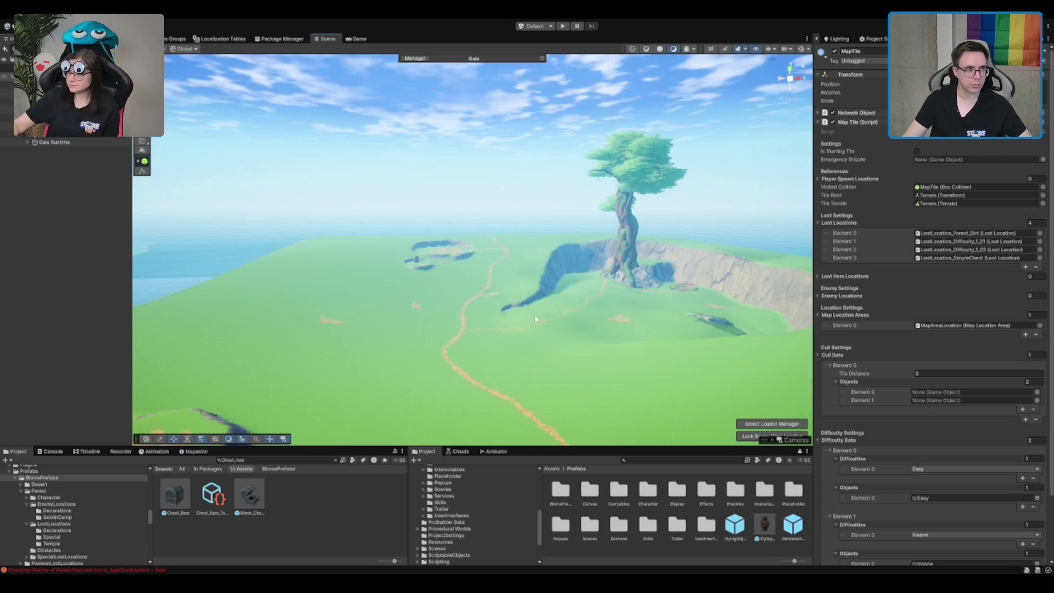
click(70, 138)
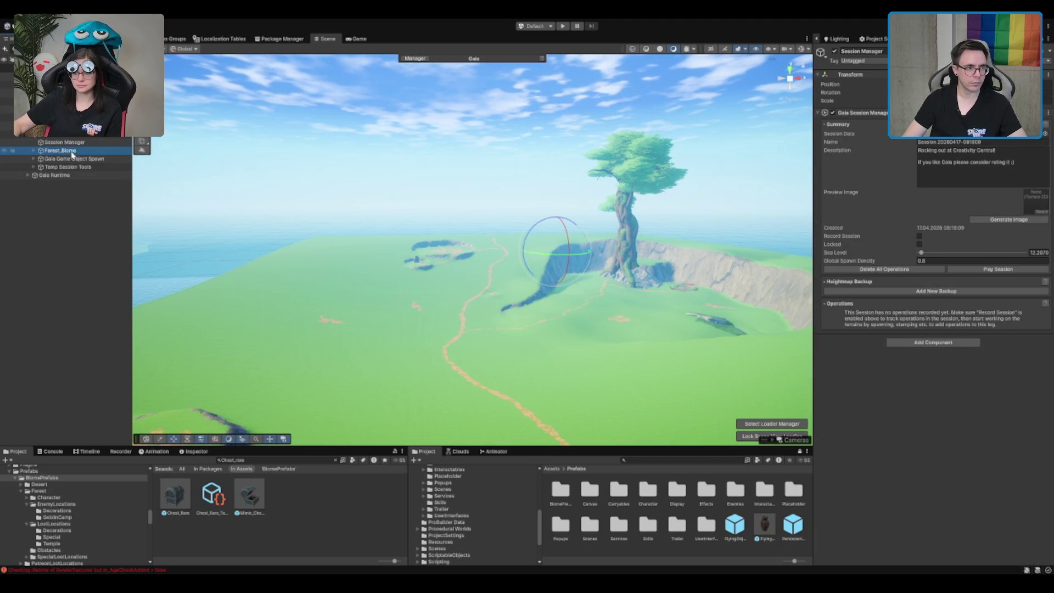
- Expand Forest_Biome and open the Forest_Biome_Stones spawner's settings
click(71, 155)
click(80, 168)
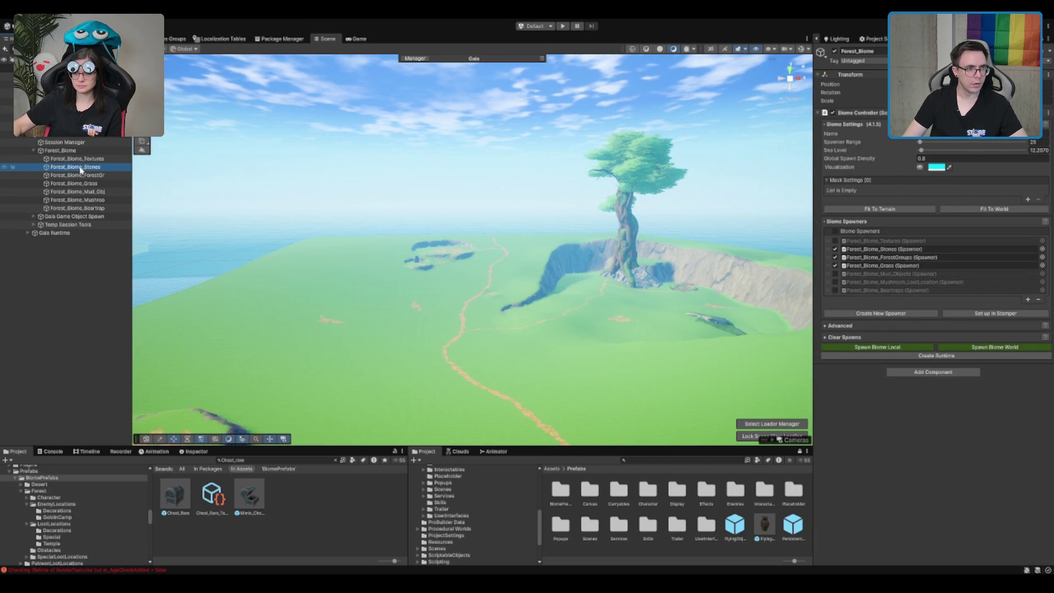
double_click(883, 248)
drag(802, 216, 722, 195)
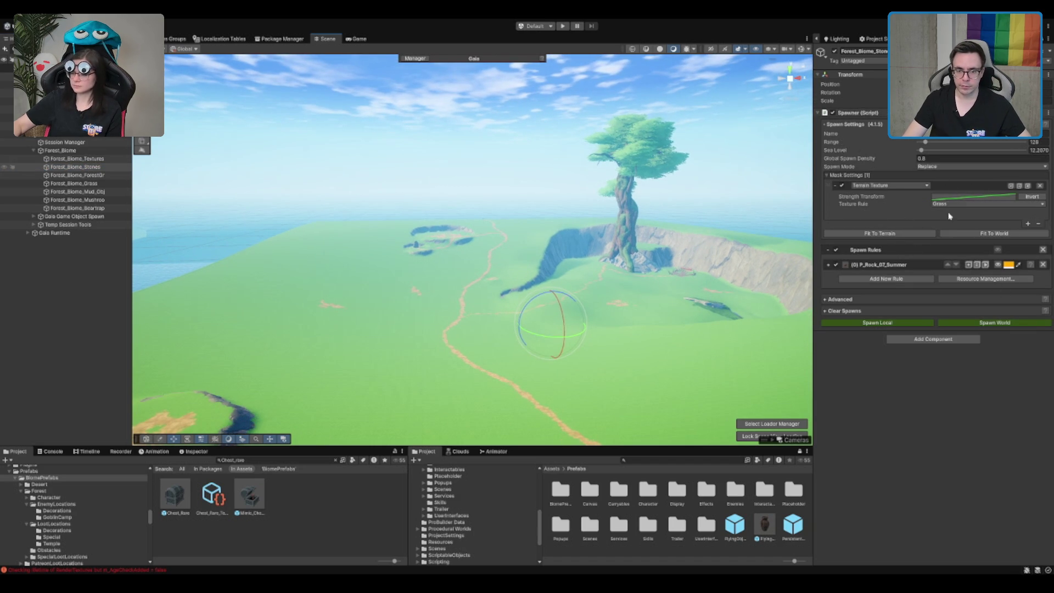
- Add a Collision Mask with one respected collision, refresh it, enable it, and visualise the rock rule
click(1027, 224)
click(899, 242)
click(835, 224)
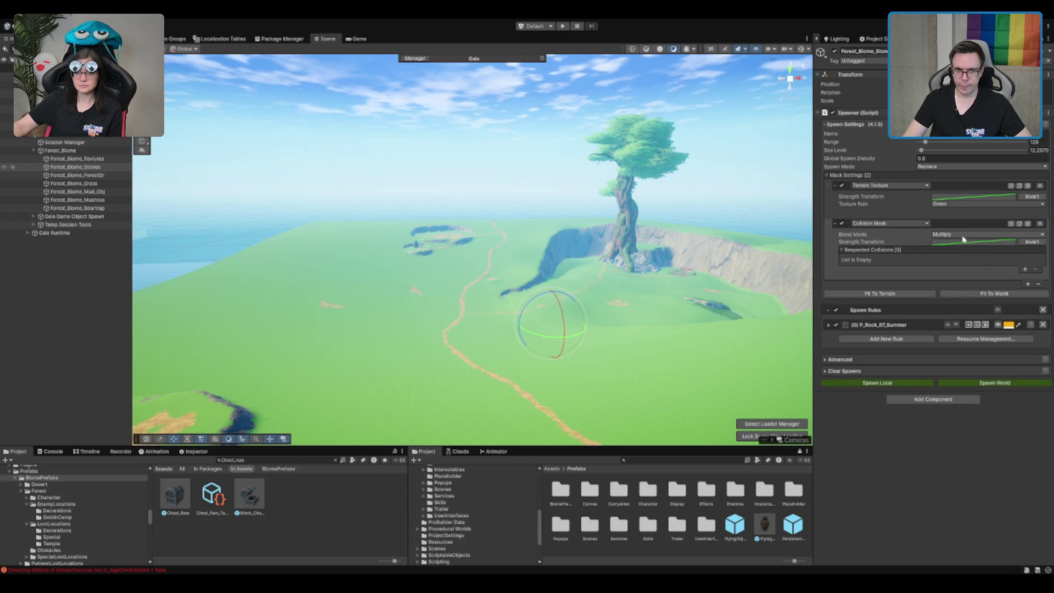
click(1003, 271)
click(1024, 269)
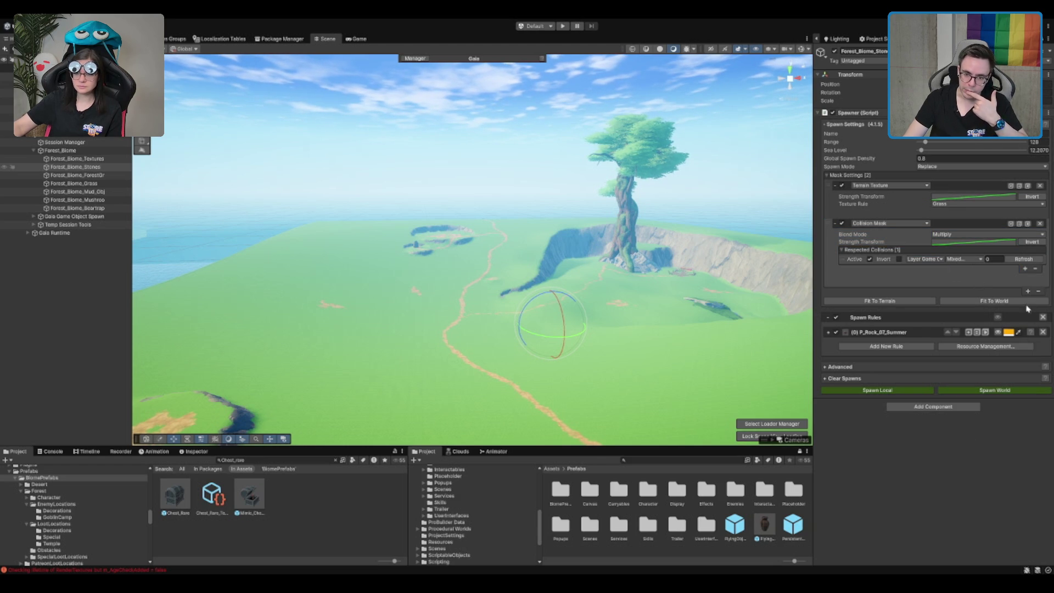
click(1023, 258)
click(997, 333)
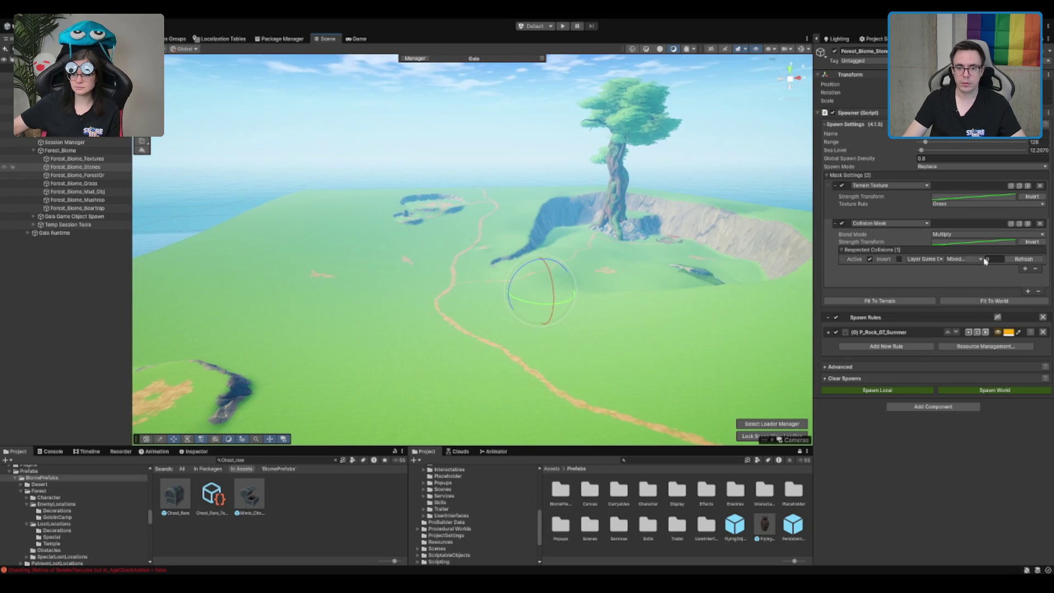
click(842, 224)
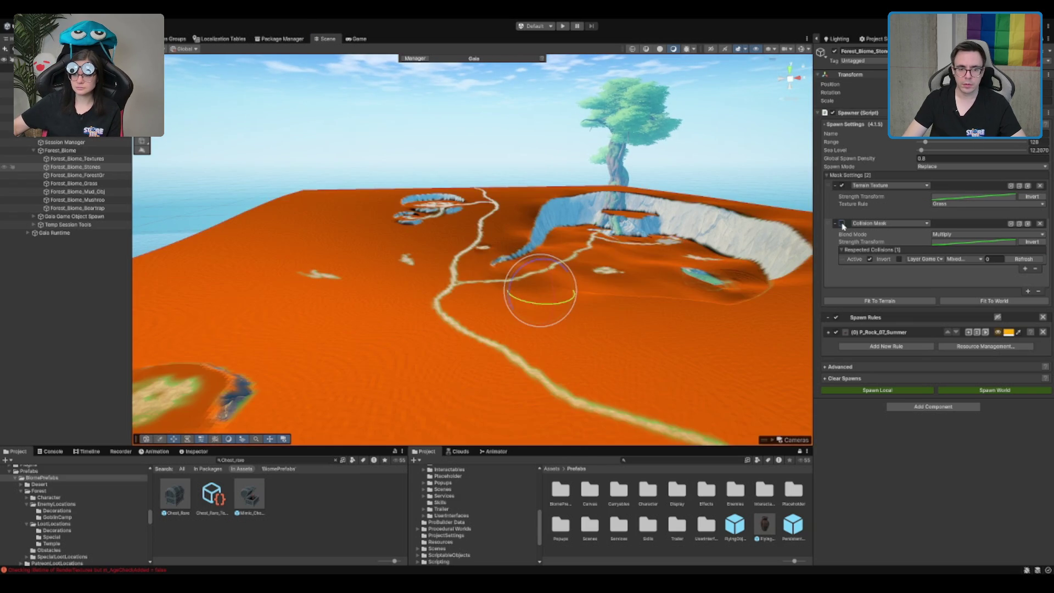
- Preview the spawner mask over the terrain, then disable the Collision Mask and the orange preview
click(1031, 242)
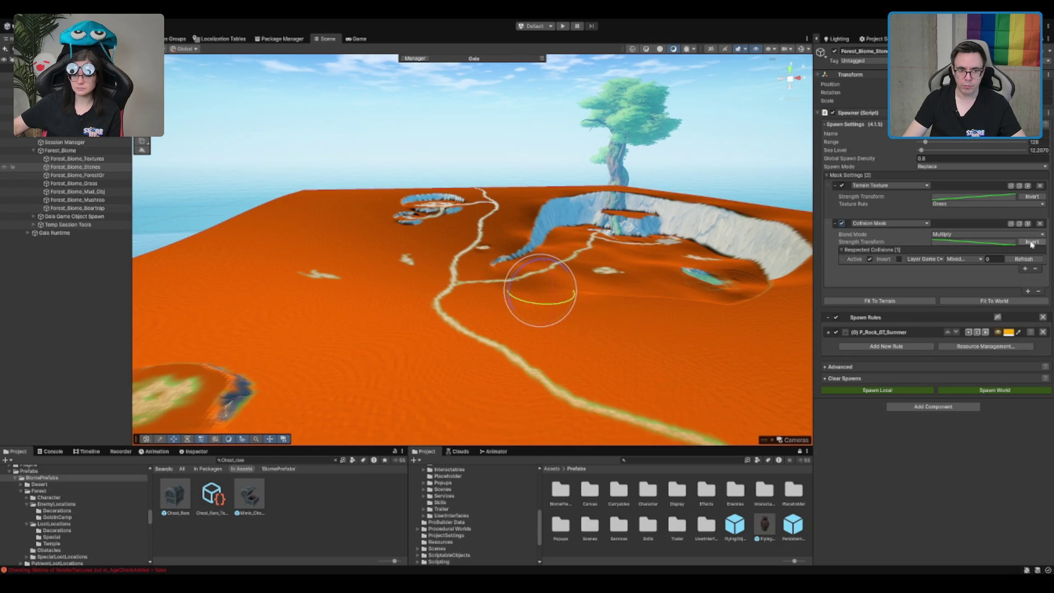
scroll(366, 238, up, 5)
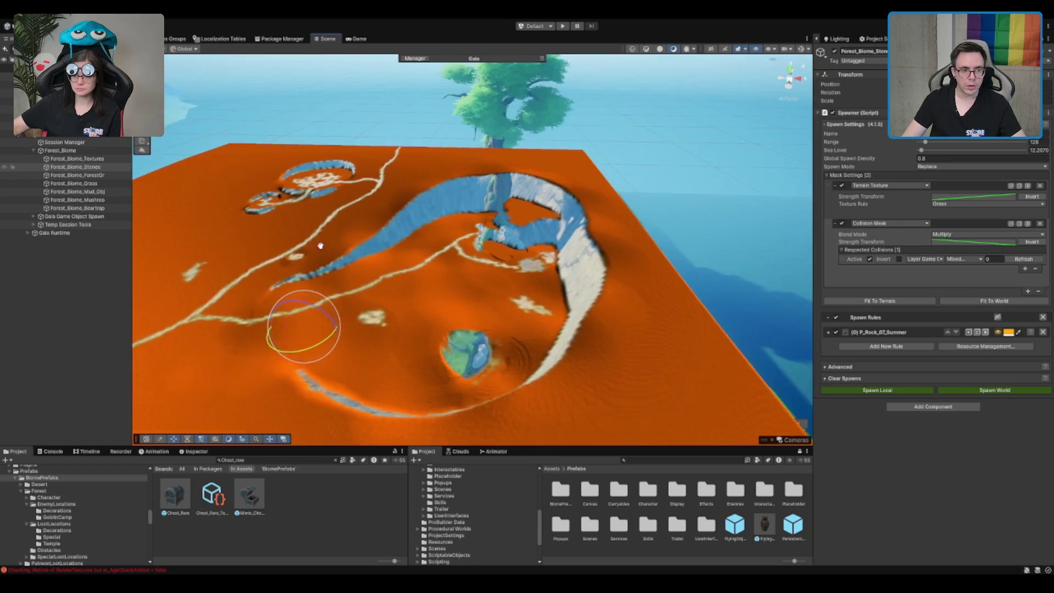
mouse_move(366, 238)
mouse_down()
mouse_move(263, 273)
mouse_move(595, 383)
mouse_move(430, 336)
mouse_move(502, 165)
mouse_move(619, 133)
mouse_up()
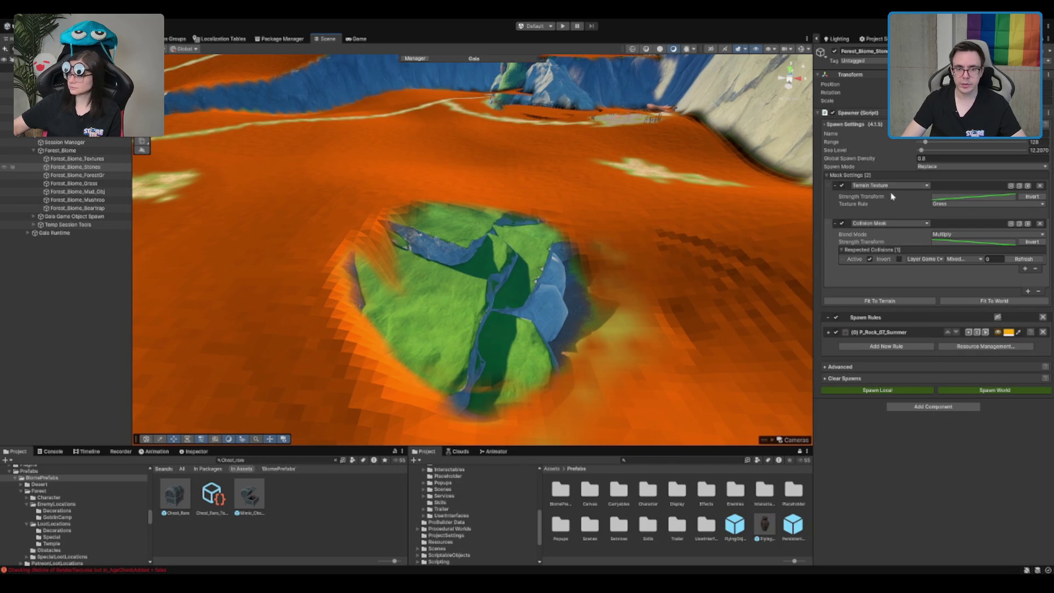
click(842, 223)
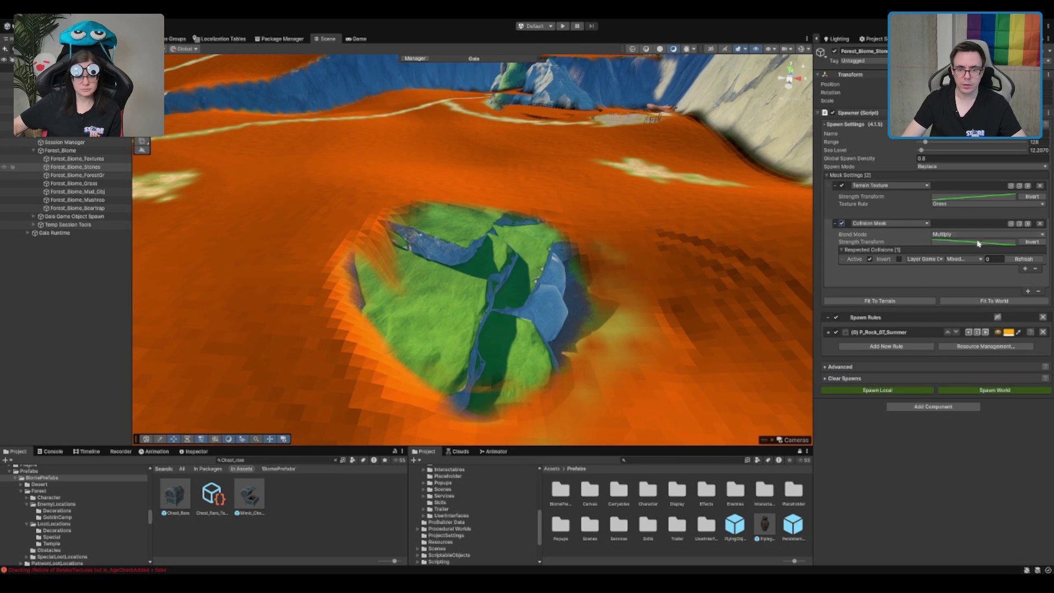
click(1032, 242)
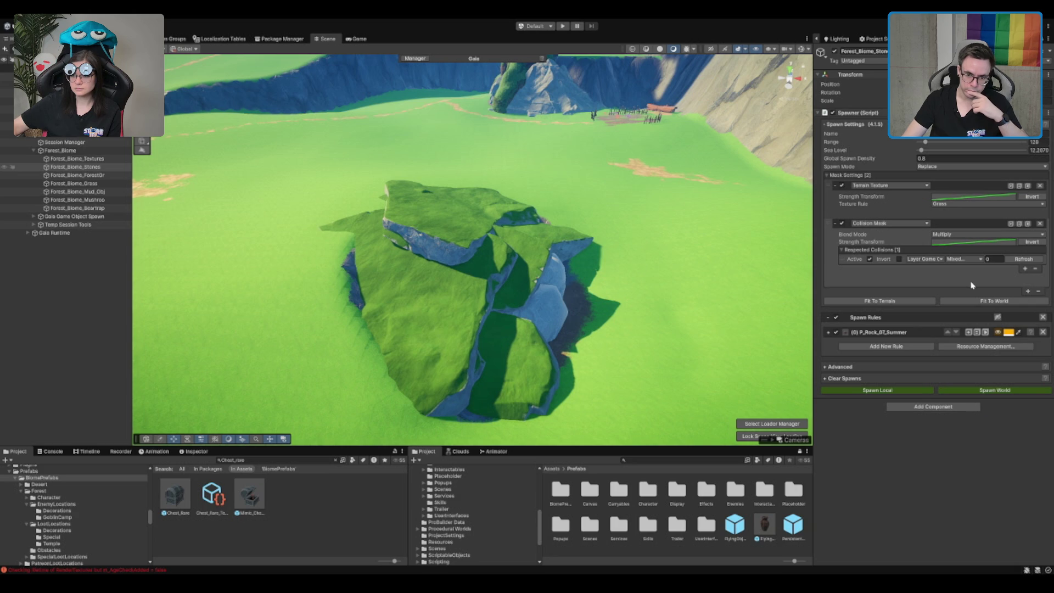
- Select the Terrain to show its Paint Texture settings and layer palette
scroll(605, 288, down, 5)
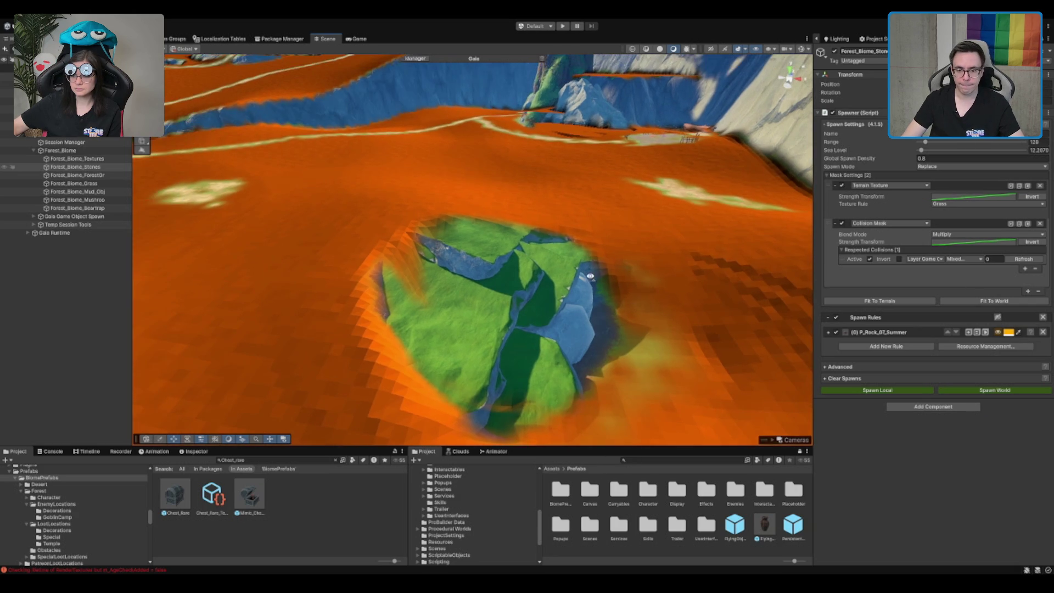
drag(706, 174, 681, 221)
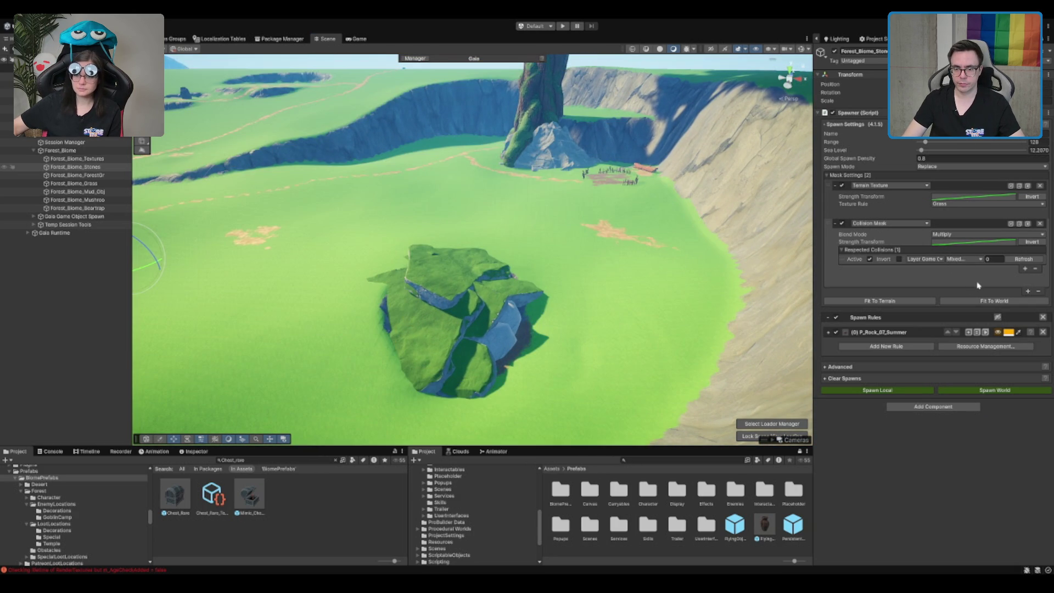
click(1019, 264)
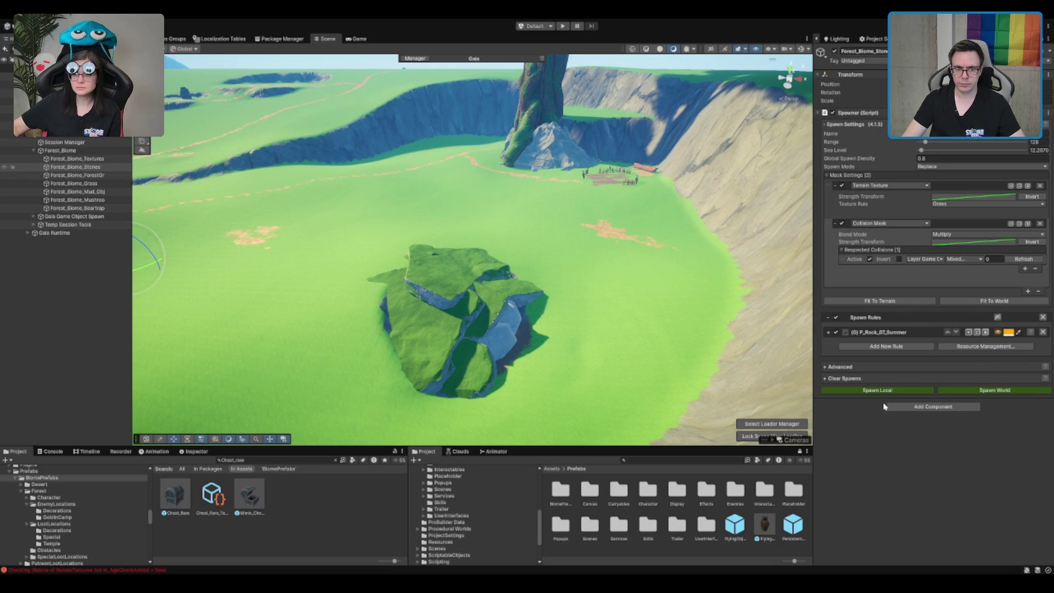
drag(549, 258, 578, 248)
click(578, 248)
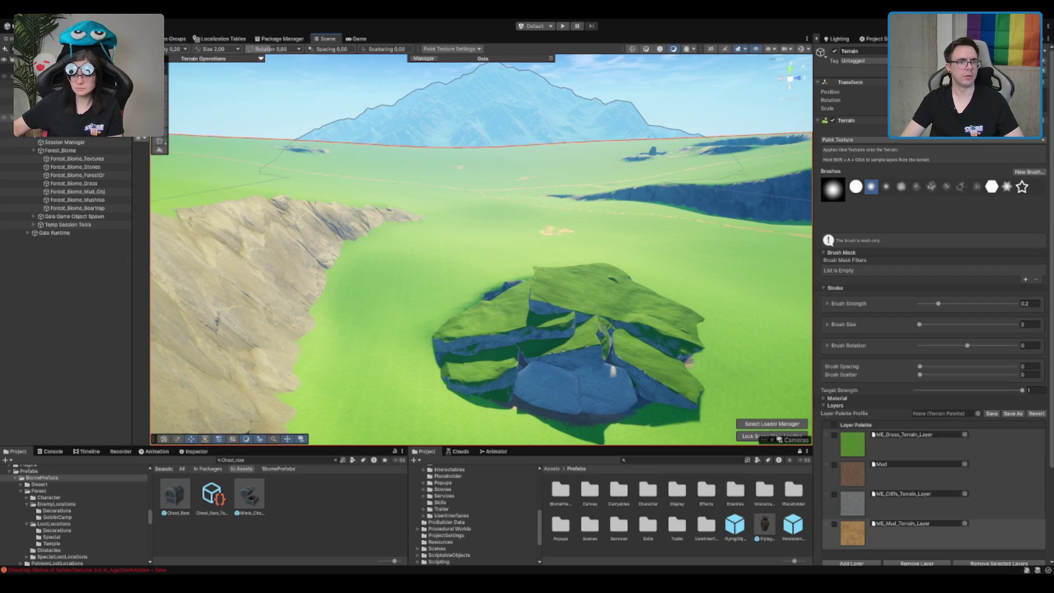
- Reselect Forest_Biome_Stones and preview its P_Rock_07_Summer rule's spawn areas around the big tree
click(8, 77)
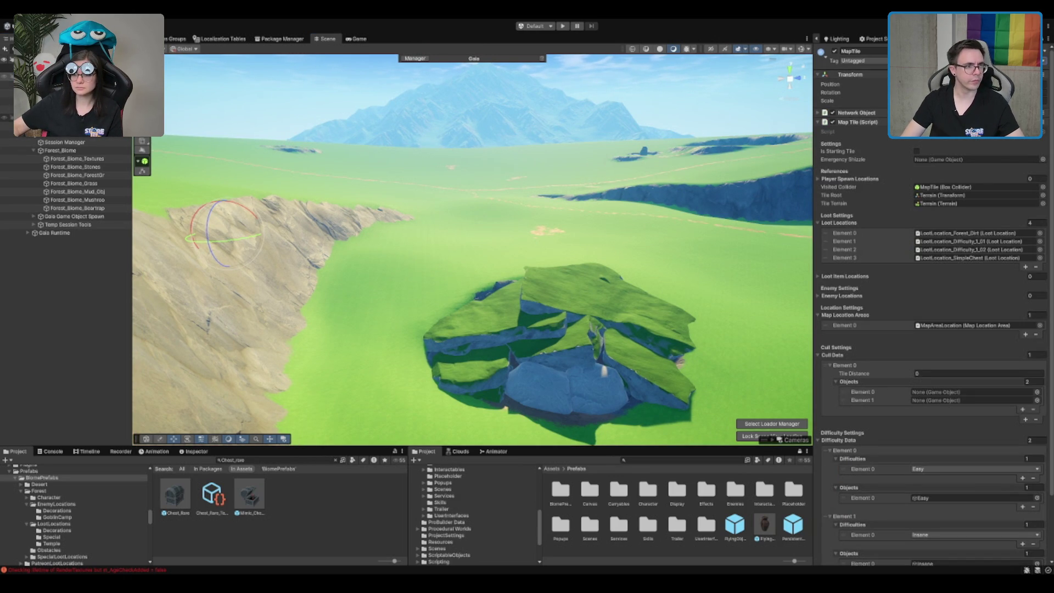
click(7, 113)
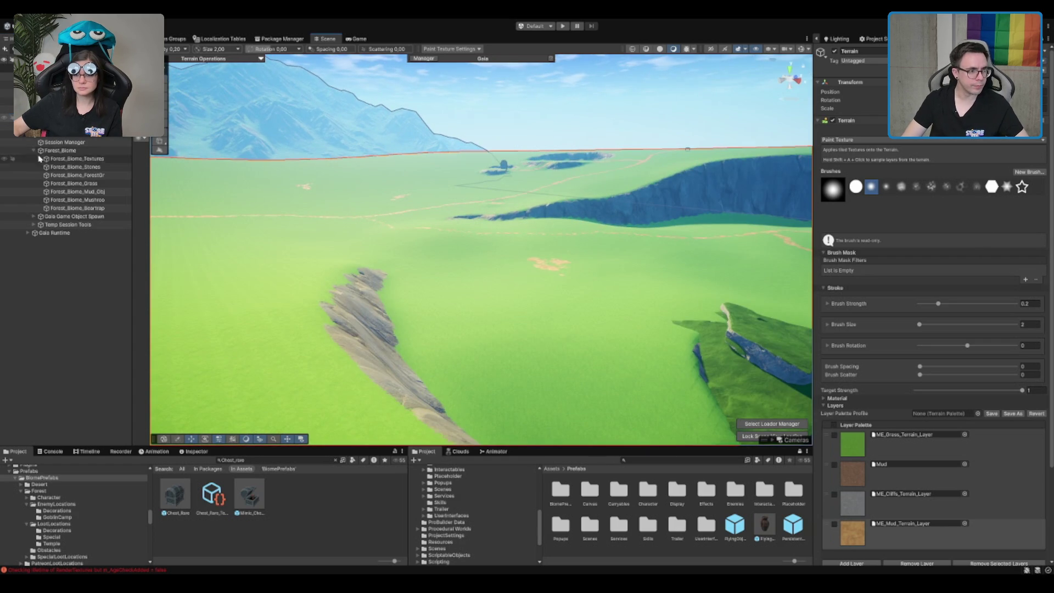
click(71, 167)
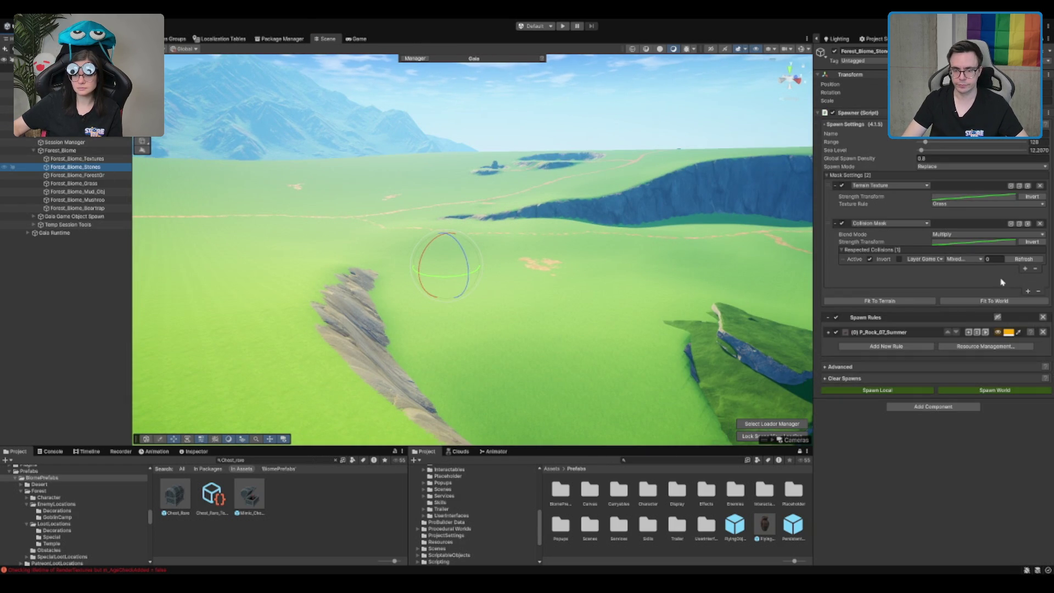
click(994, 330)
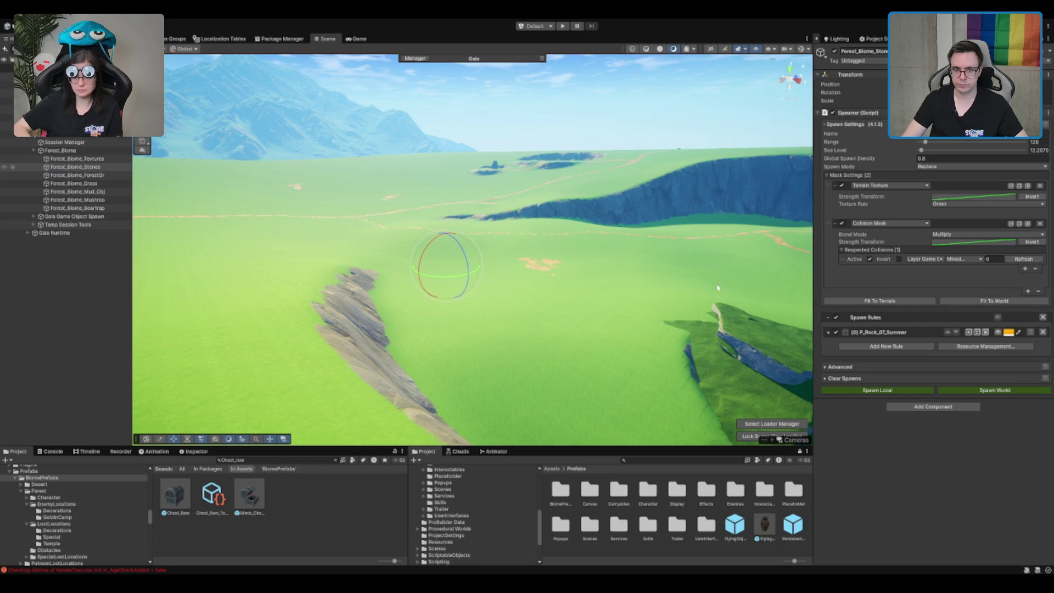
click(998, 333)
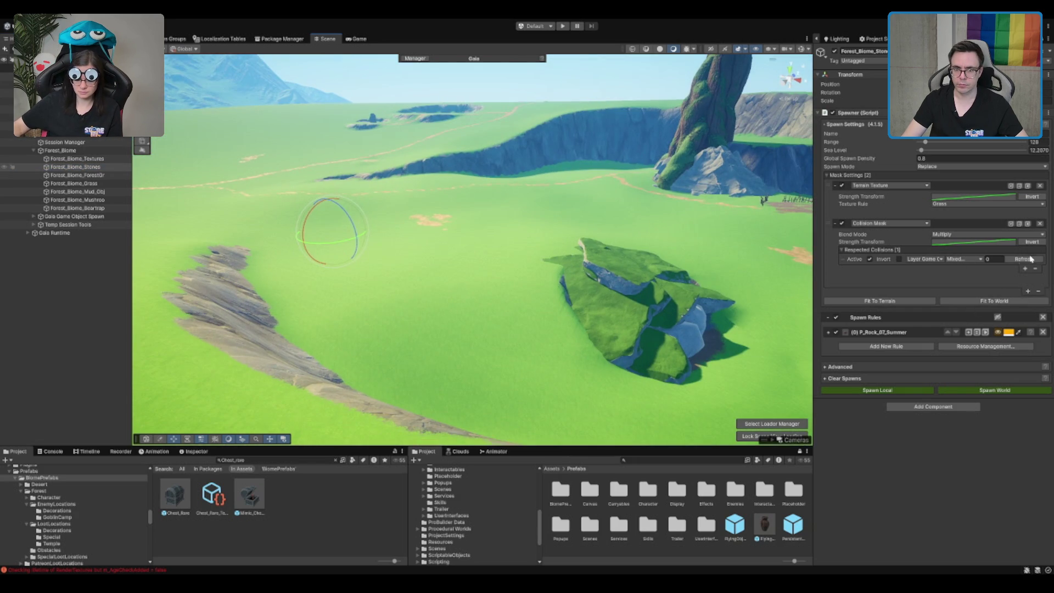
mouse_move(645, 189)
mouse_down()
mouse_move(614, 219)
mouse_move(482, 256)
mouse_move(793, 298)
mouse_move(670, 228)
mouse_move(318, 305)
mouse_move(557, 329)
mouse_move(470, 383)
mouse_move(476, 370)
mouse_up()
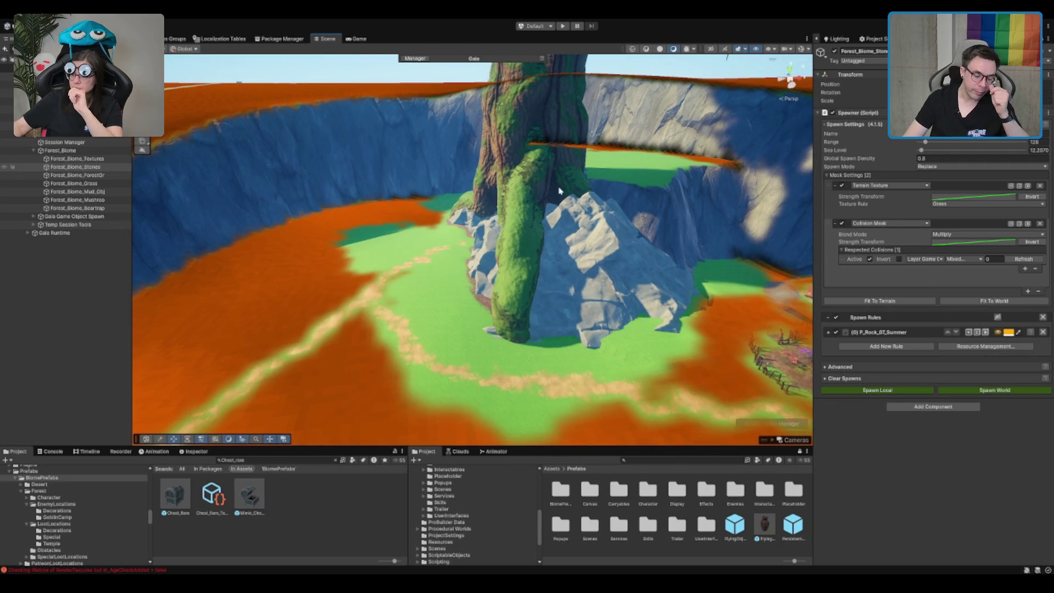
drag(703, 219, 734, 156)
scroll(735, 155, down, 5)
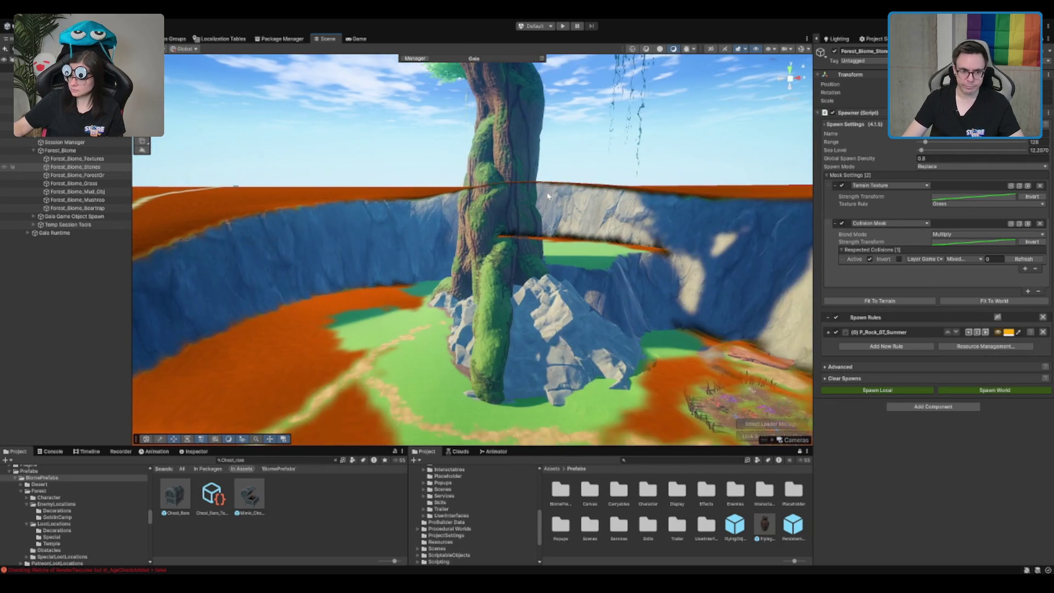
scroll(550, 199, up, 3)
click(521, 166)
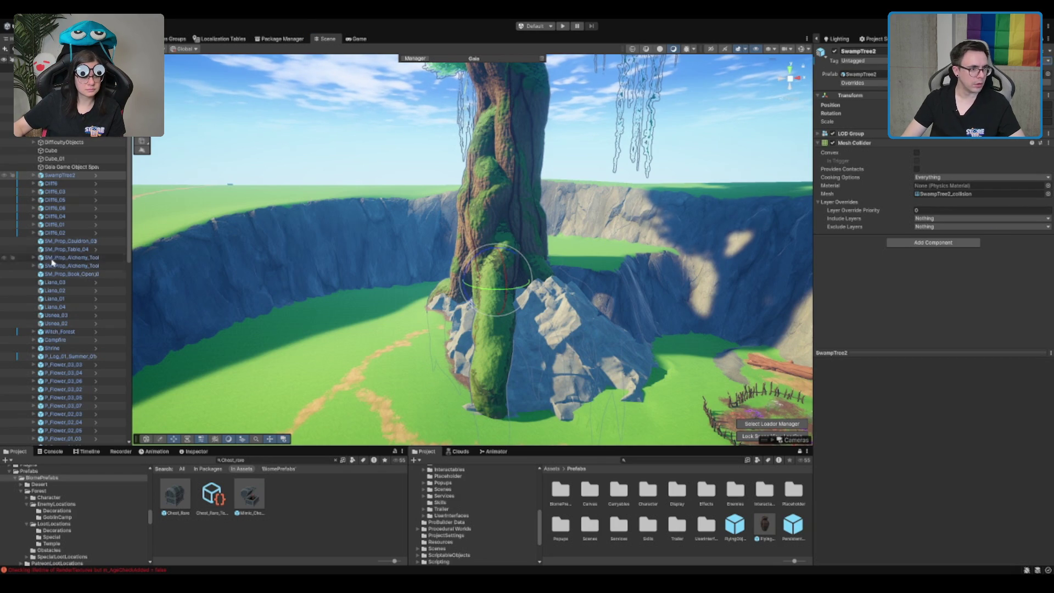
click(55, 224)
click(91, 142)
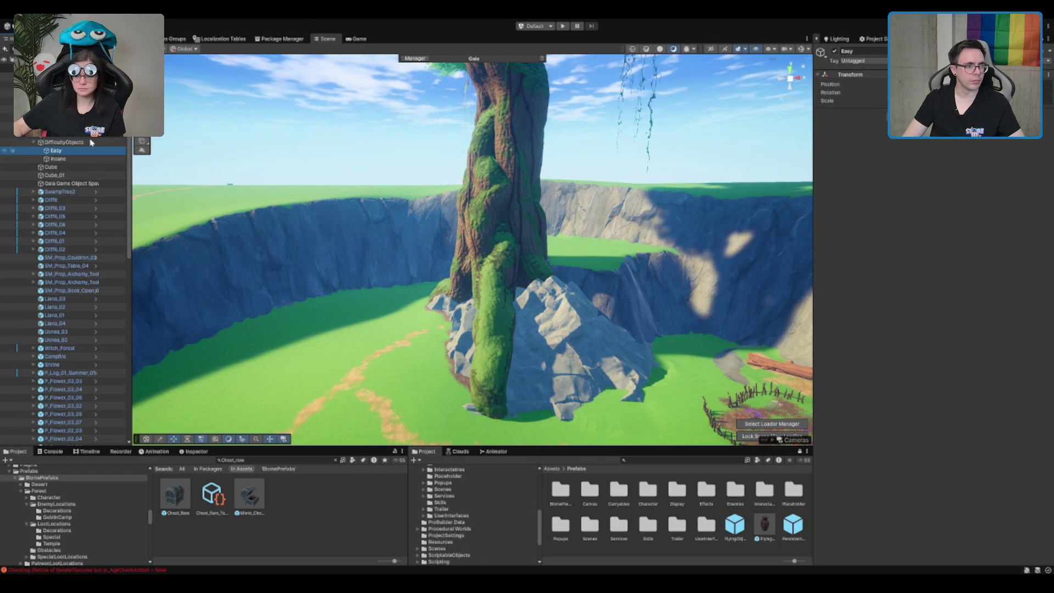
scroll(72, 176, down, 10)
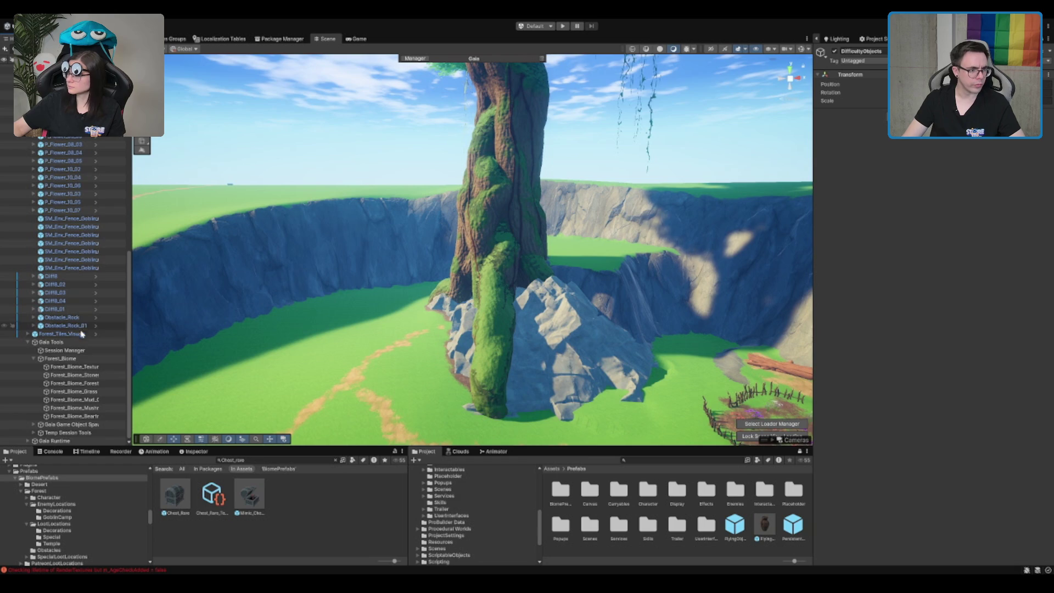
click(92, 376)
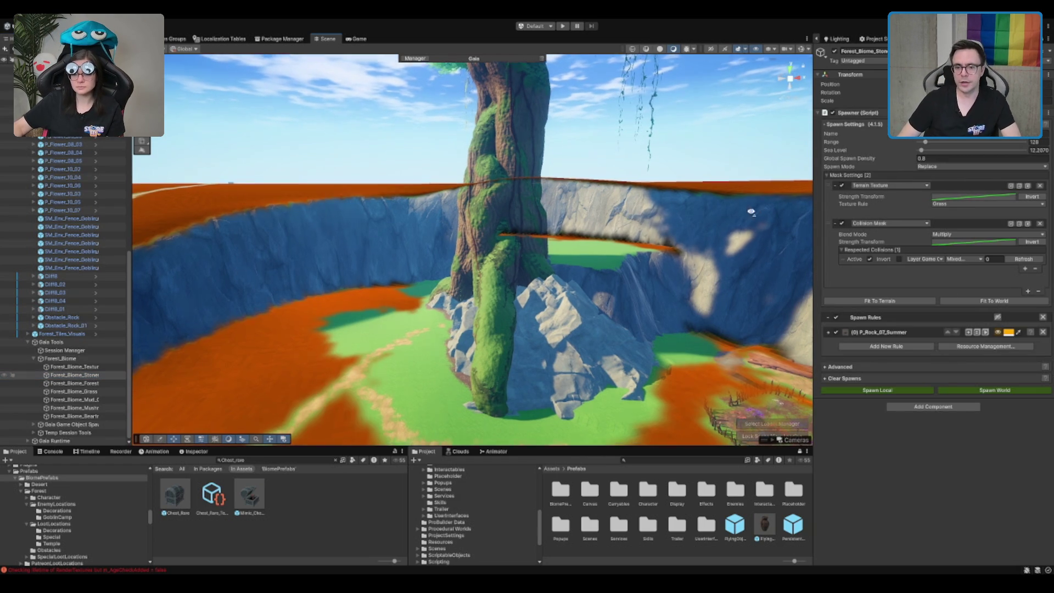
scroll(504, 237, up, 3)
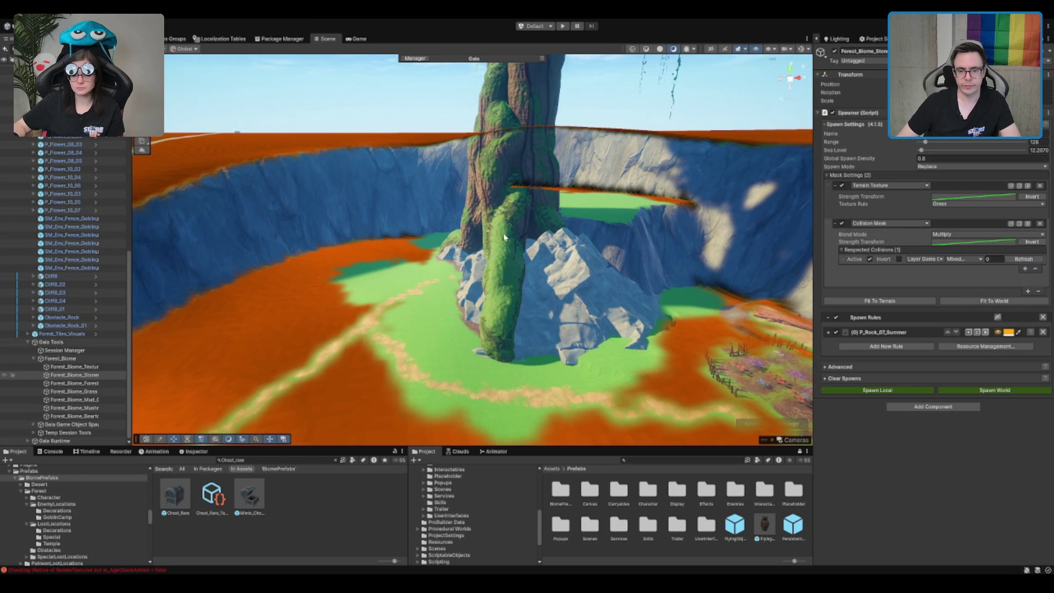
scroll(504, 237, down, 5)
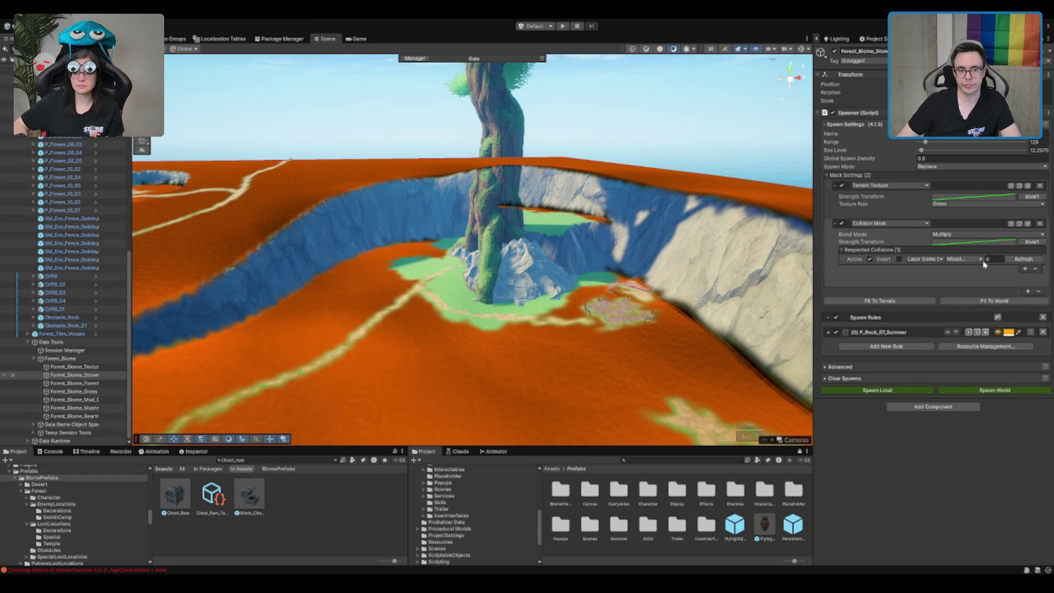
scroll(545, 246, up, 3)
click(545, 246)
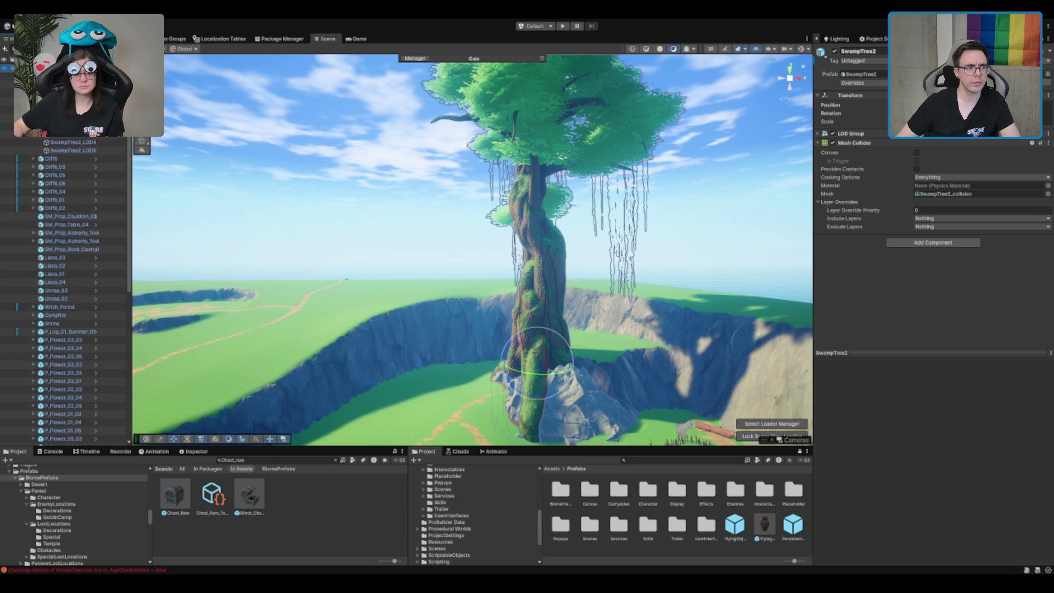
click(535, 241)
shift+click(74, 152)
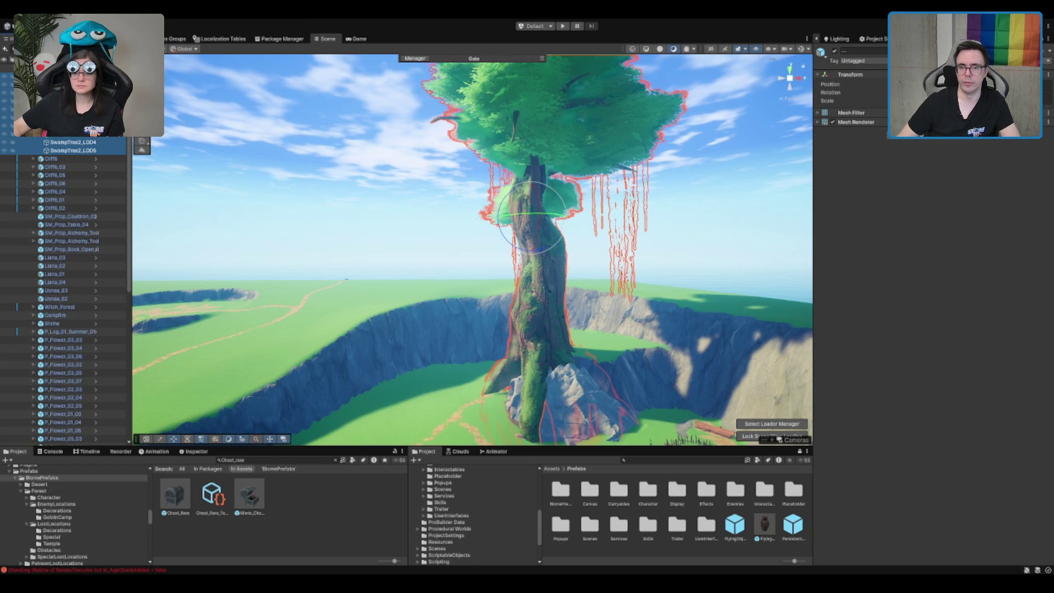
drag(453, 132, 449, 278)
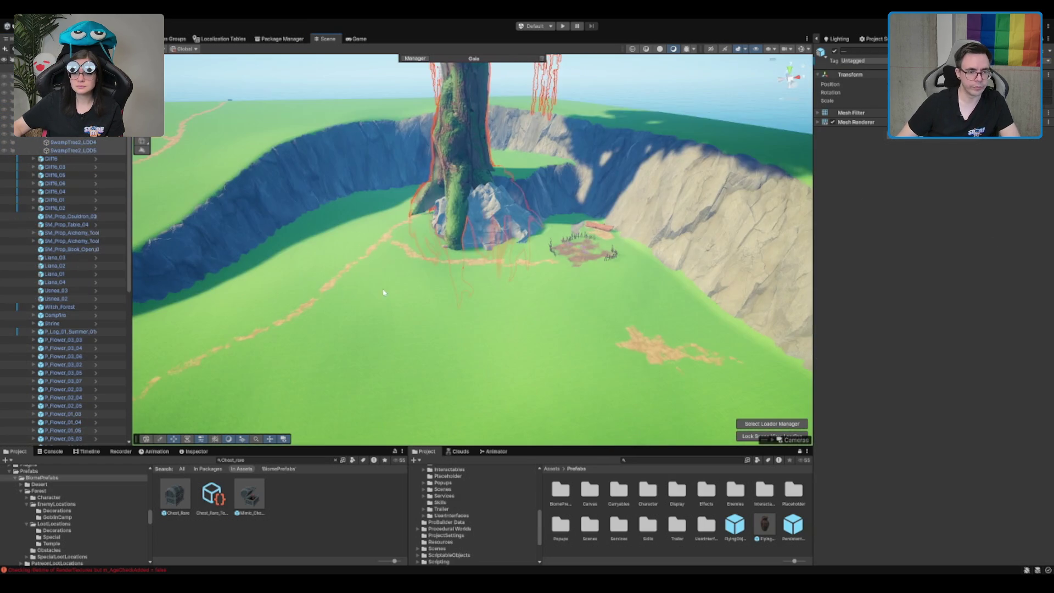
click(61, 251)
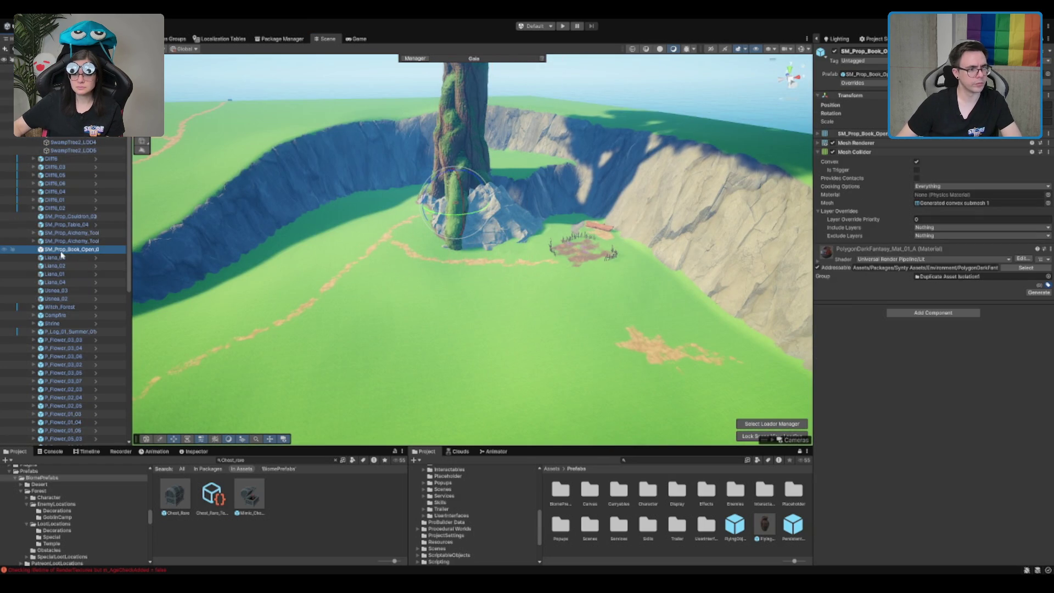
scroll(61, 254, down, 15)
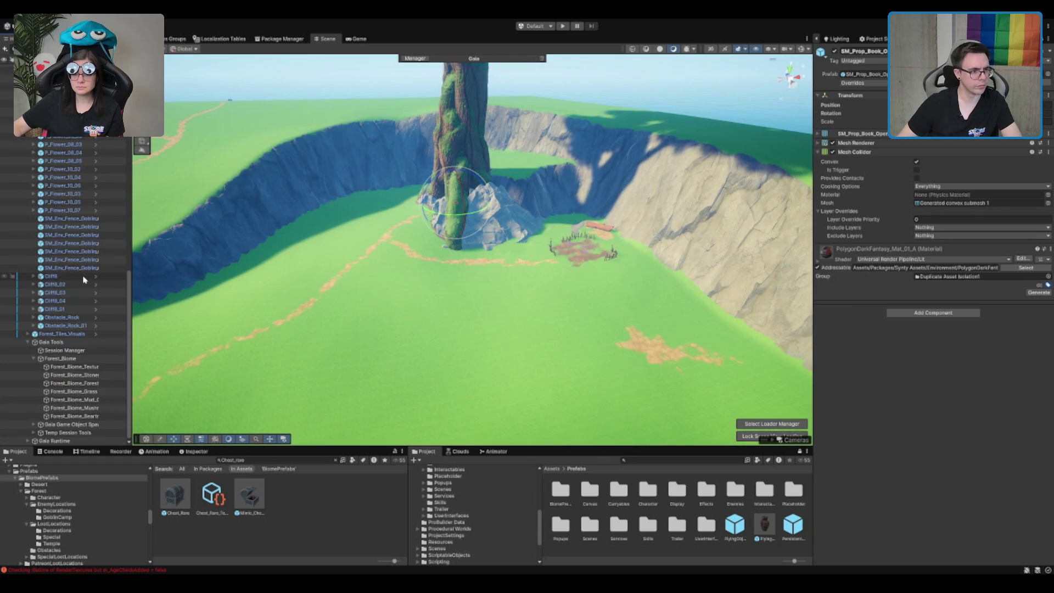
click(90, 376)
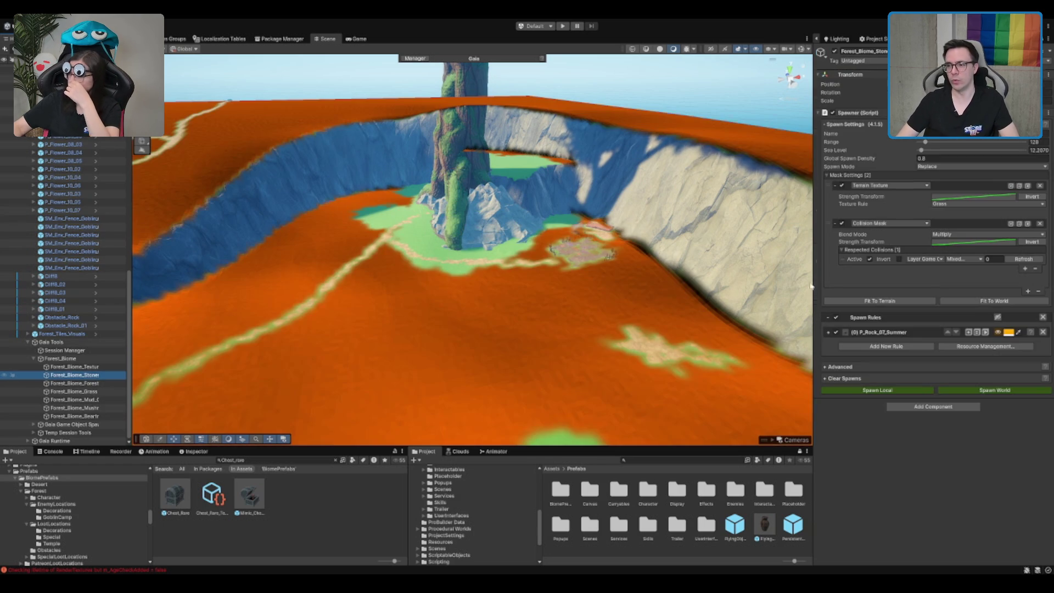
- Refresh the rock spawner's collision mask, then select the Forest_Biome_Forest spawner
click(1020, 259)
key(f)
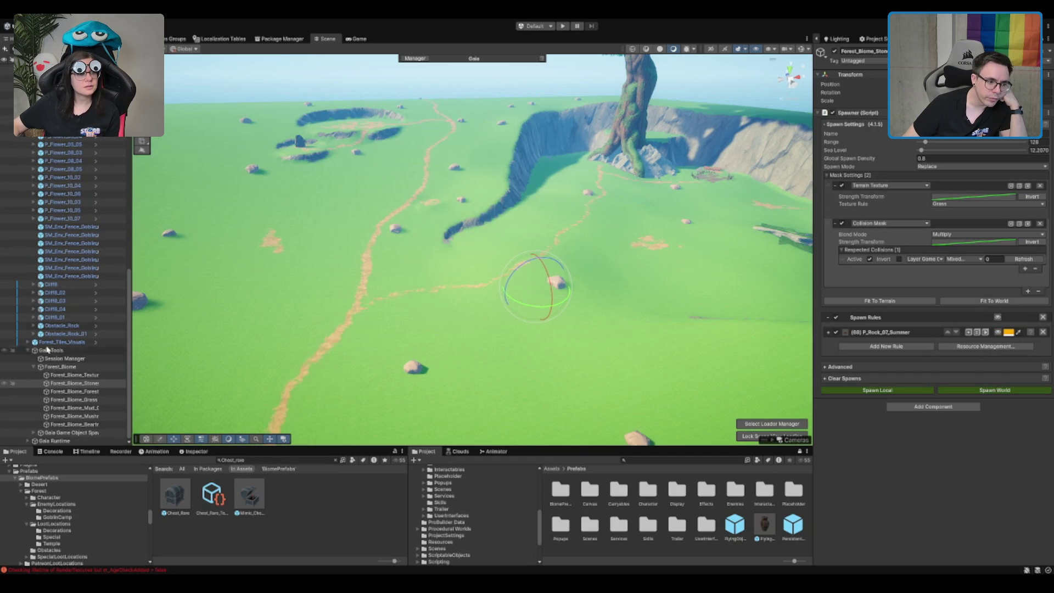
click(94, 393)
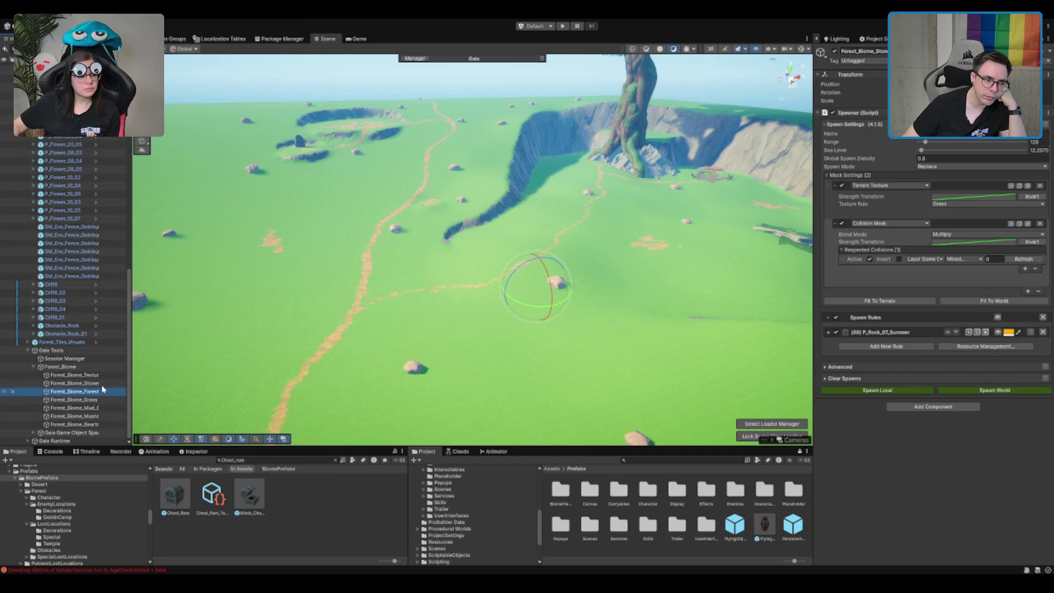
mouse_move(521, 235)
mouse_down()
mouse_move(537, 174)
mouse_move(609, 206)
mouse_up()
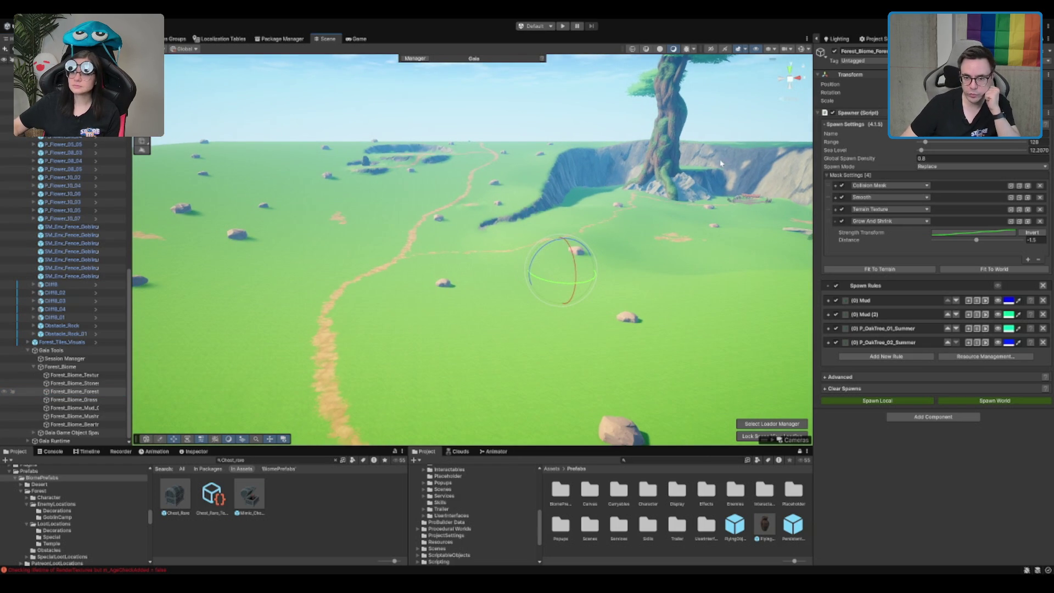
- Expand the forest spawner's collision mask and preview where Mud will spawn
click(950, 187)
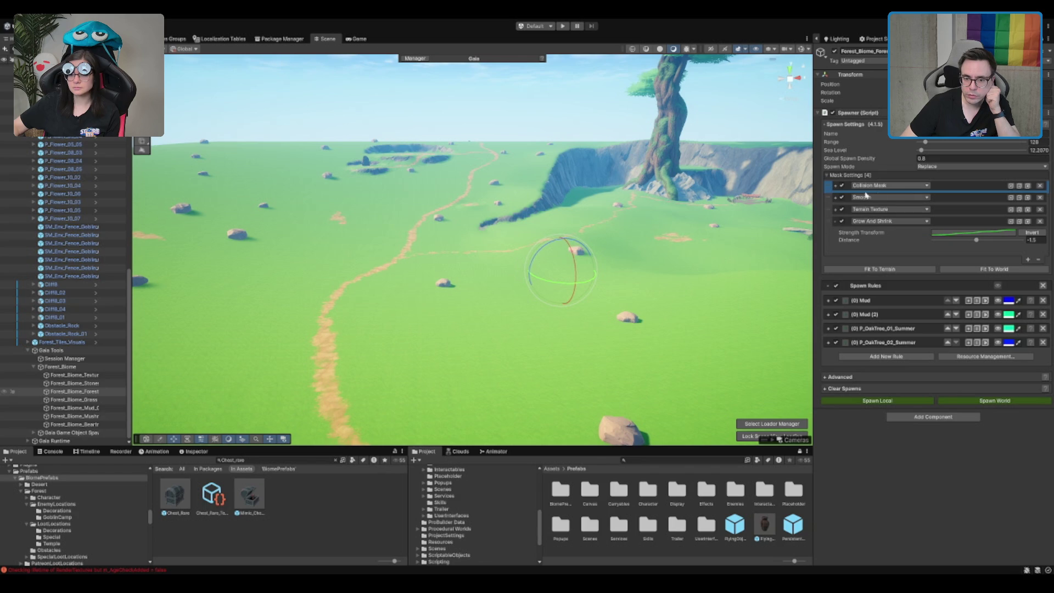
click(836, 186)
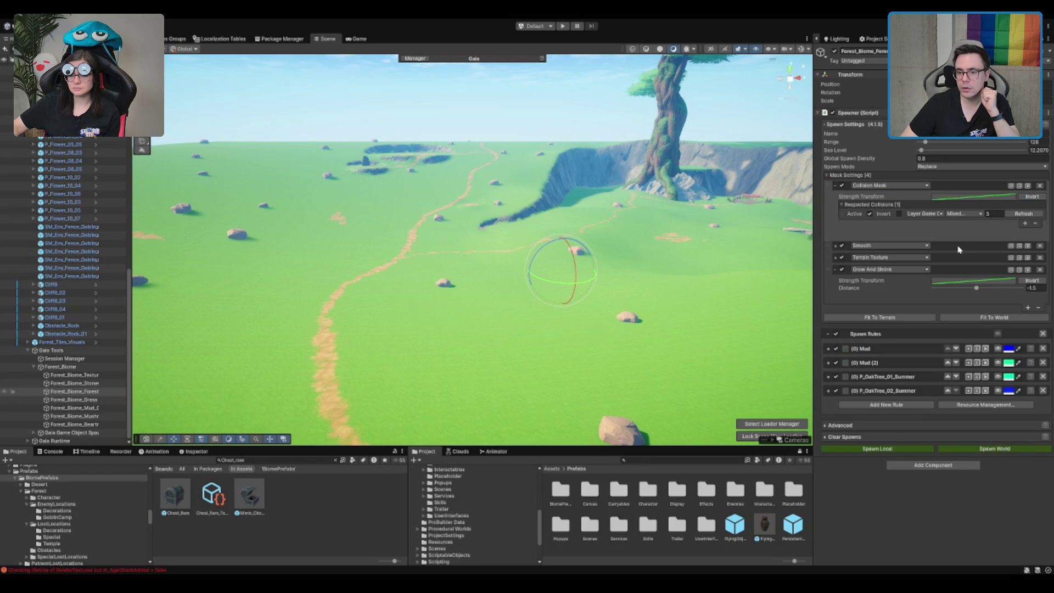
click(924, 235)
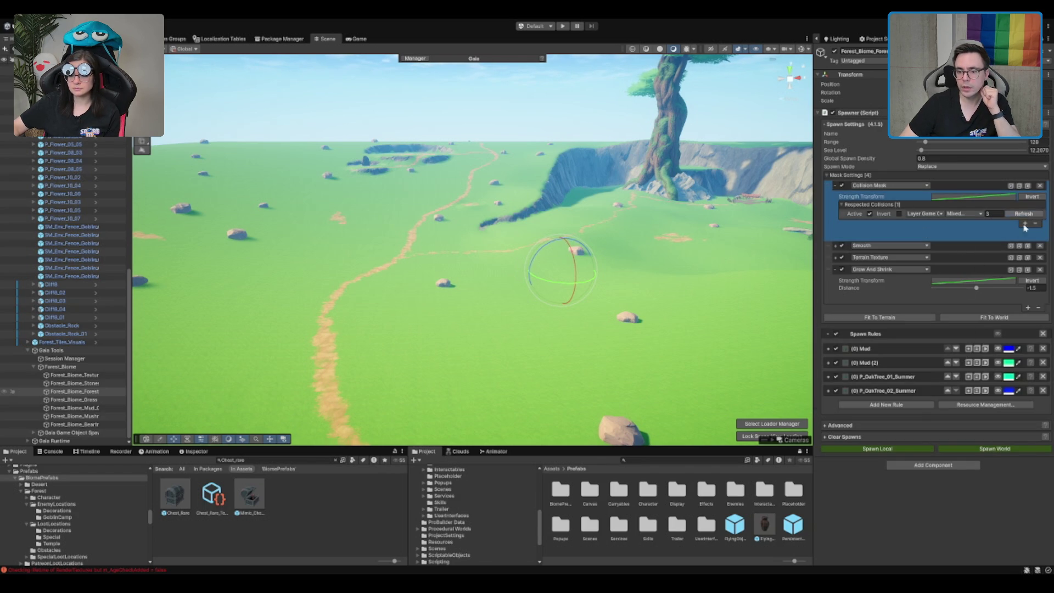
click(997, 349)
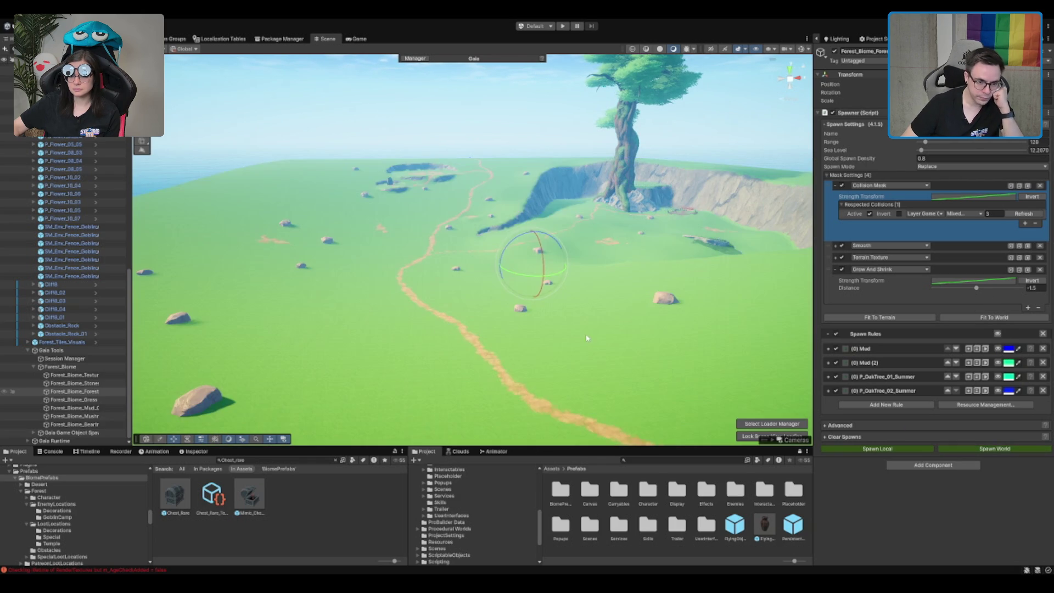
- Look over the newly spawned forest meadow and select the Forest_Biome_Grass spawner
scroll(588, 335, up, 5)
mouse_move(589, 335)
mouse_down()
mouse_move(582, 292)
mouse_move(532, 309)
mouse_move(408, 415)
mouse_up()
scroll(408, 415, up, 10)
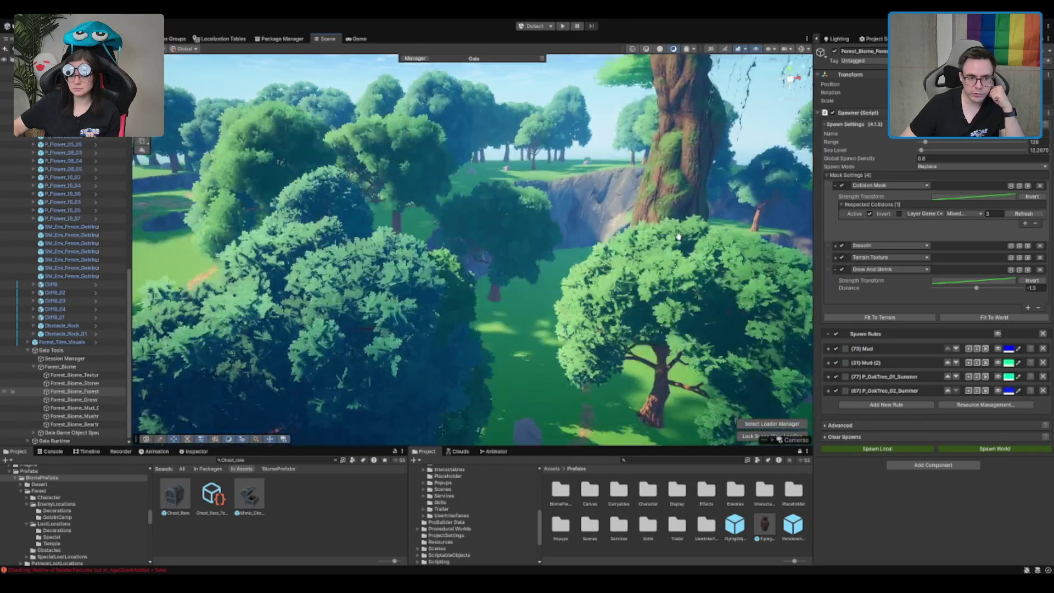
mouse_move(678, 236)
mouse_down()
mouse_move(653, 206)
mouse_move(564, 263)
mouse_move(586, 239)
mouse_move(532, 266)
mouse_move(574, 216)
mouse_move(481, 292)
mouse_move(526, 285)
mouse_move(516, 283)
mouse_up()
click(51, 400)
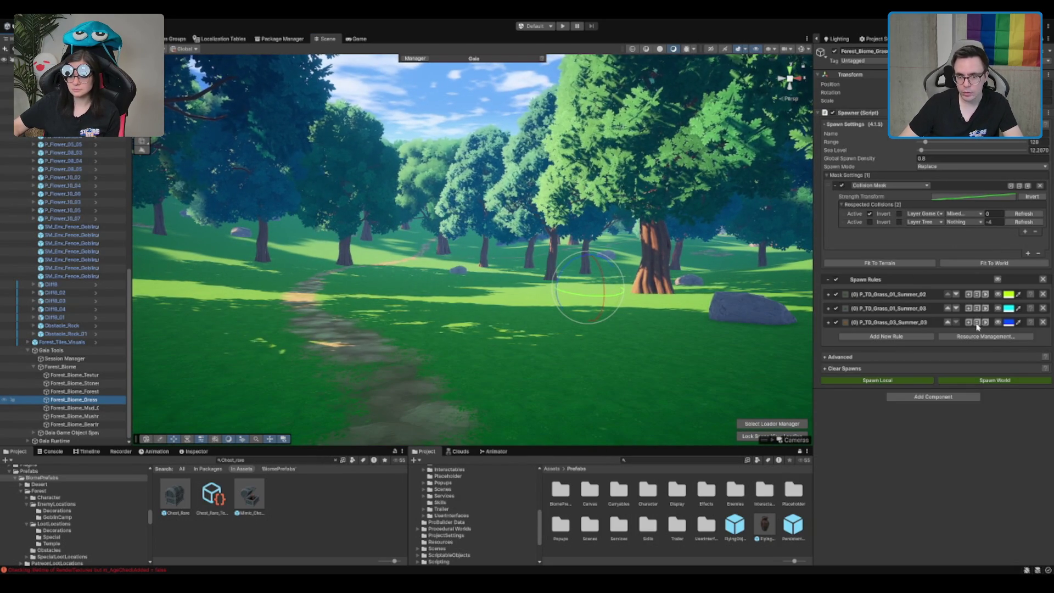
- Review the grass spawner's respected collisions, inspect the spawned grass, and select the terrain
click(976, 220)
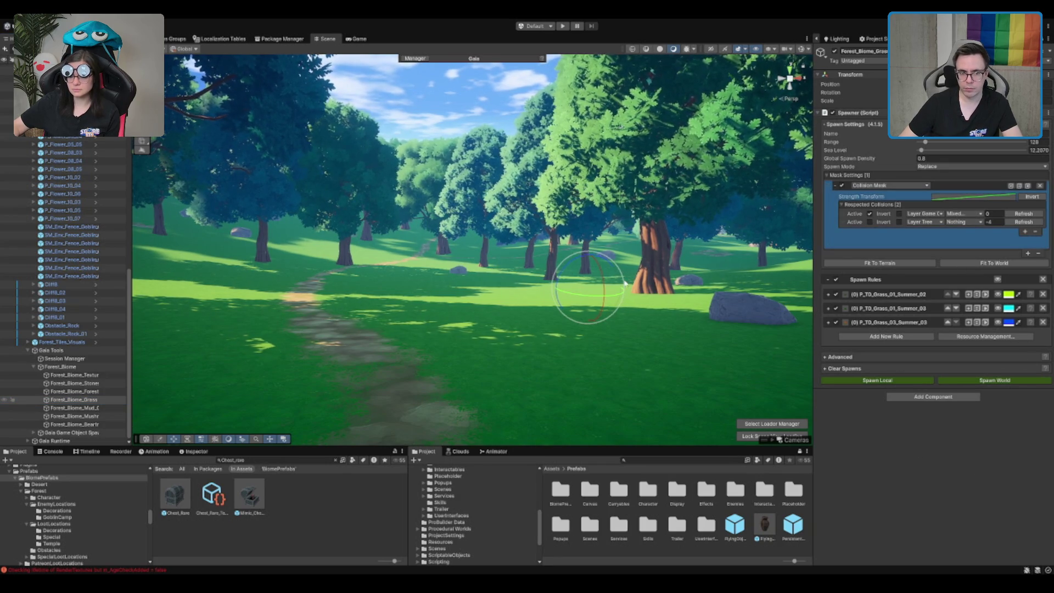
scroll(625, 283, up, 5)
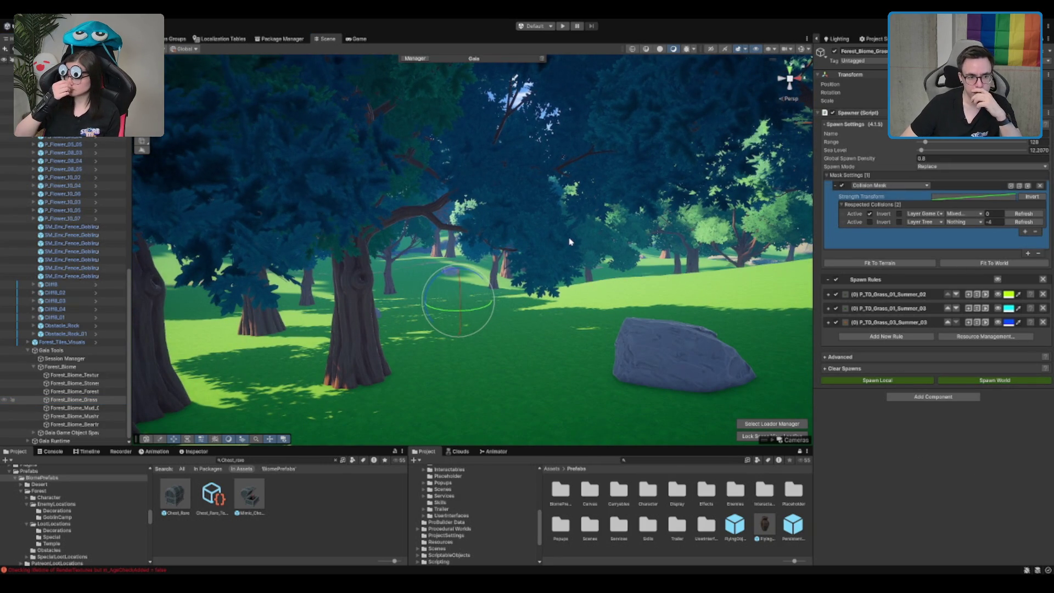
mouse_move(571, 237)
mouse_down()
mouse_move(504, 236)
mouse_move(613, 258)
mouse_up()
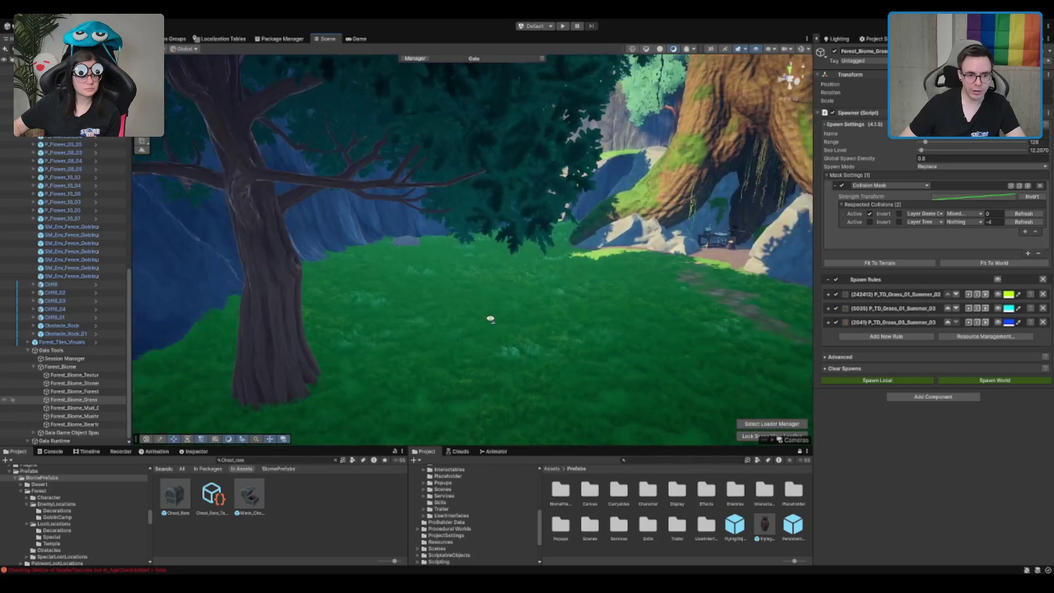
click(549, 301)
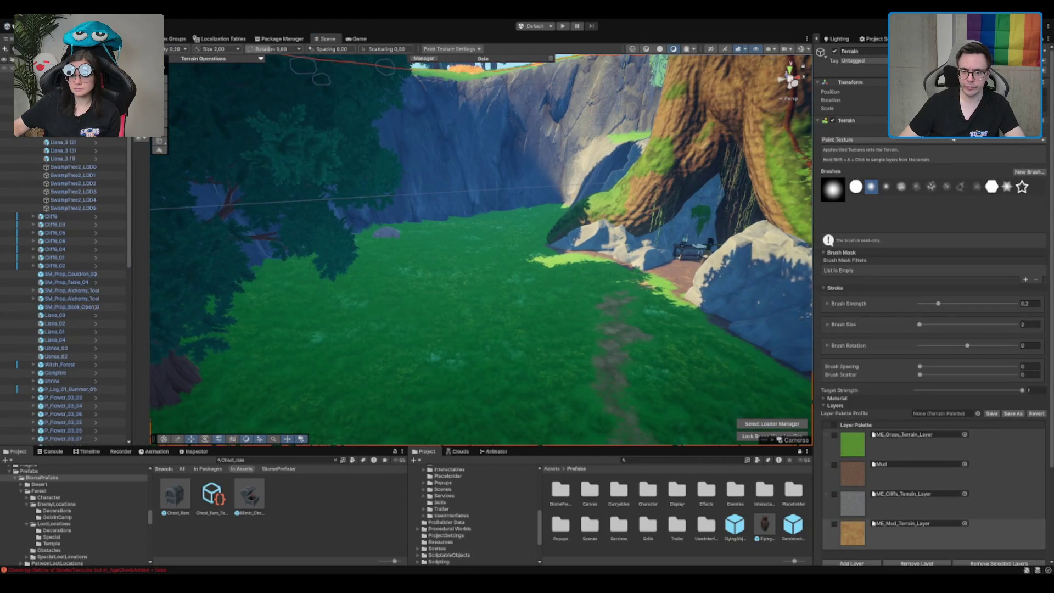
- Plant a SunTree_01 tree at the left of the meadow
click(946, 135)
click(939, 212)
click(463, 235)
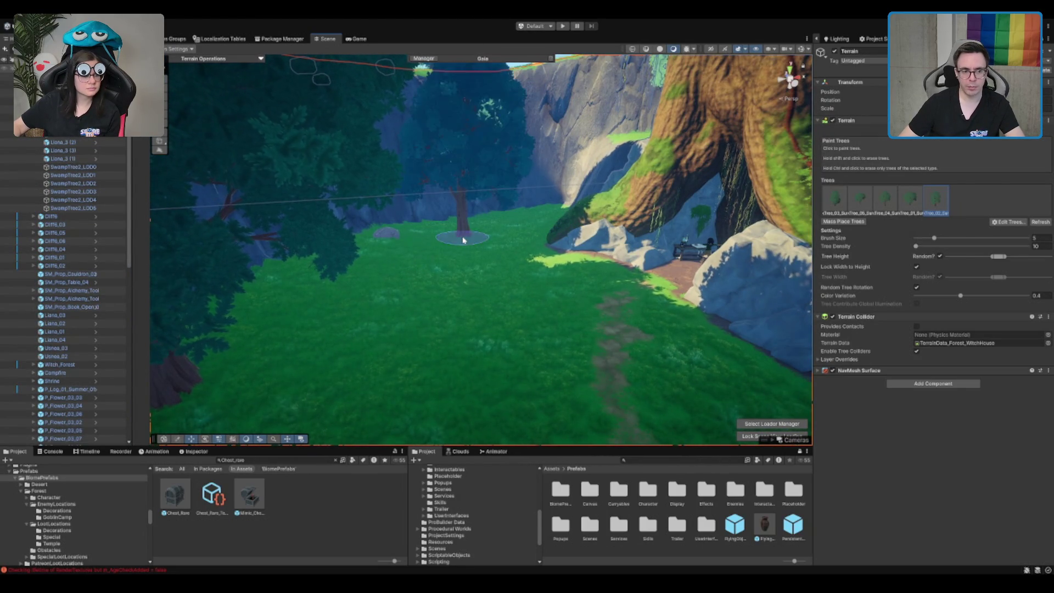
click(921, 207)
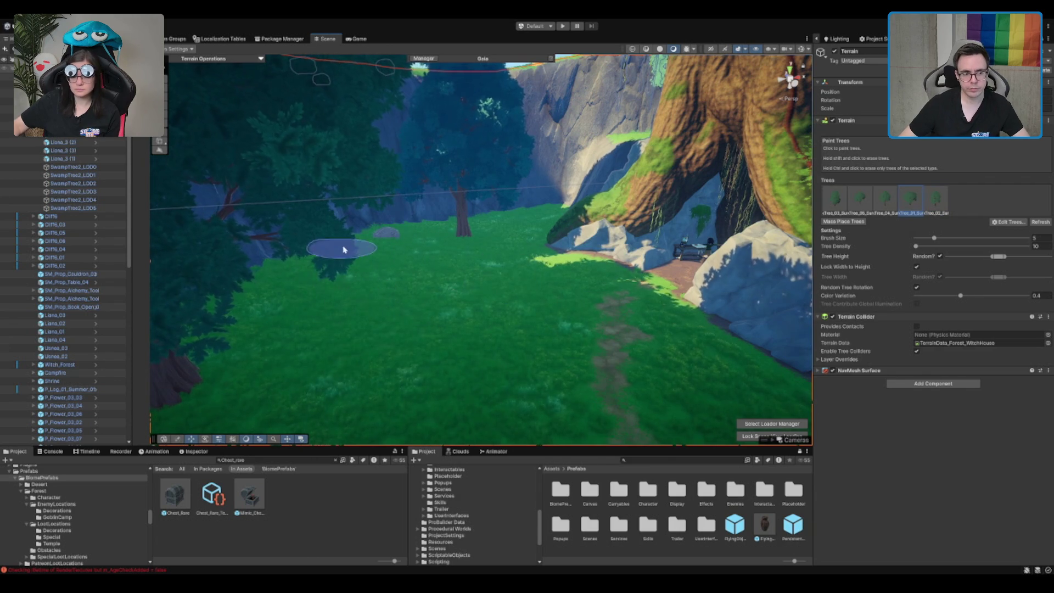
click(363, 294)
- Paint a small patch of orange DrySummer grass near the path, then select the log
key(F2)
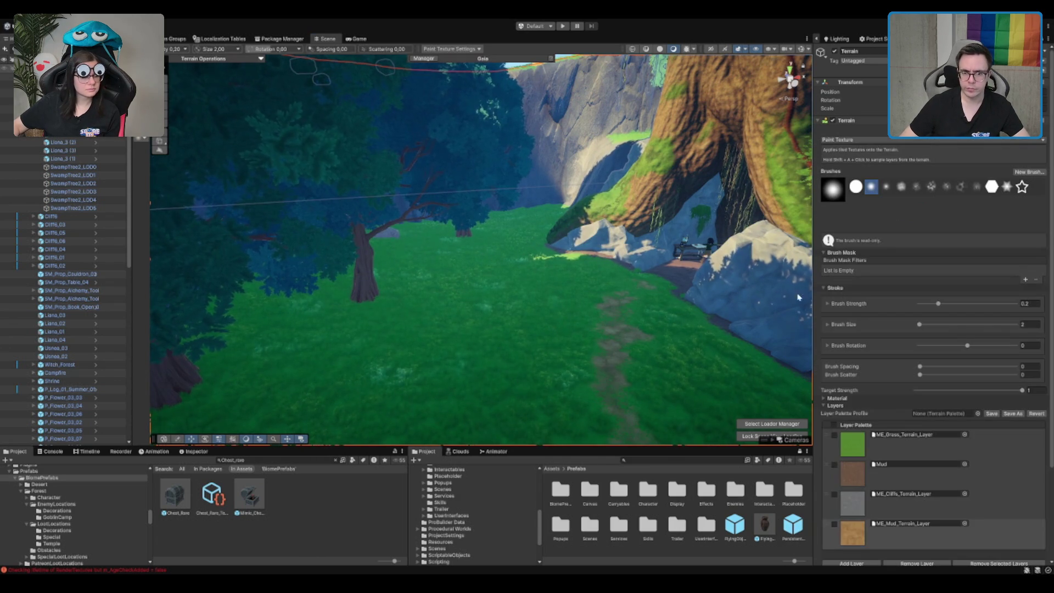
key(F3)
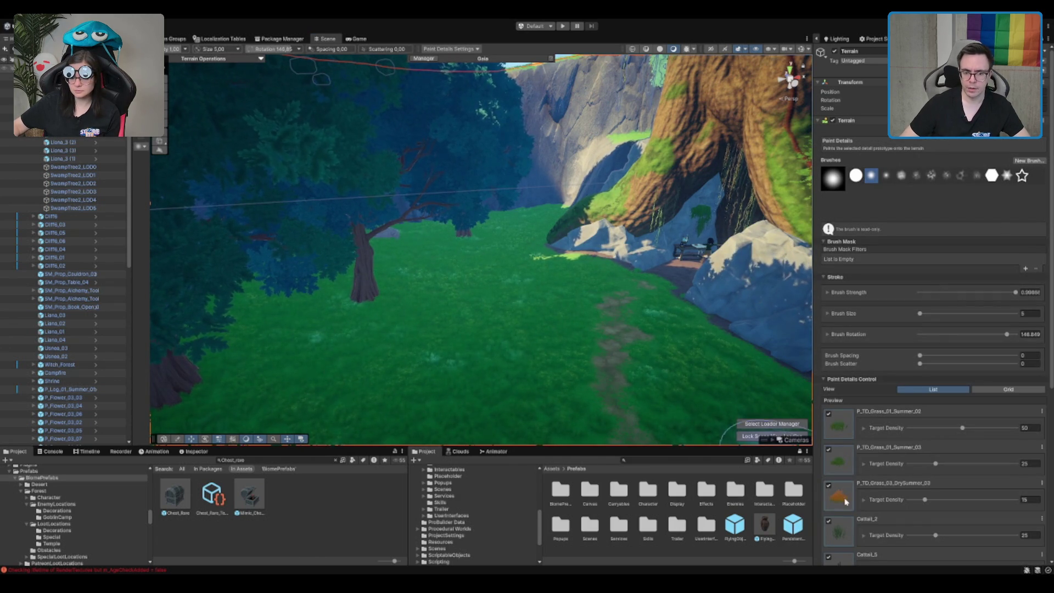
scroll(838, 553, down, 5)
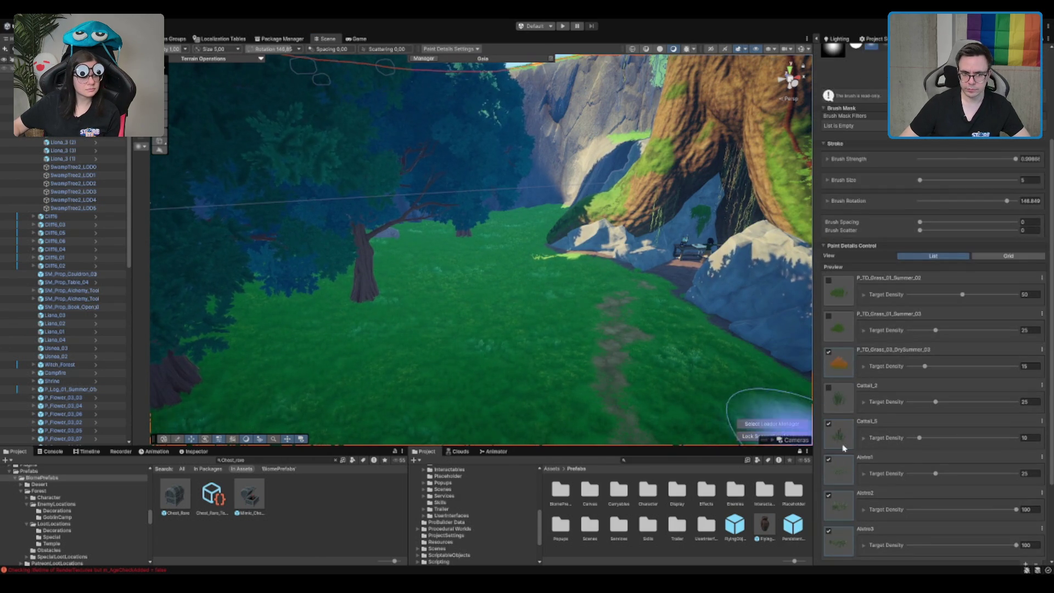
scroll(565, 325, up, 5)
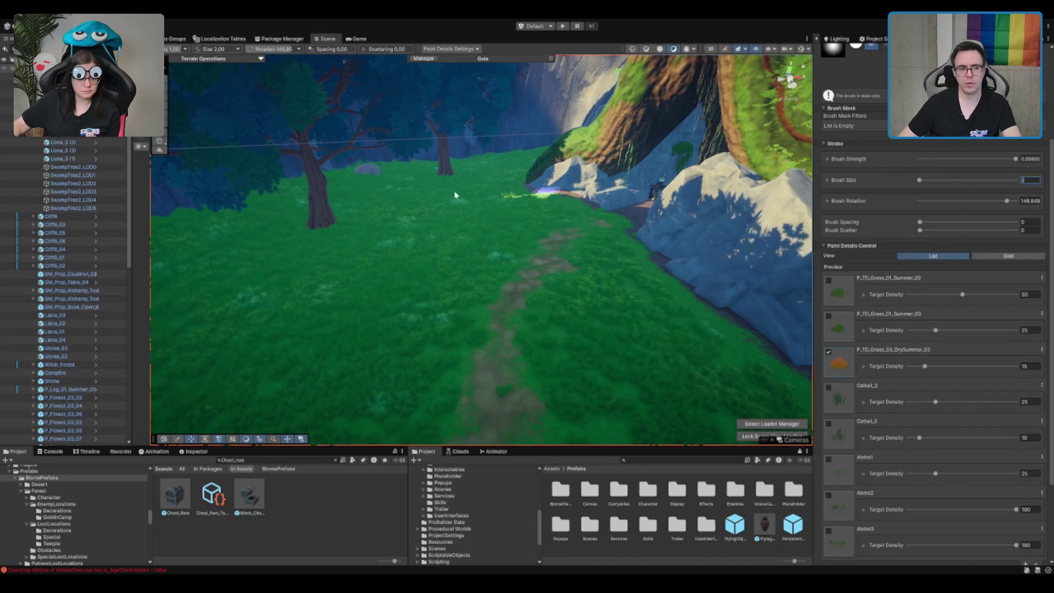
click(386, 243)
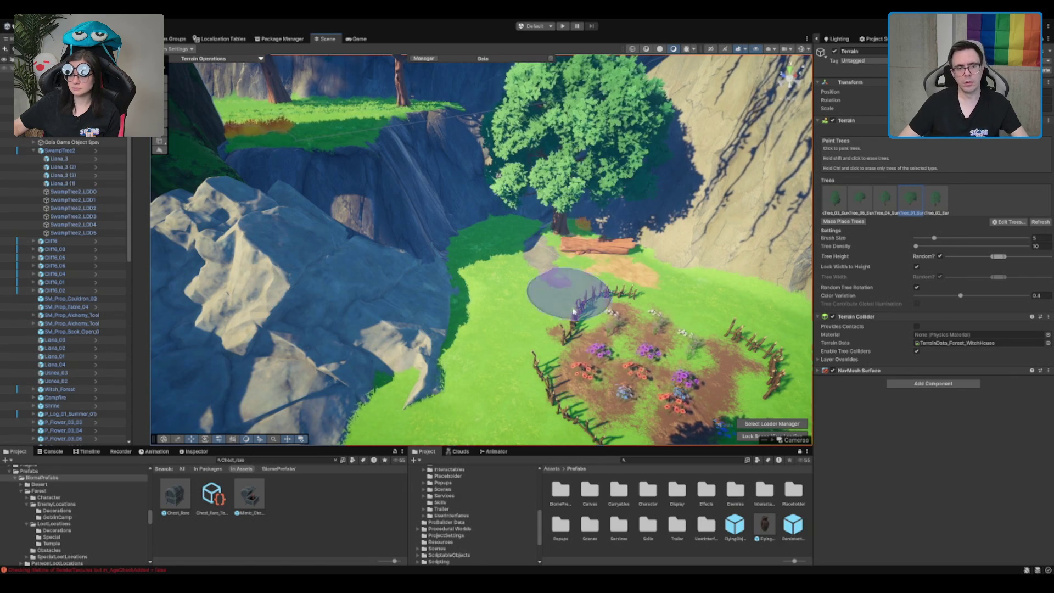
click(602, 252)
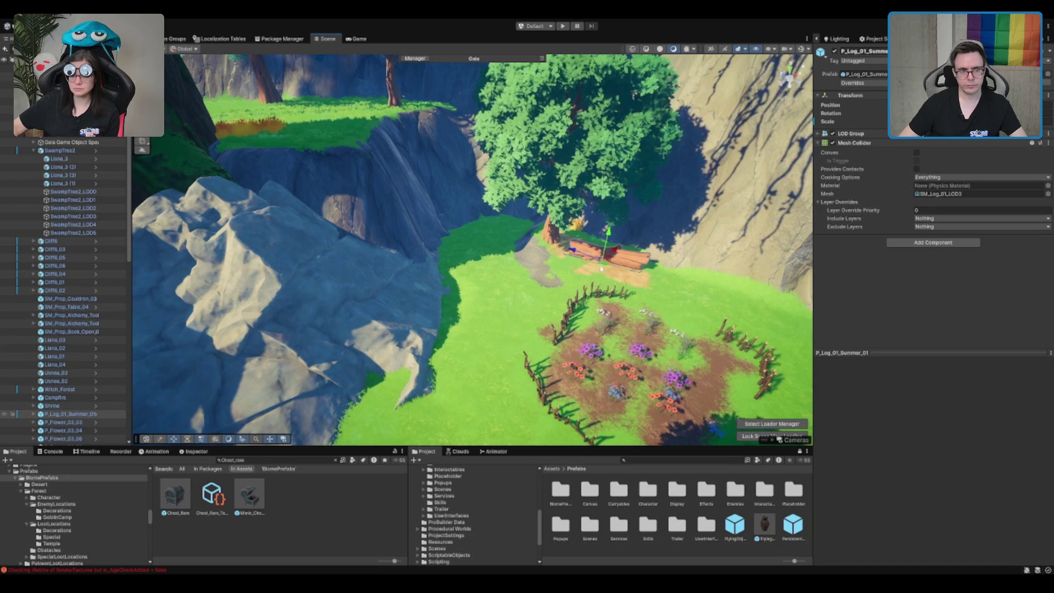
- Survey the forest and big swamp tree, then reveal Forest_Biome's spawners in the Hierarchy
drag(608, 286, 433, 194)
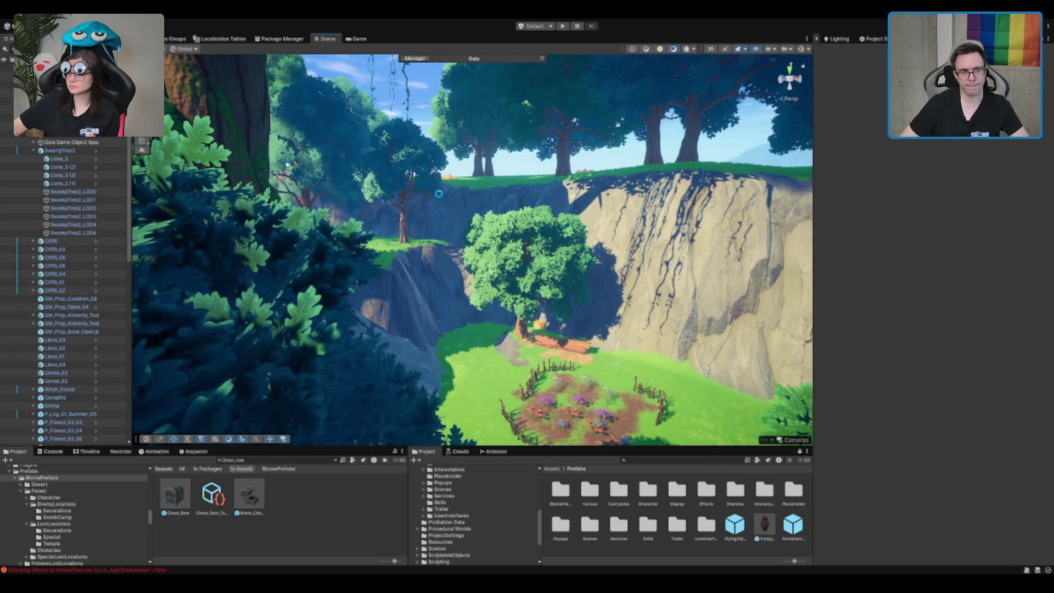
mouse_move(442, 190)
mouse_down()
mouse_move(591, 235)
mouse_move(576, 241)
mouse_move(796, 268)
mouse_move(583, 278)
mouse_move(414, 252)
mouse_move(483, 245)
mouse_up()
scroll(591, 235, up, 10)
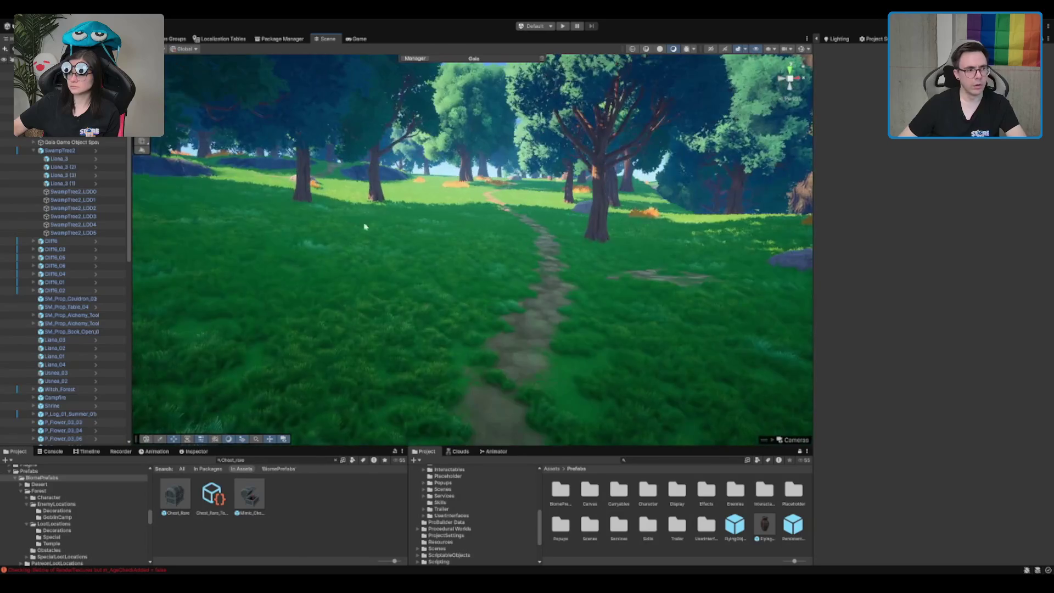
click(482, 245)
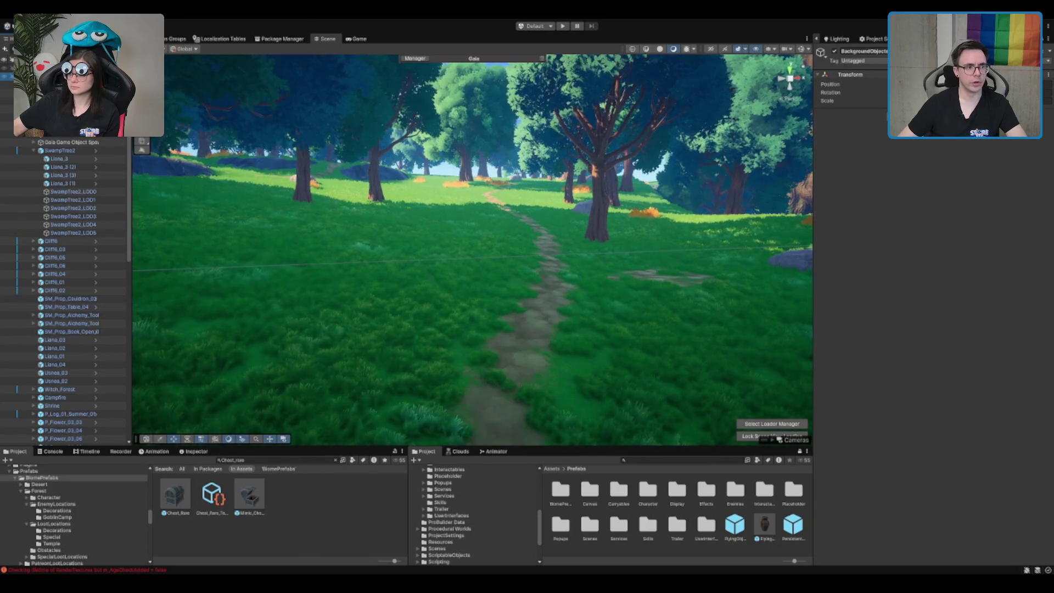
click(482, 245)
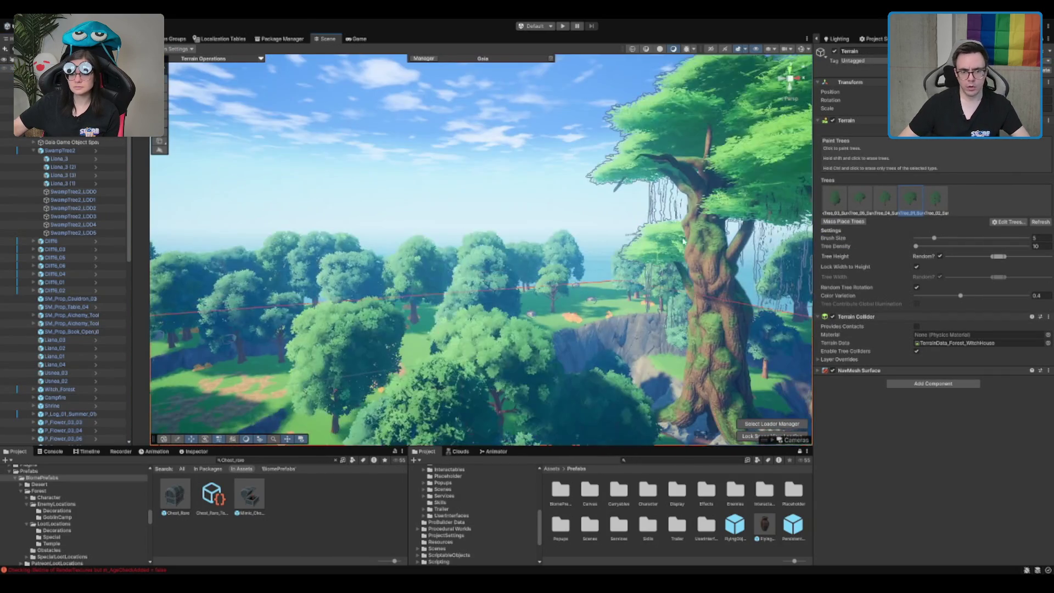
key(w)
click(722, 263)
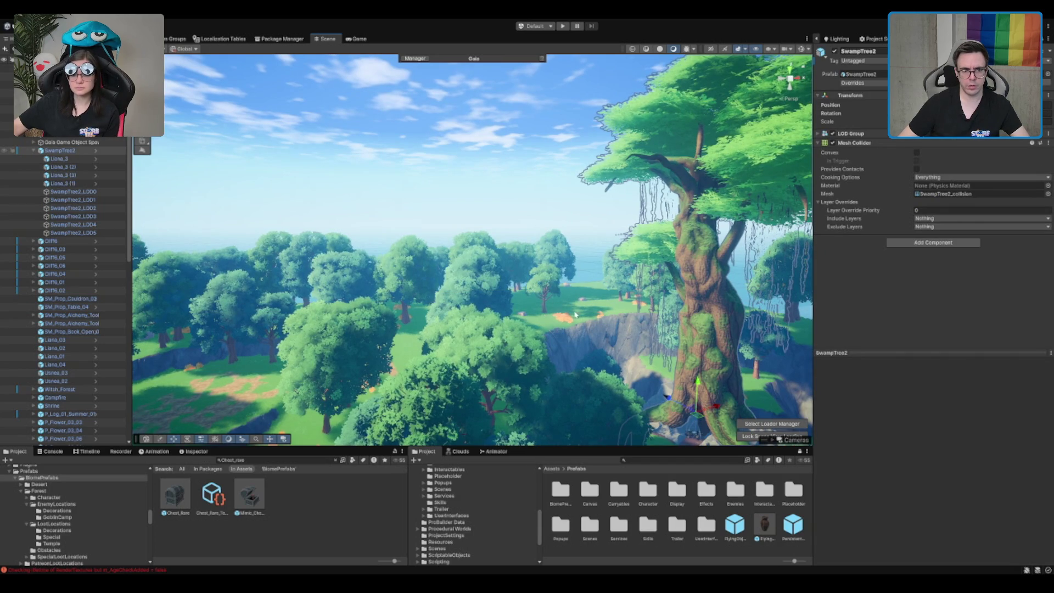
click(535, 185)
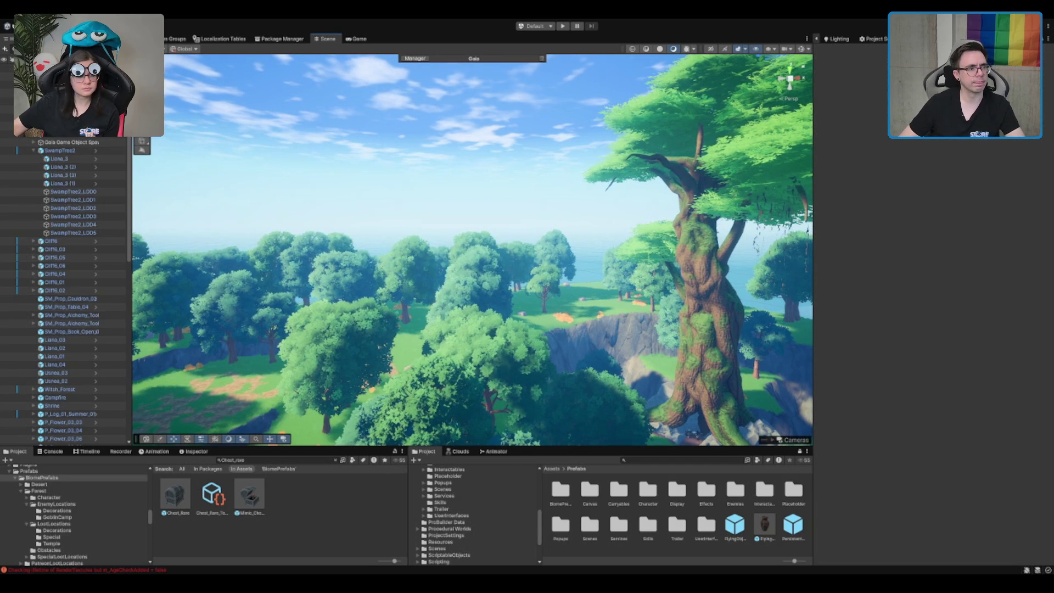
click(604, 363)
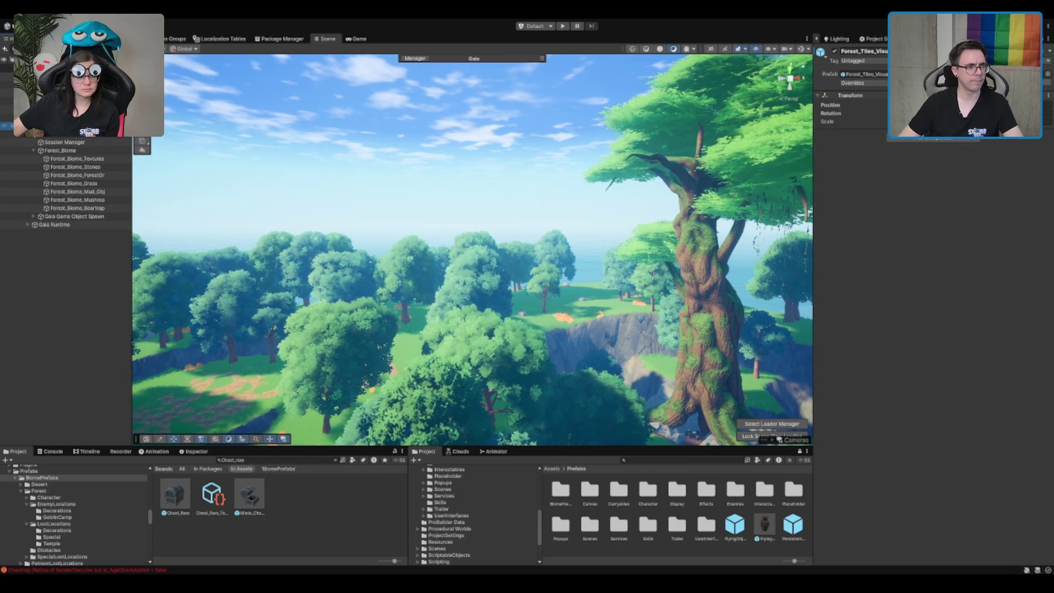
- Select the Forest_Biome_Mud_Obj spawner via the Gaia Session Manager and frame the clearing
click(87, 134)
click(88, 141)
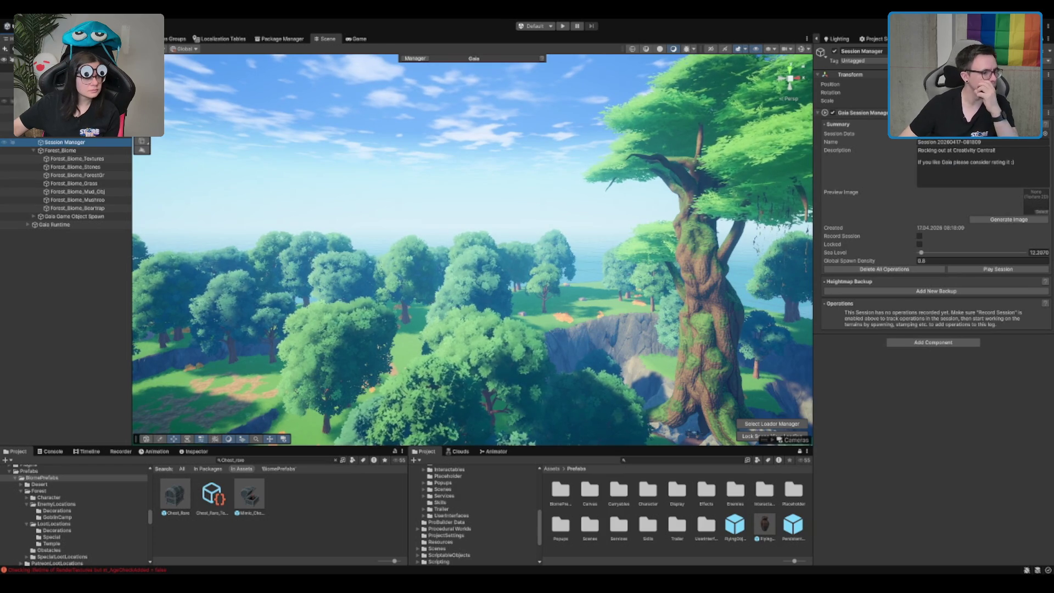
click(108, 193)
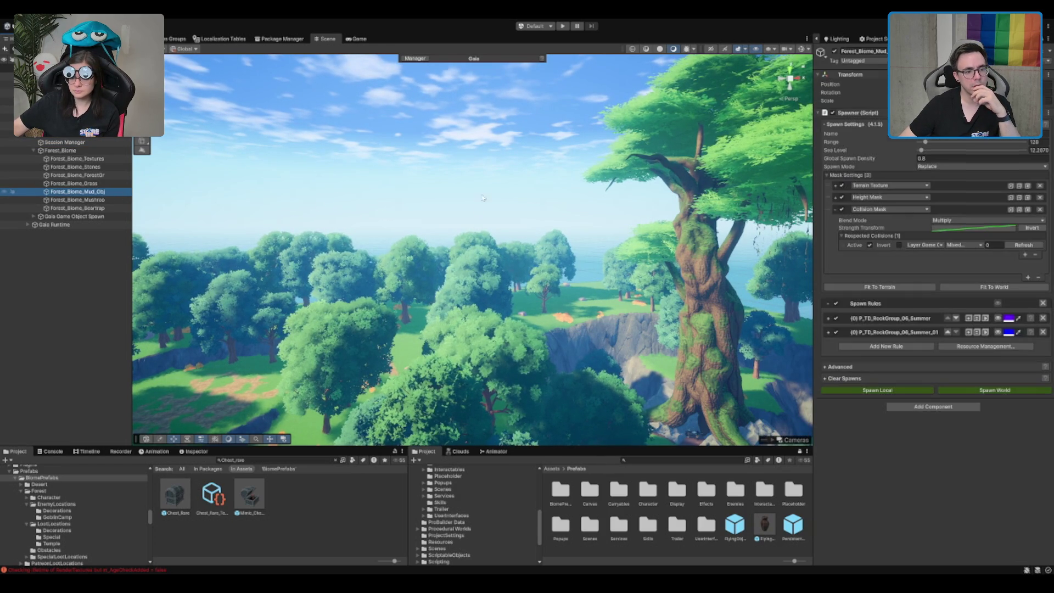
drag(478, 203, 527, 231)
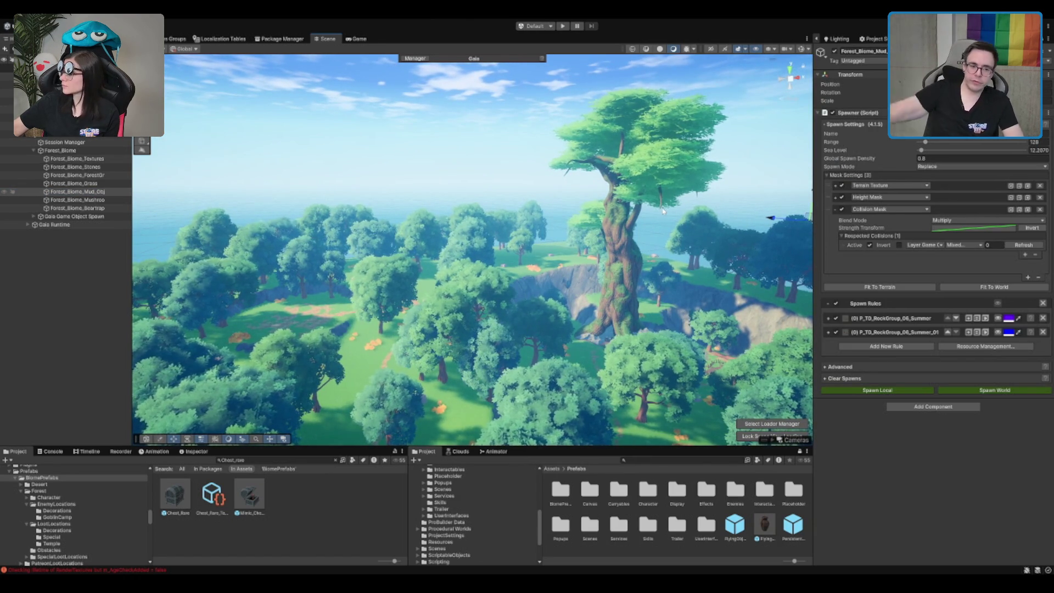
key(f)
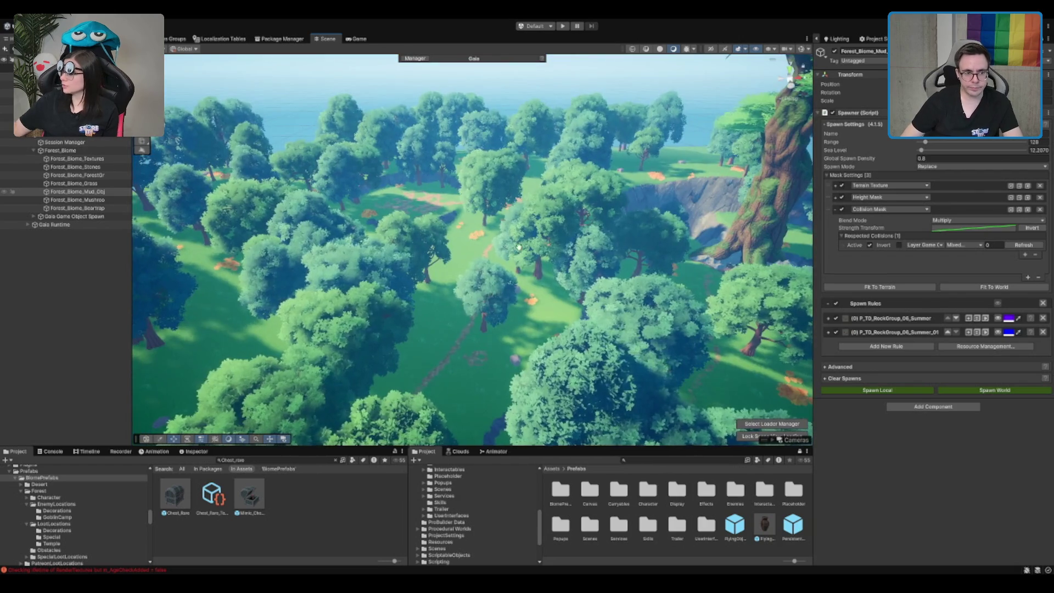
scroll(517, 245, up, 10)
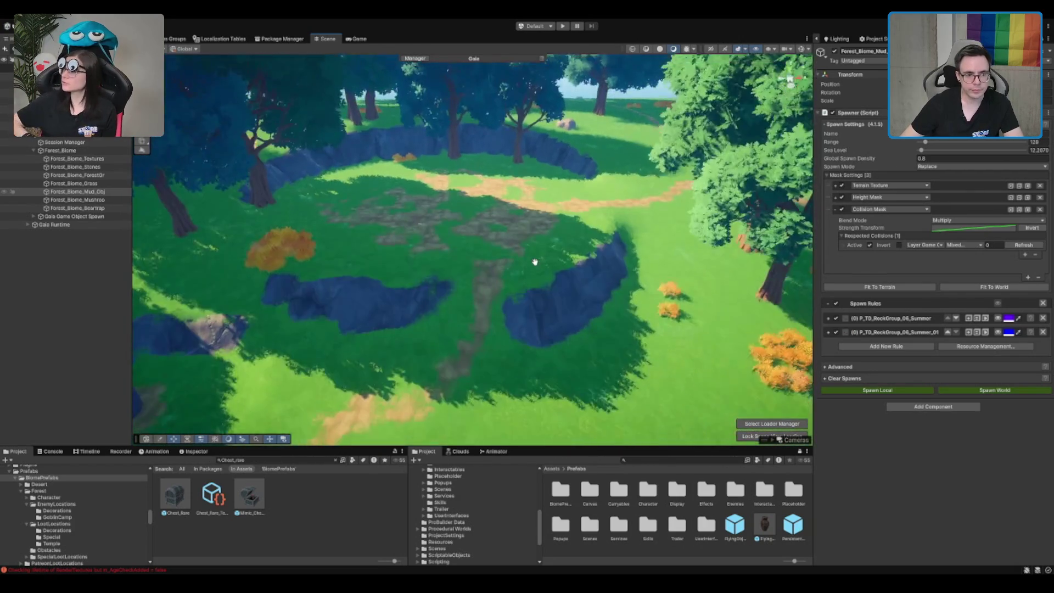
drag(534, 261, 551, 243)
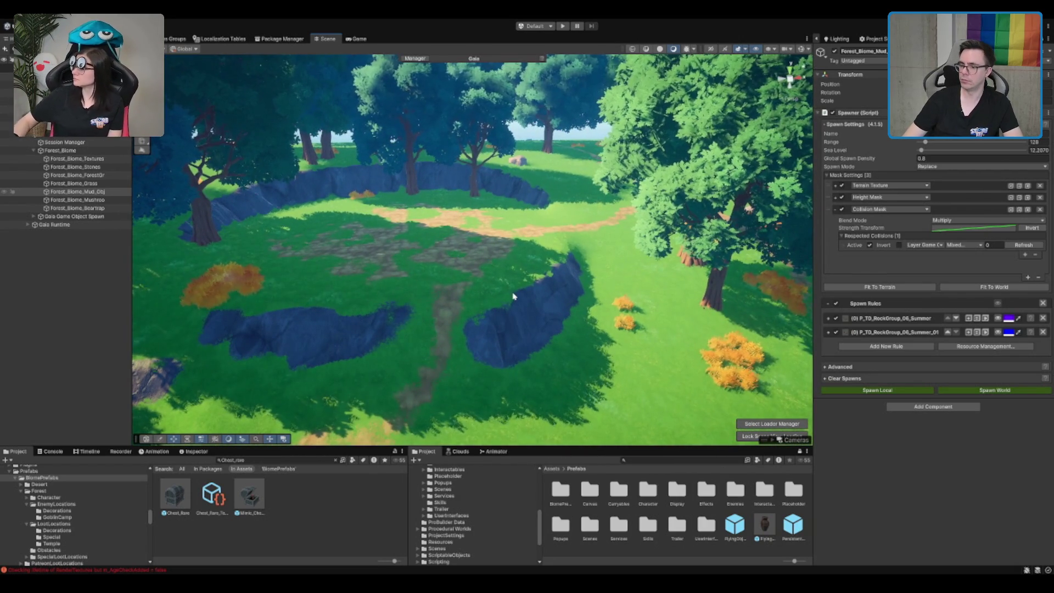
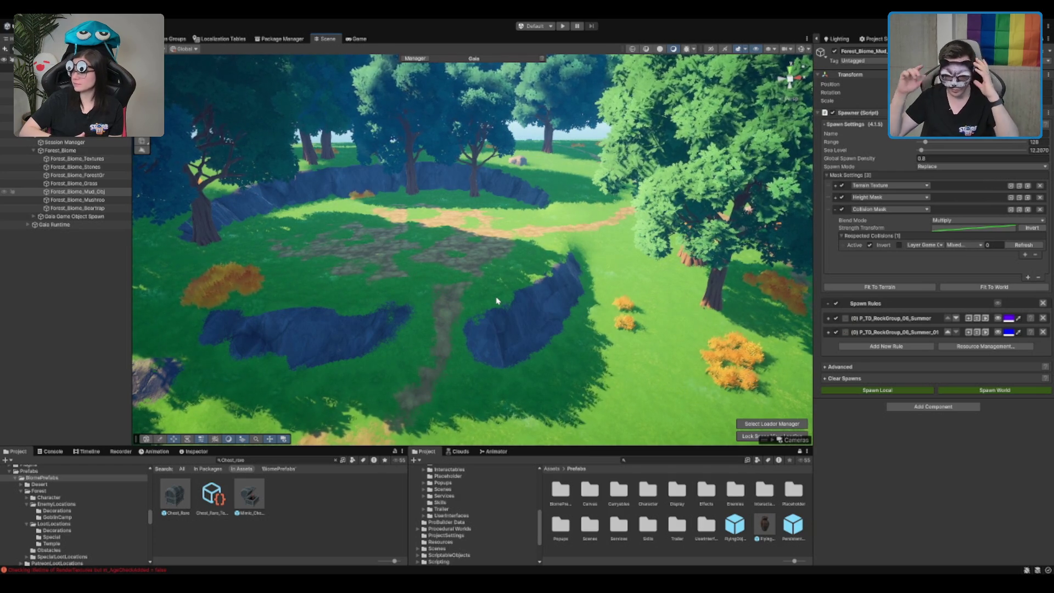
- Zoom the Scene view in and out over the forest tile
scroll(497, 300, down, 10)
scroll(497, 198, up, 10)
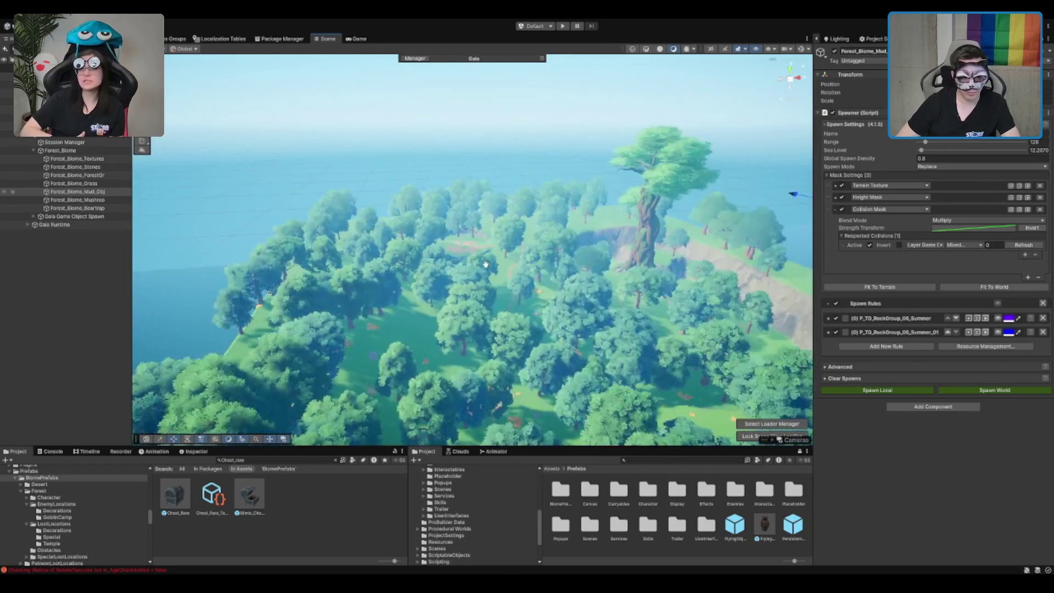
scroll(497, 198, down, 5)
scroll(630, 249, up, 5)
scroll(630, 249, down, 5)
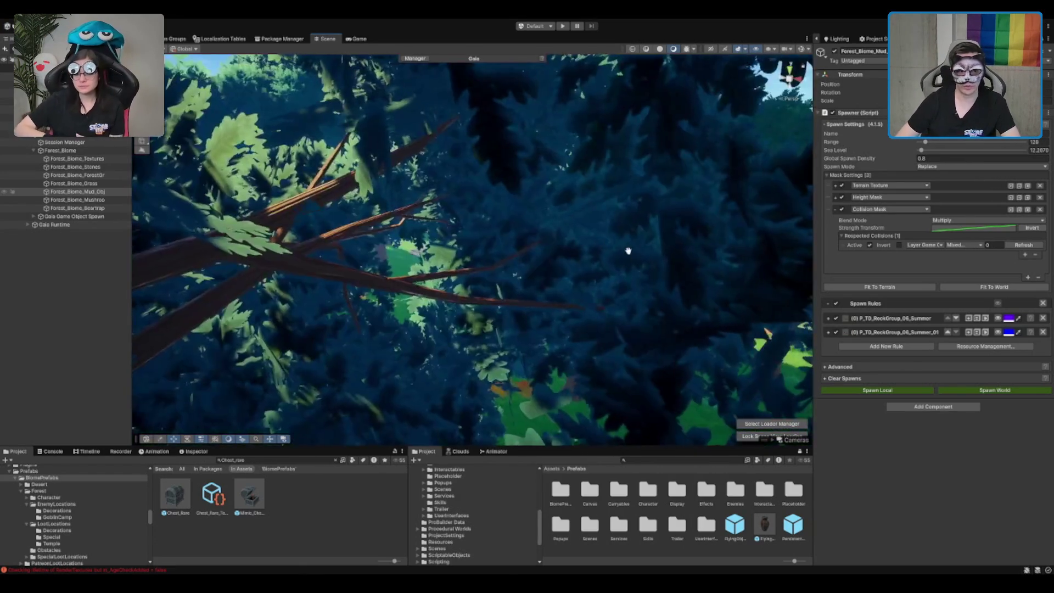
scroll(597, 249, down, 5)
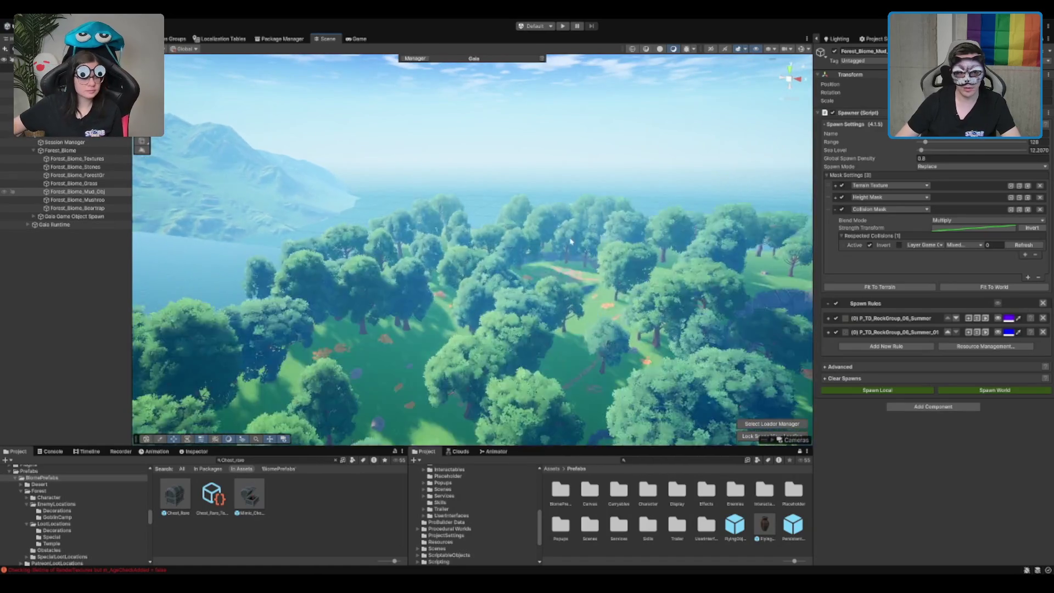
scroll(575, 269, down, 3)
scroll(575, 269, up, 8)
scroll(617, 235, down, 3)
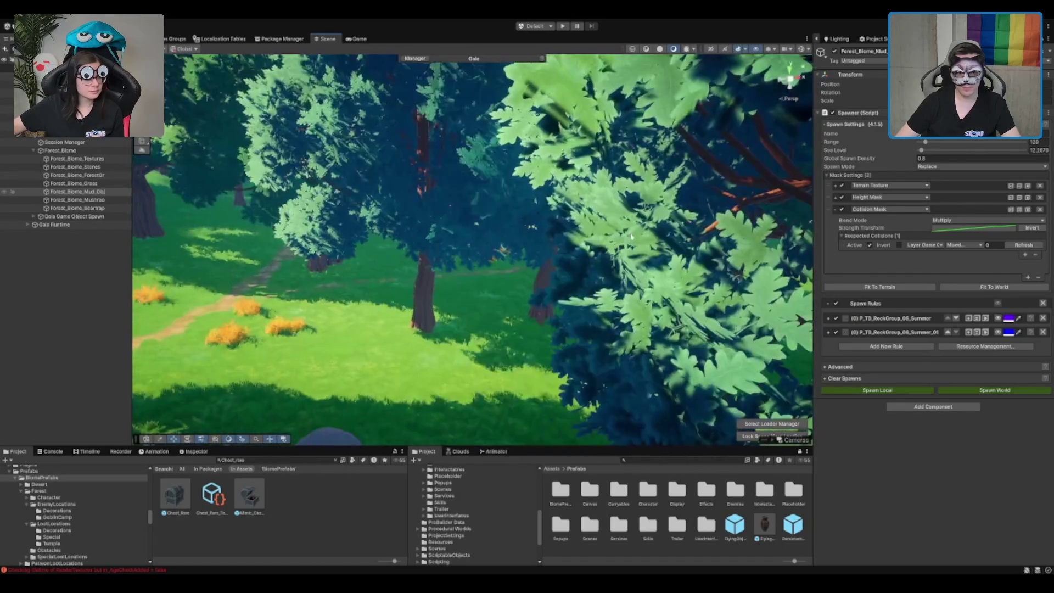
scroll(470, 251, up, 3)
scroll(469, 252, up, 1)
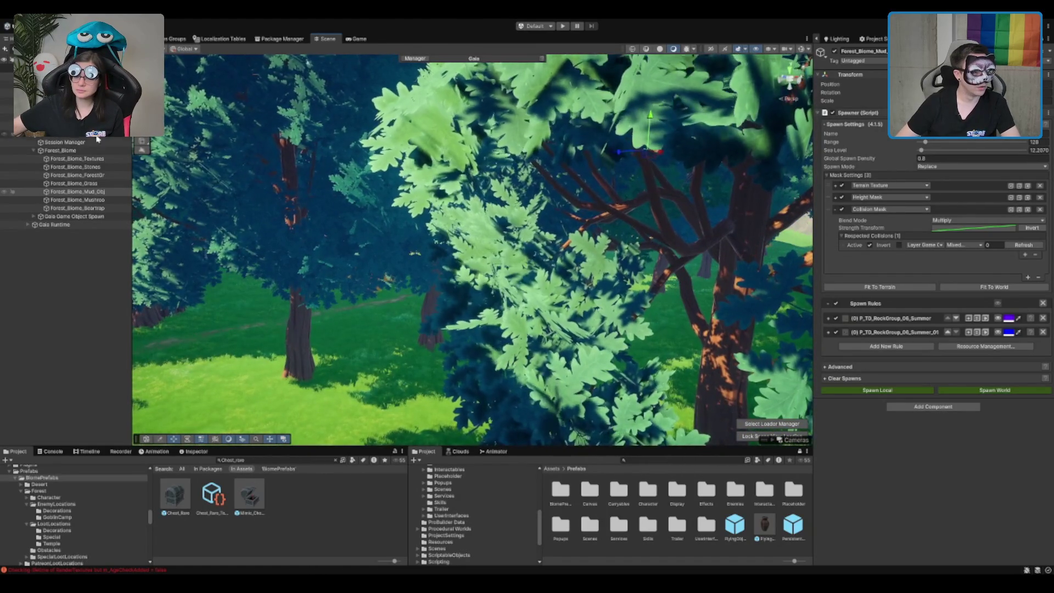
- Inspect the MapTile object's settings, then pick the tall swamp tree in the scene
click(55, 76)
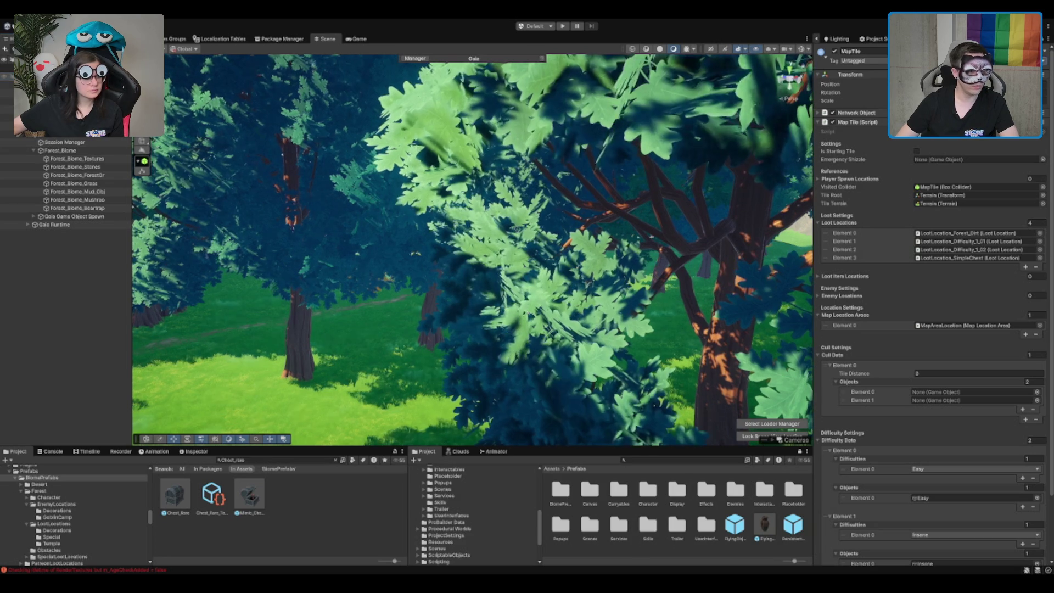
scroll(520, 309, down, 5)
click(360, 258)
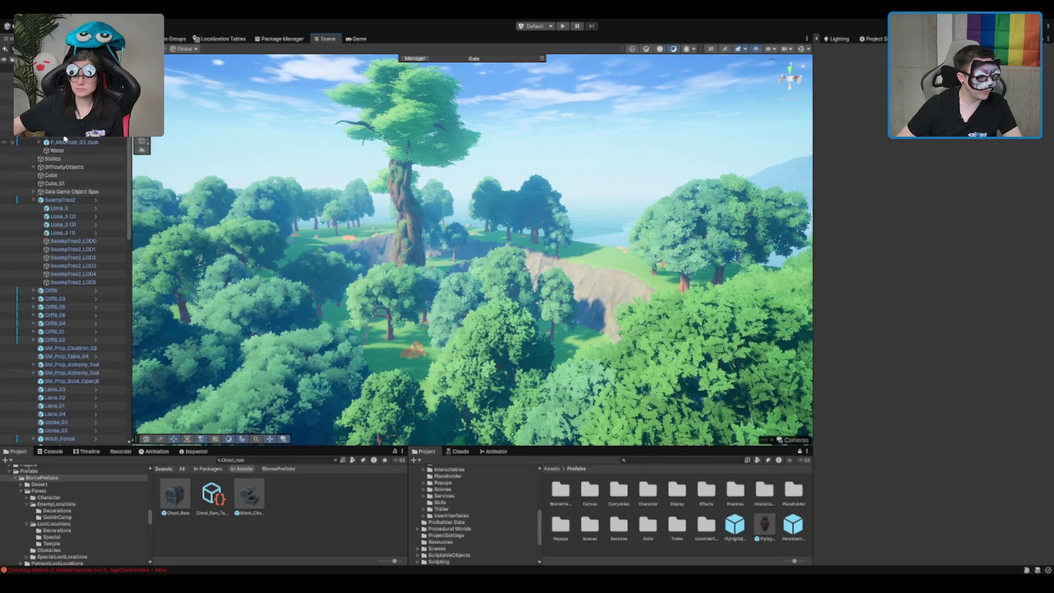
- Browse the Gaia spawner, Cliff6 and DifficultyObjects, then select the forest mushroom spawner
click(77, 191)
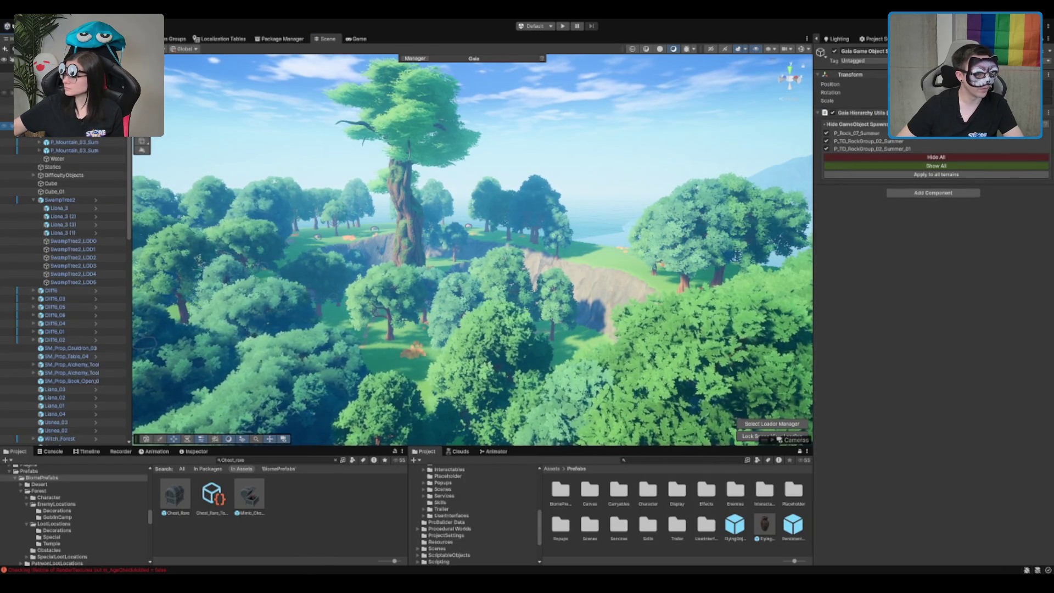
click(79, 208)
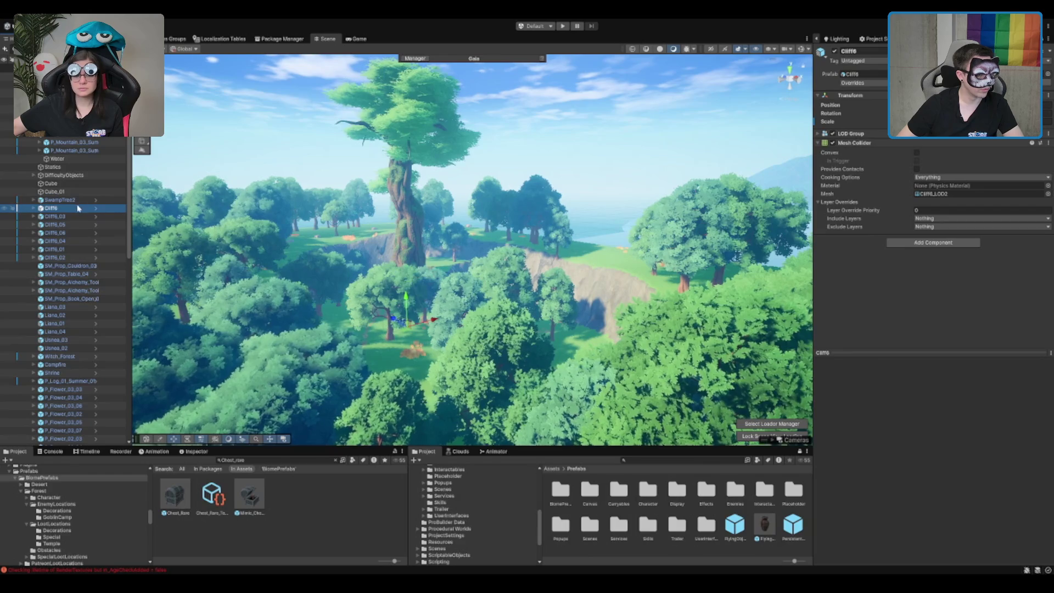
click(65, 175)
scroll(65, 189, down, 10)
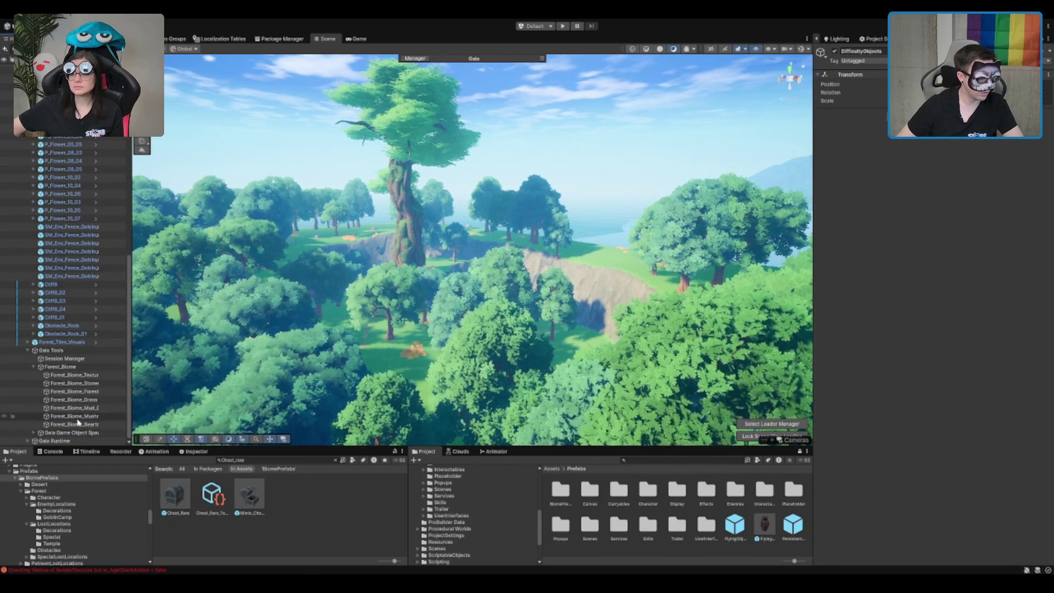
click(80, 417)
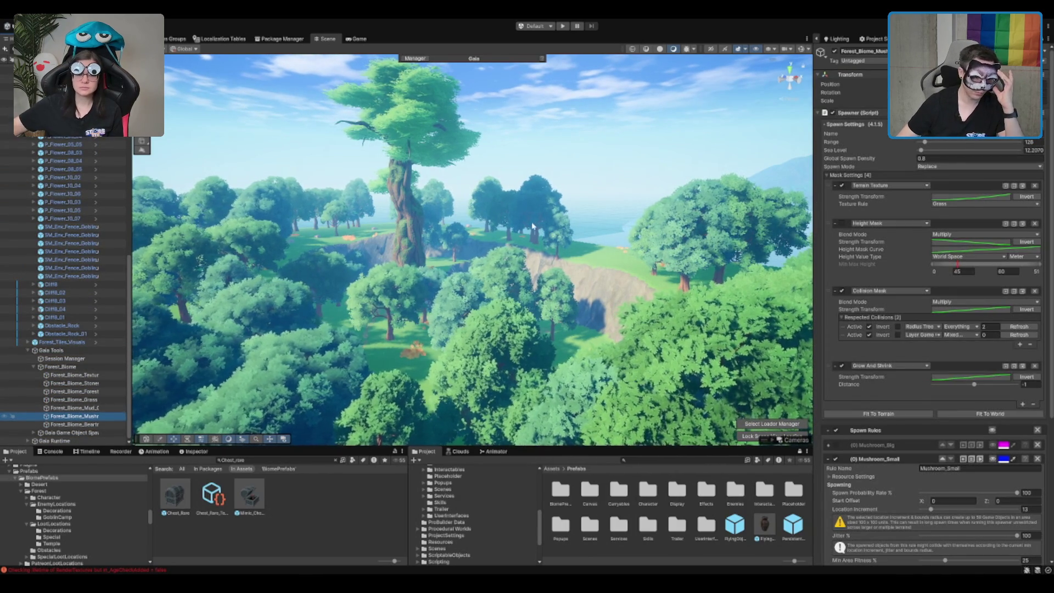
- Enable the Mushroom_Big spawn rule on the forest mushroom spawner
scroll(889, 371, down, 5)
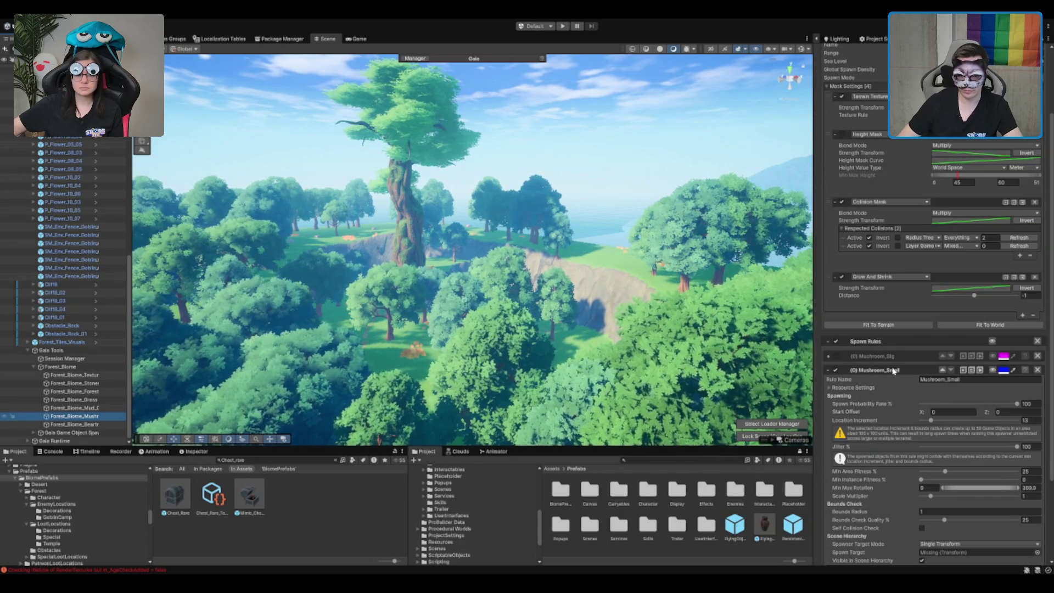
scroll(887, 365, down, 2)
click(836, 247)
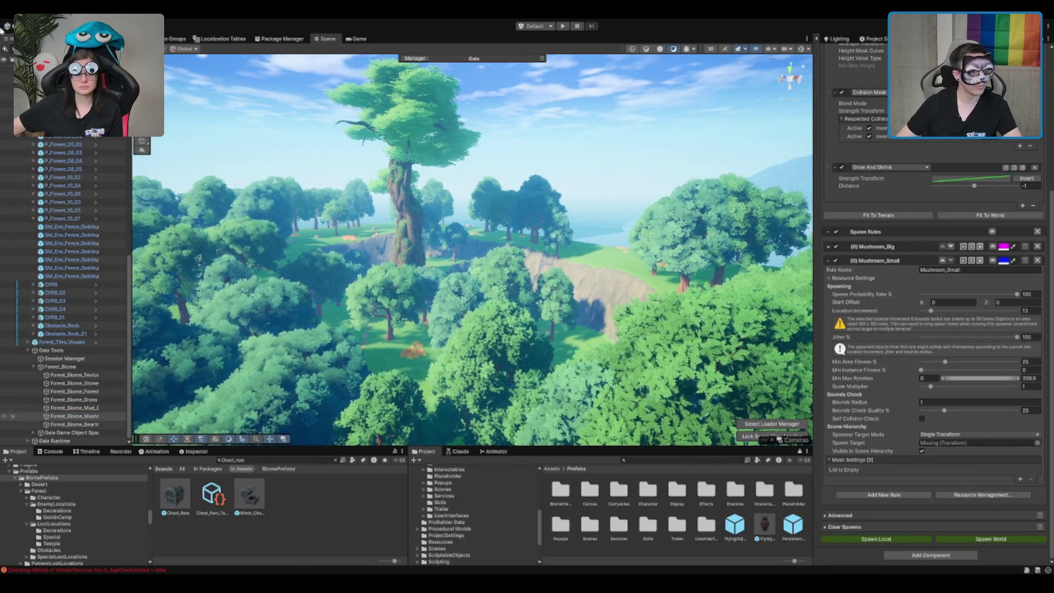
scroll(66, 290, up, 10)
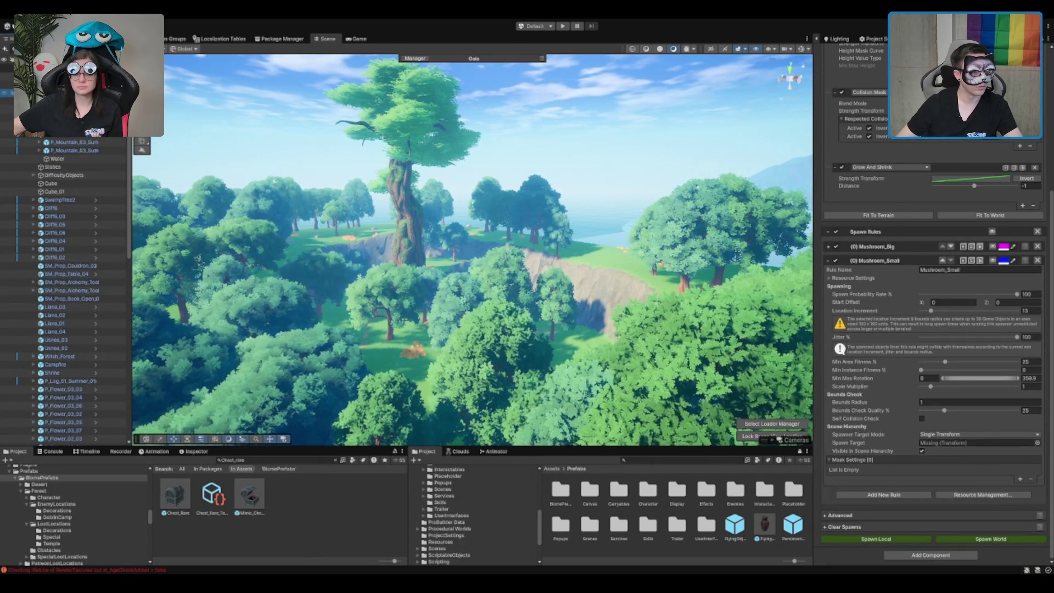
- Create an empty Mushroom_Big GameObject in the tile and duplicate it
click(55, 92)
key(ctrl+shift+n)
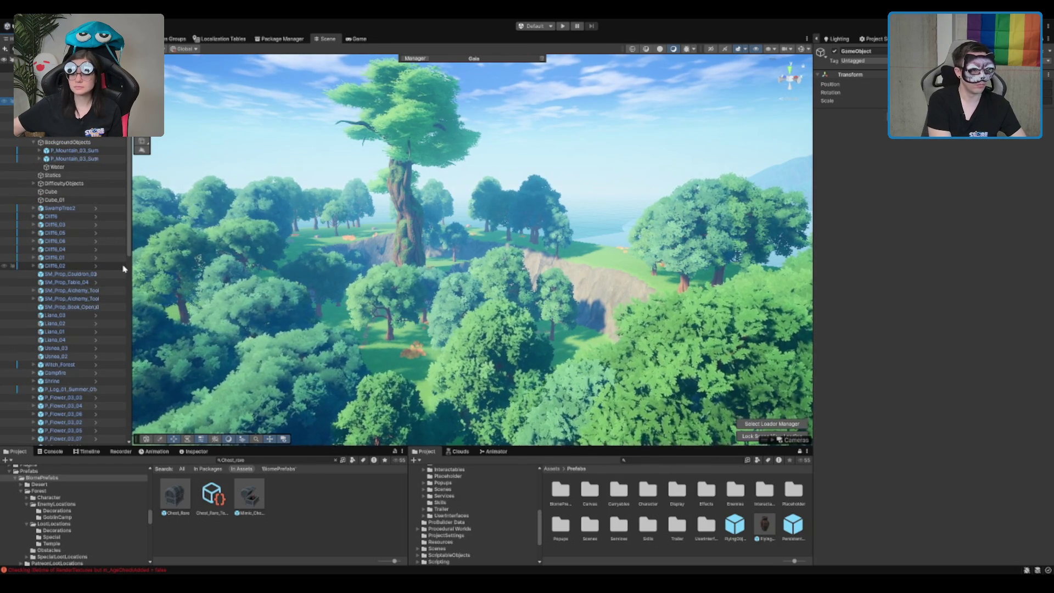
key(ctrl+d)
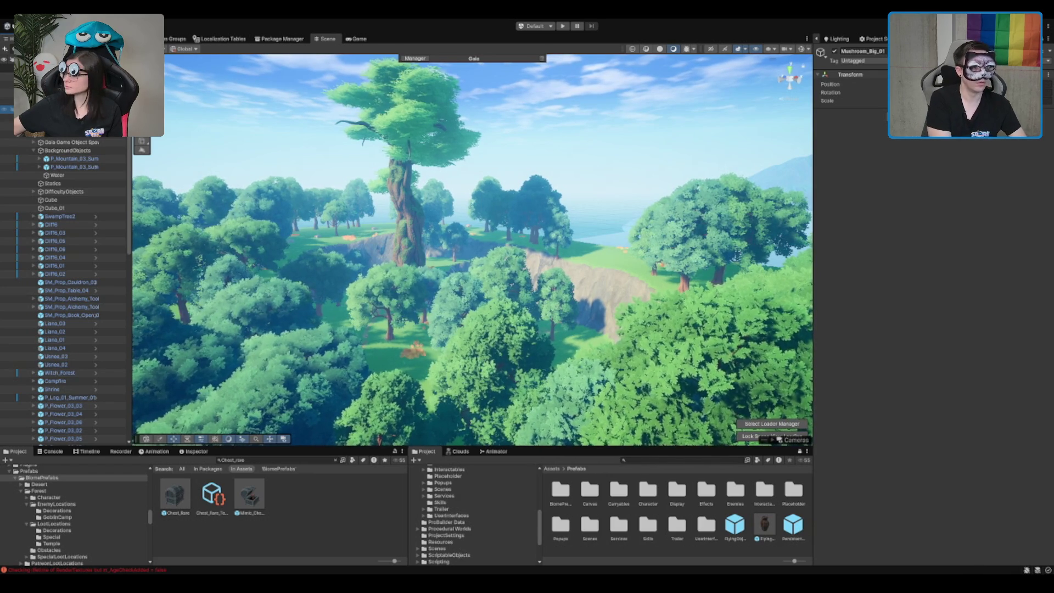
- Rename the duplicate to Mushroom_Small and reselect the forest mushroom spawner
text(Mushroom_Small)
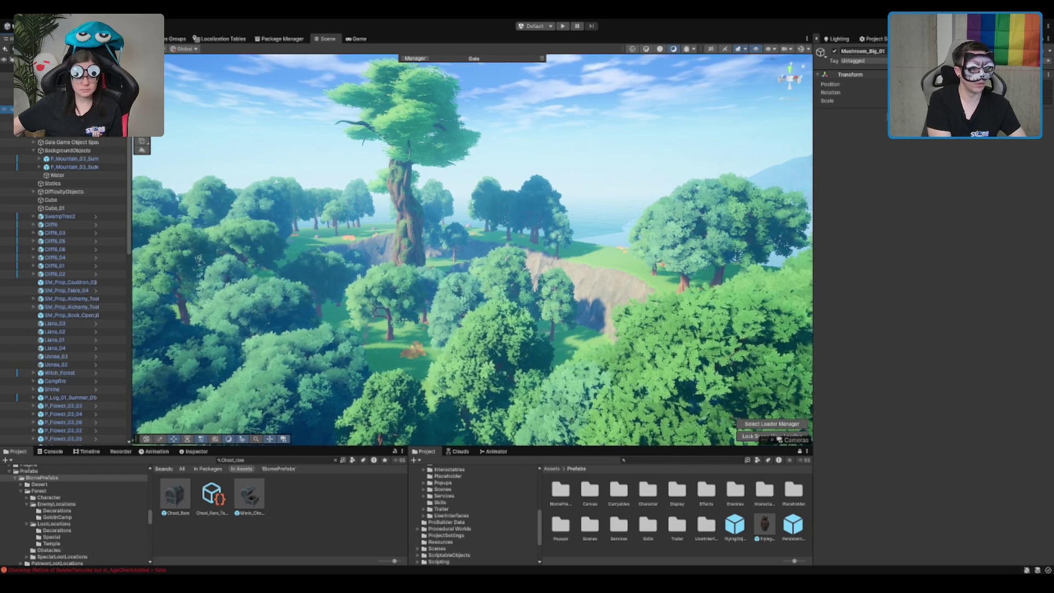
key(Return)
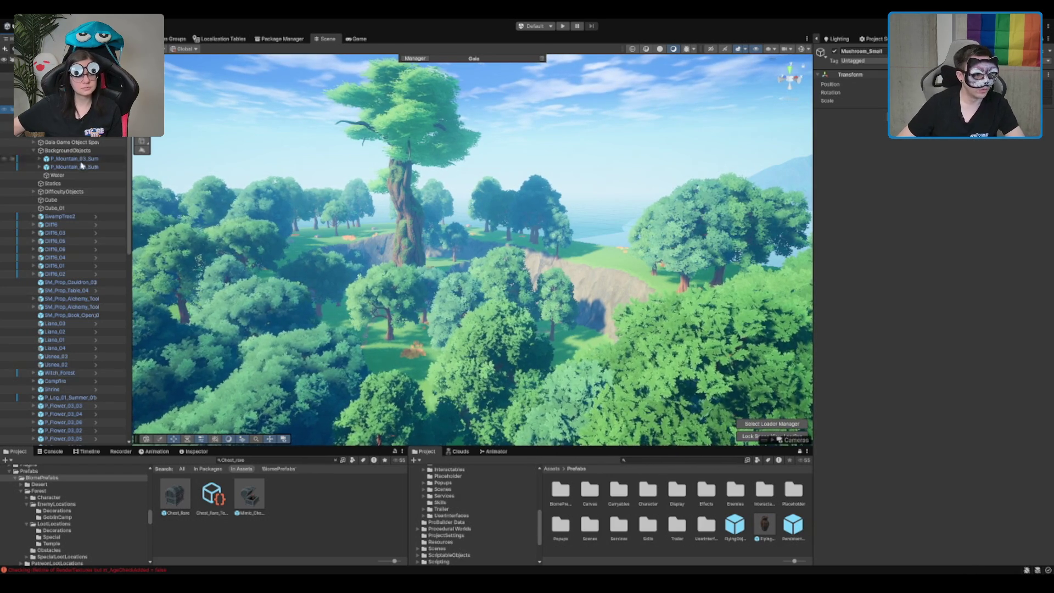
scroll(83, 330, down, 15)
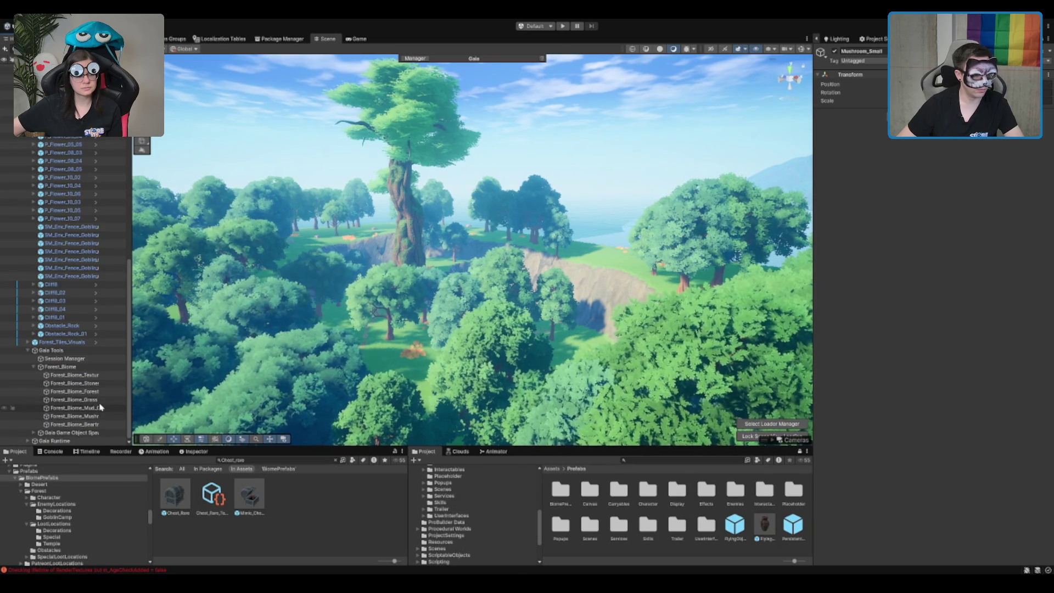
click(83, 417)
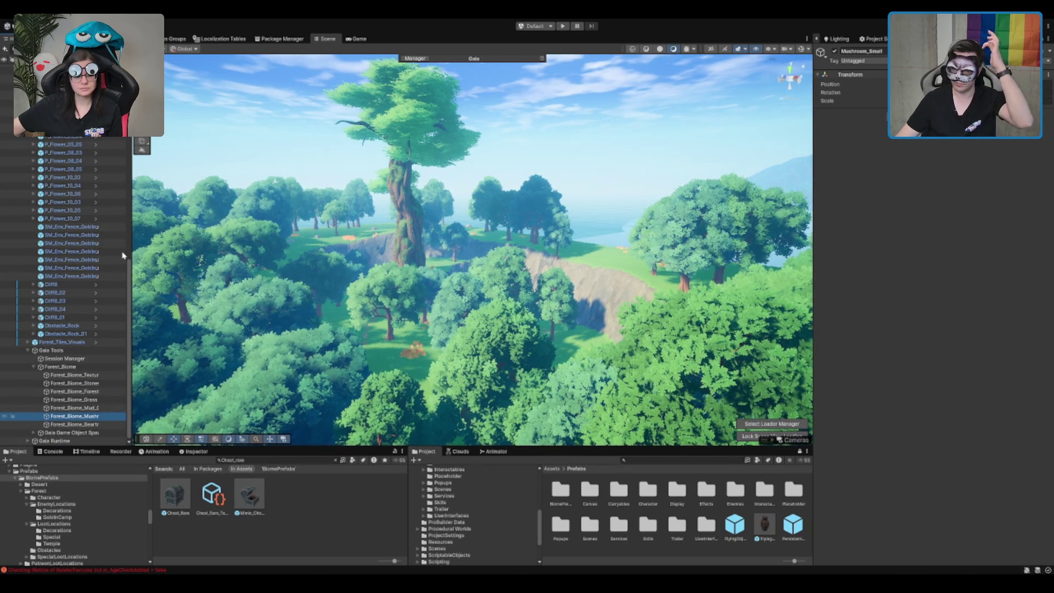
scroll(122, 256, down, 10)
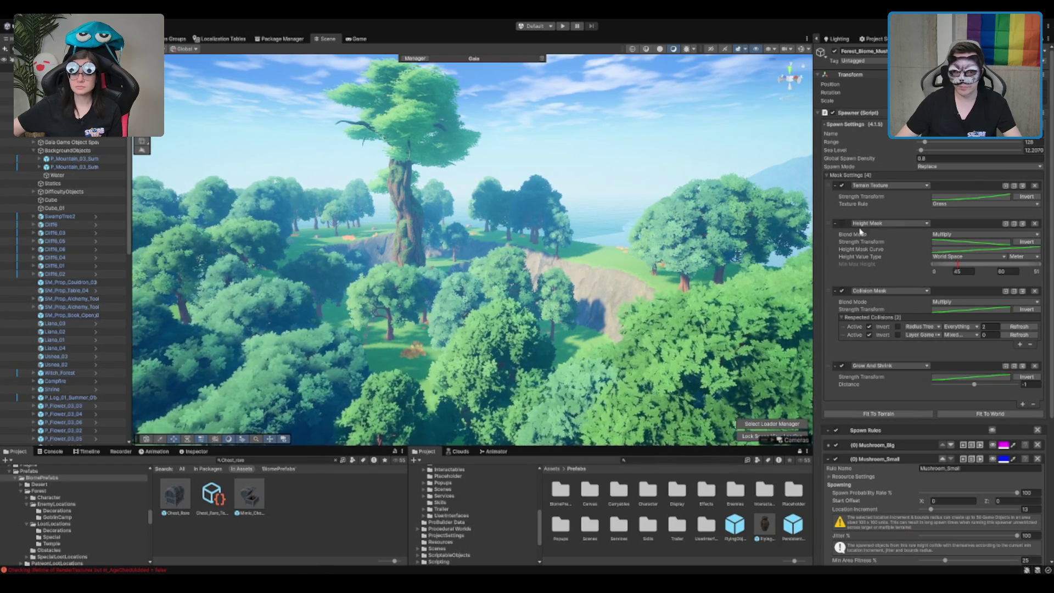
- Assign the Mushroom_Small and Mushroom_Big transforms as their spawn rules' targets
click(827, 175)
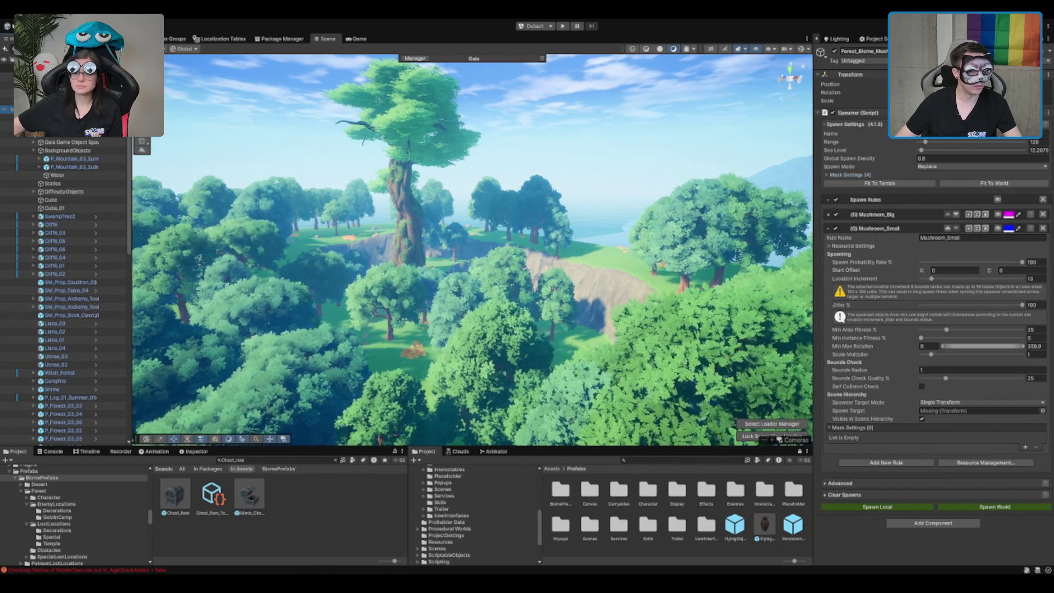
drag(982, 348, 952, 417)
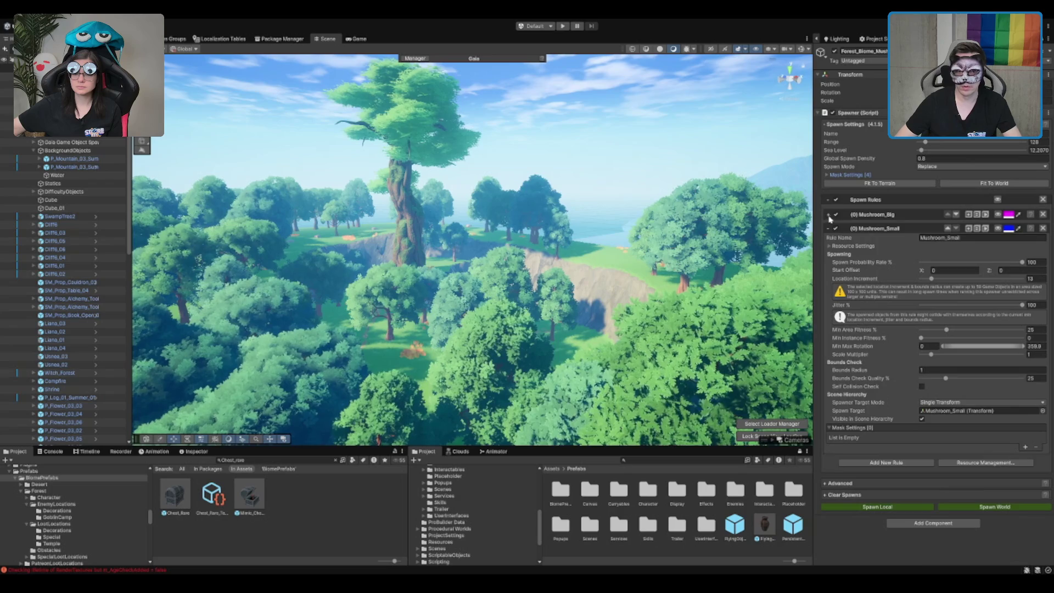
click(830, 214)
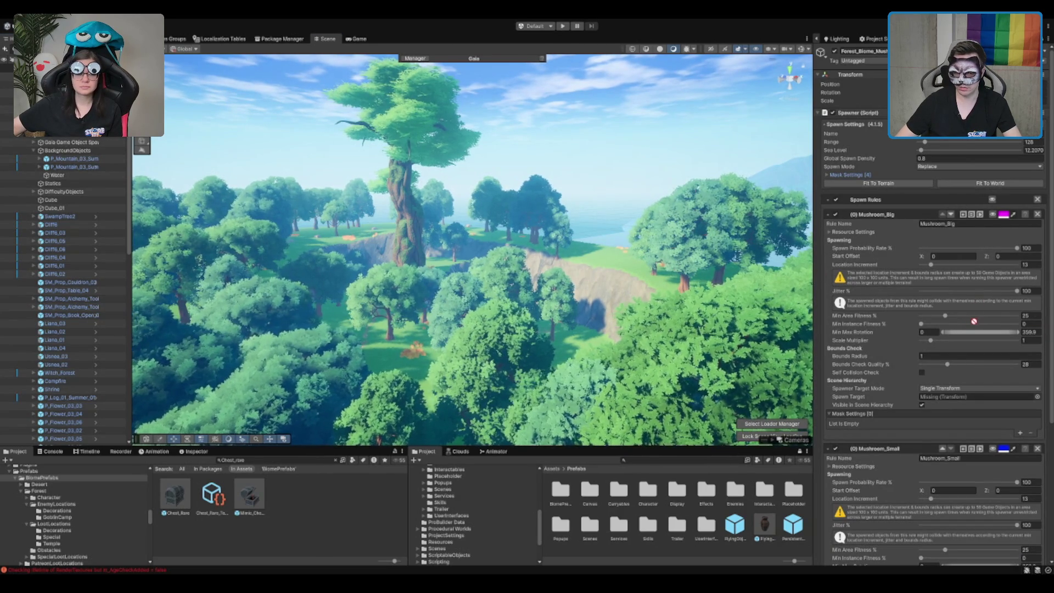
drag(959, 393, 960, 395)
- Spawn the mushrooms across the whole world and frame the spawned forest patch
scroll(960, 395, down, 5)
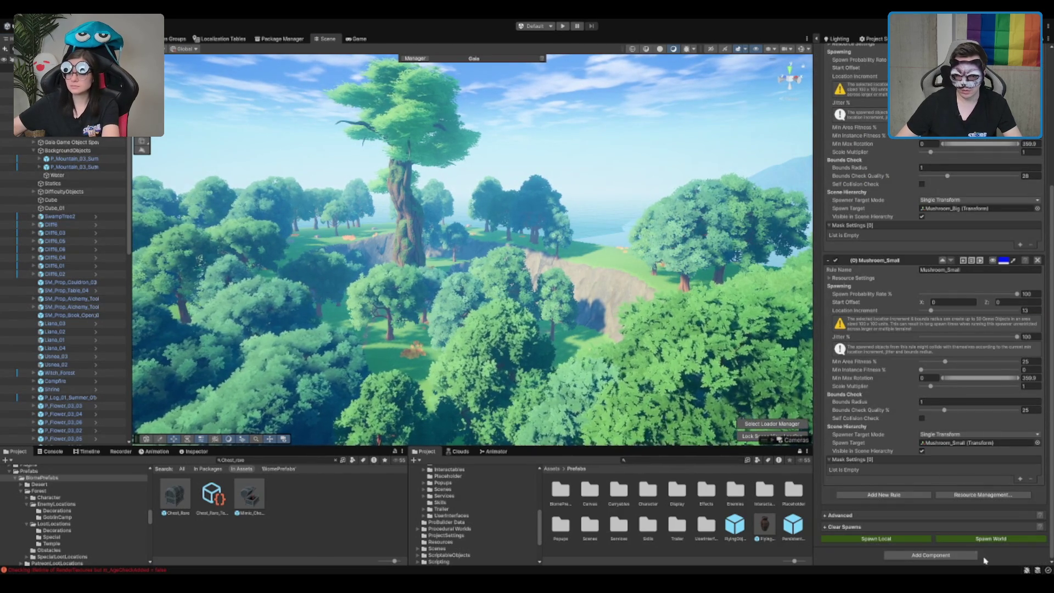
click(1003, 543)
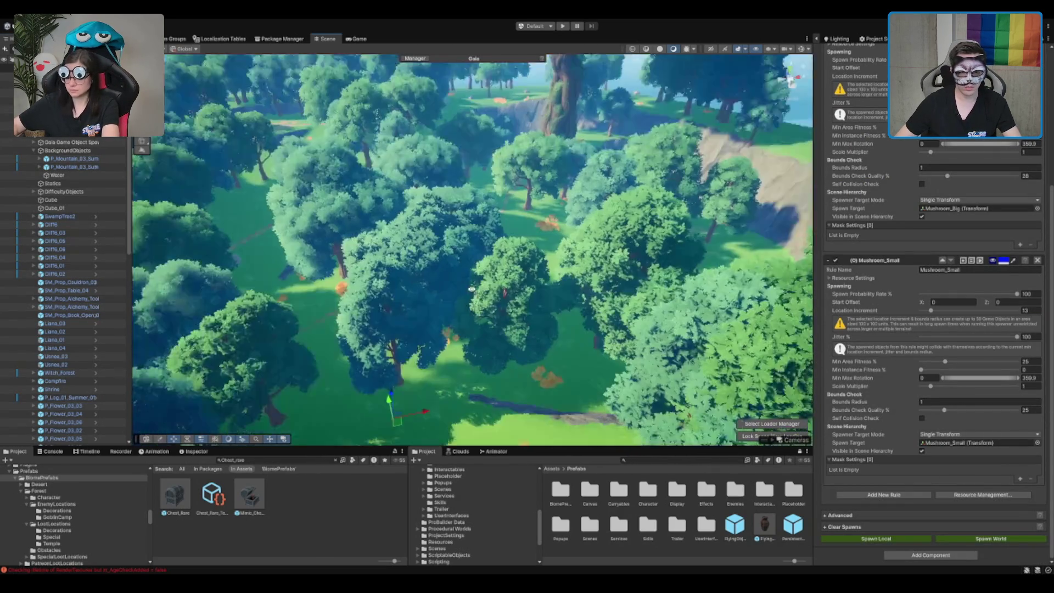
scroll(947, 302, up, 5)
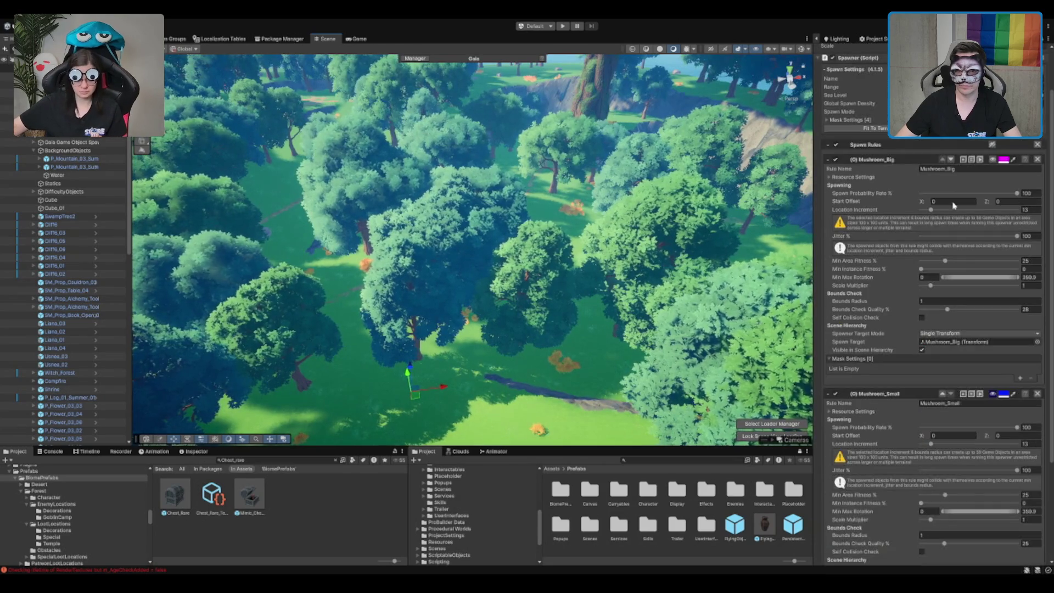
key(f)
scroll(982, 219, up, 2)
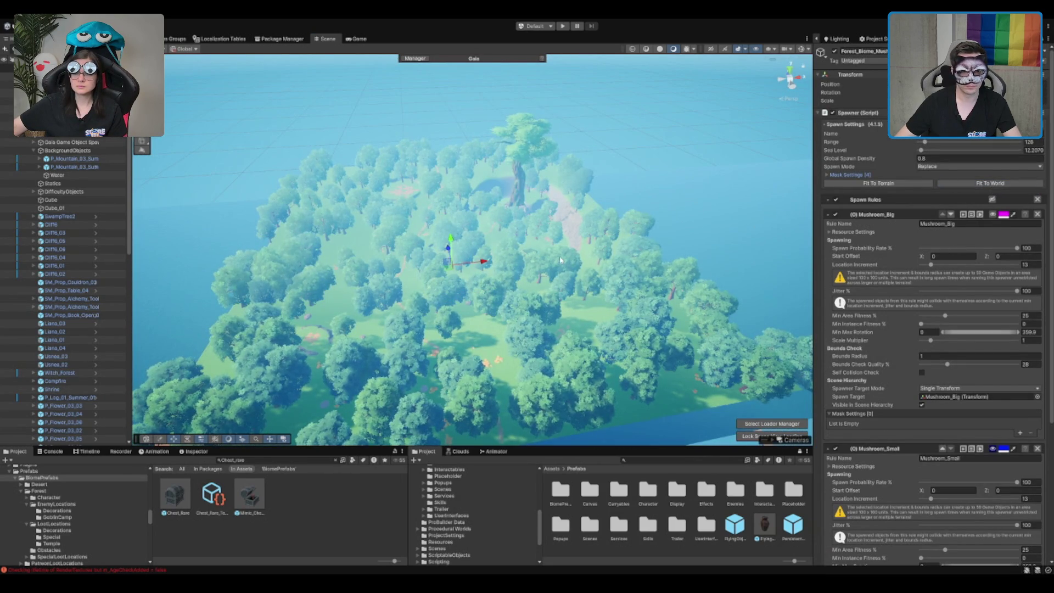
scroll(559, 260, up, 2)
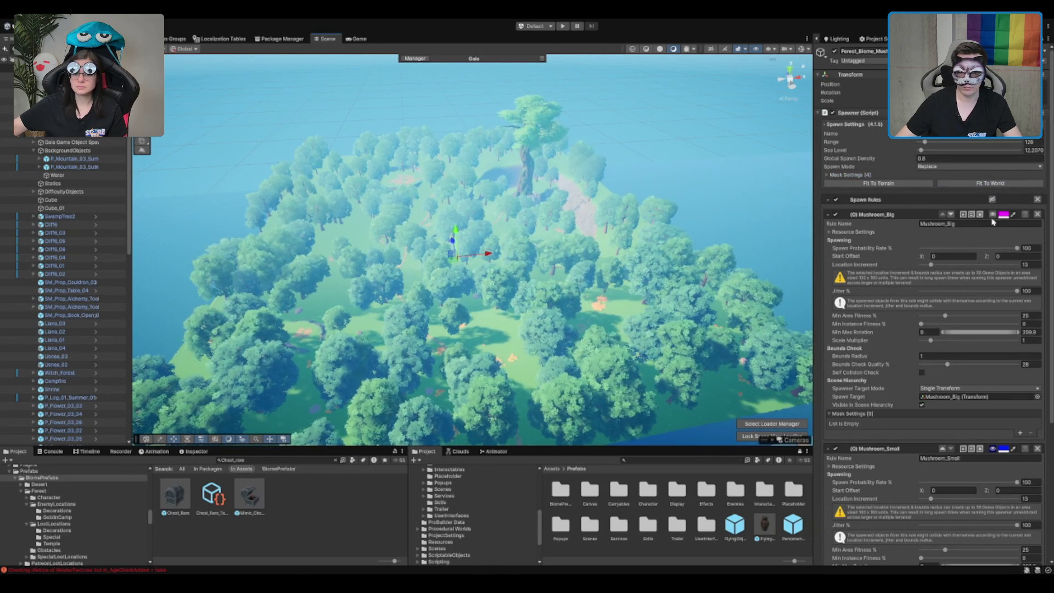
- Collapse the Mushroom_Big rule and expand the spawner's Mask Settings
click(865, 200)
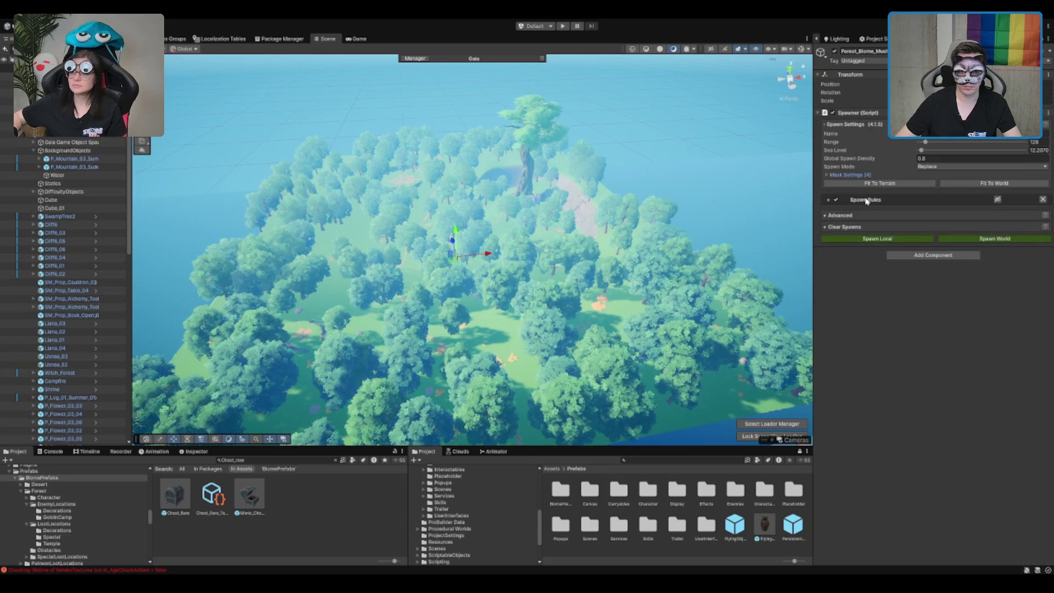
click(866, 201)
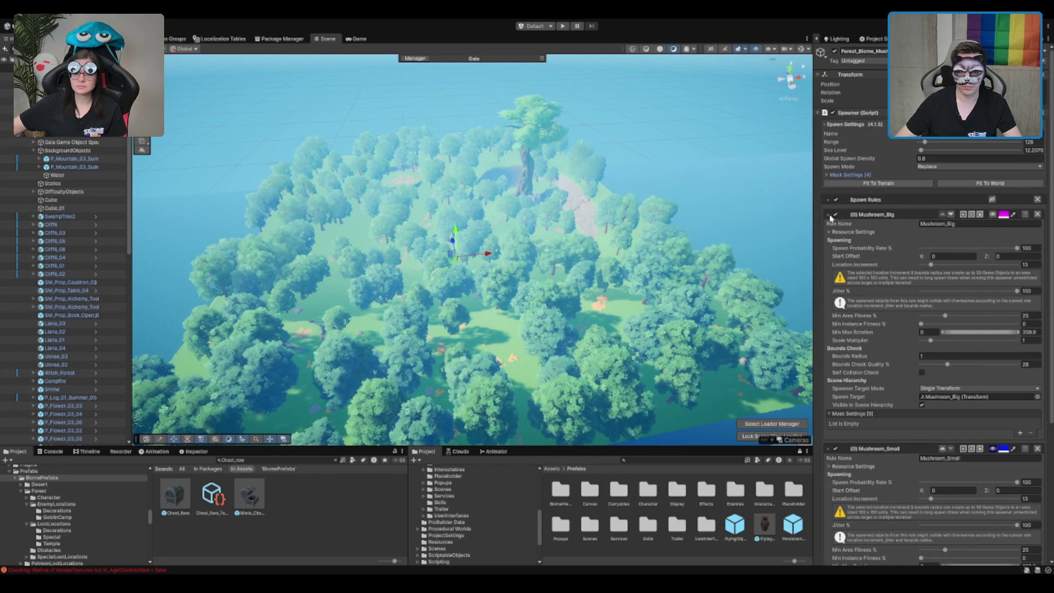
click(829, 215)
click(826, 175)
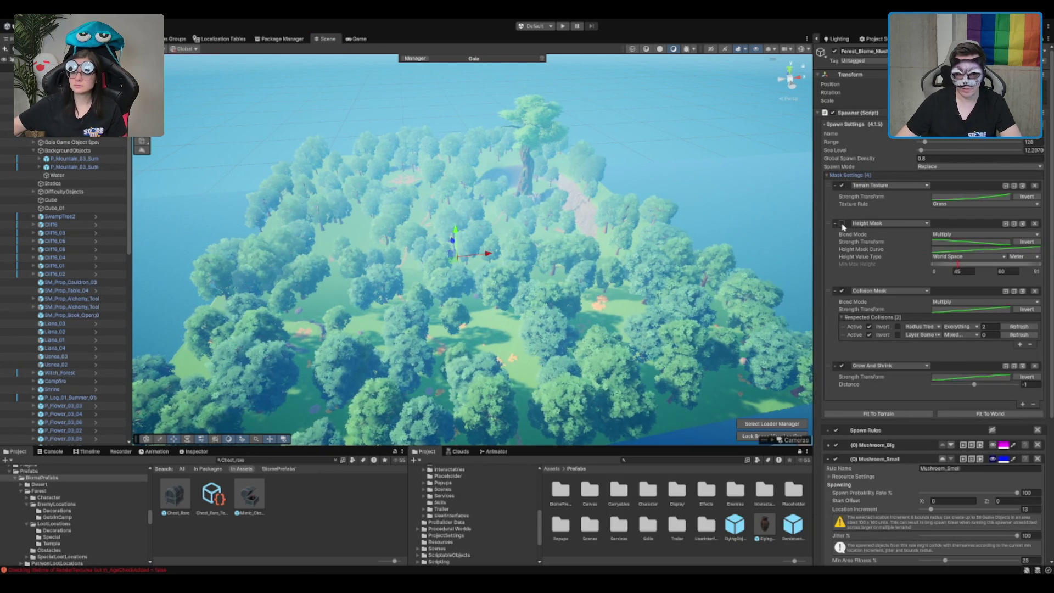
click(842, 187)
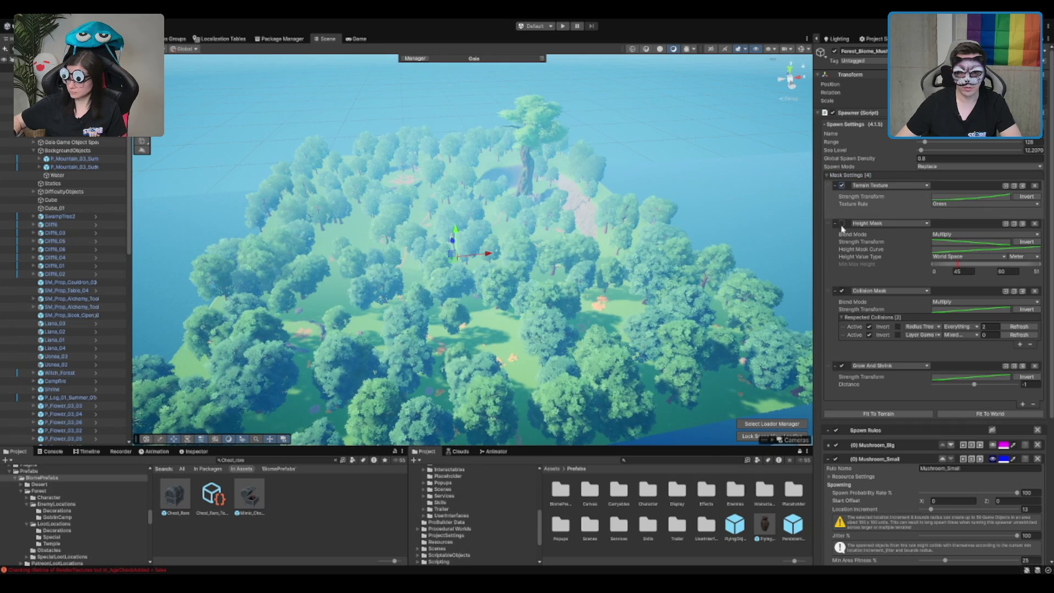
- Preview the Collision Mask and second respected collision by toggling each off and on, then select the Terrain
click(841, 292)
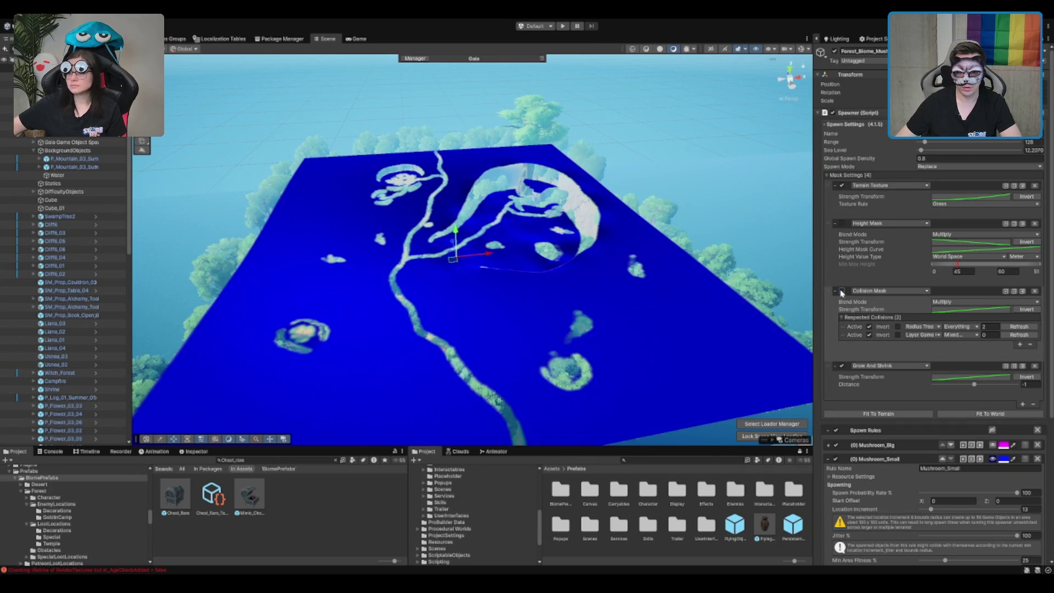
click(841, 292)
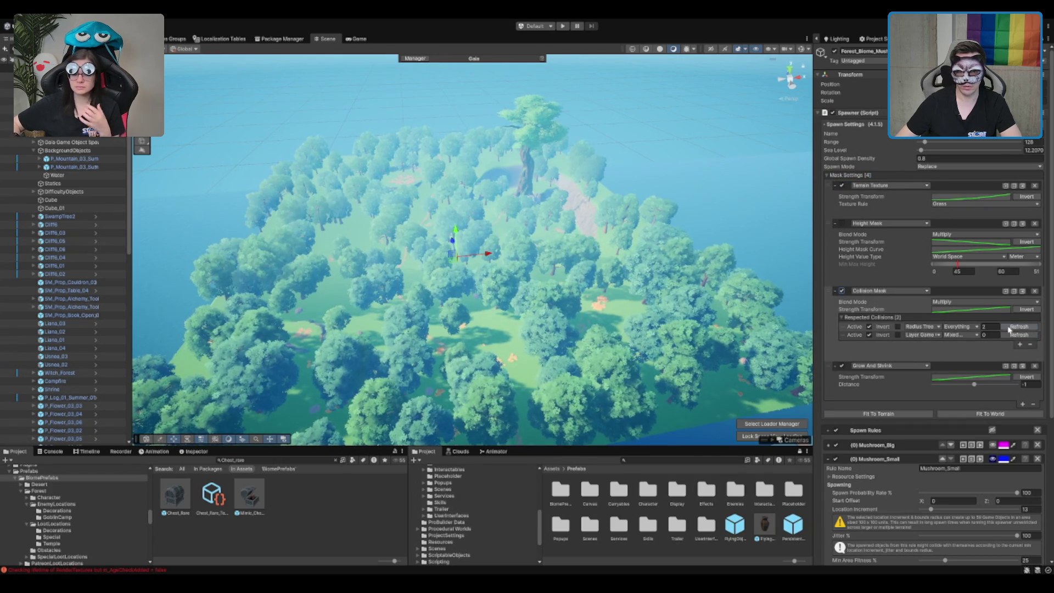
click(869, 334)
click(869, 334)
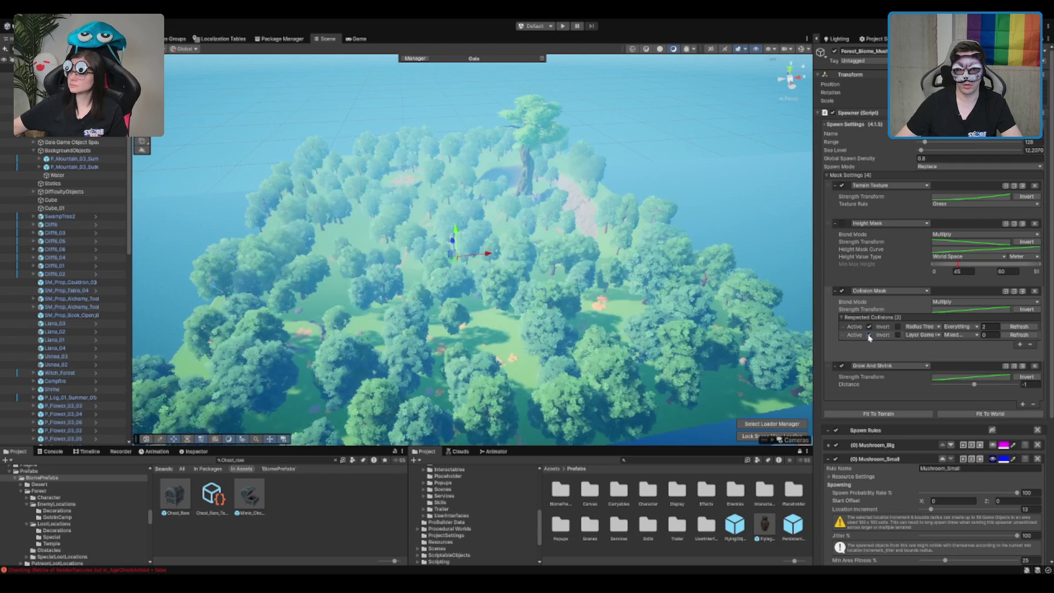
click(346, 229)
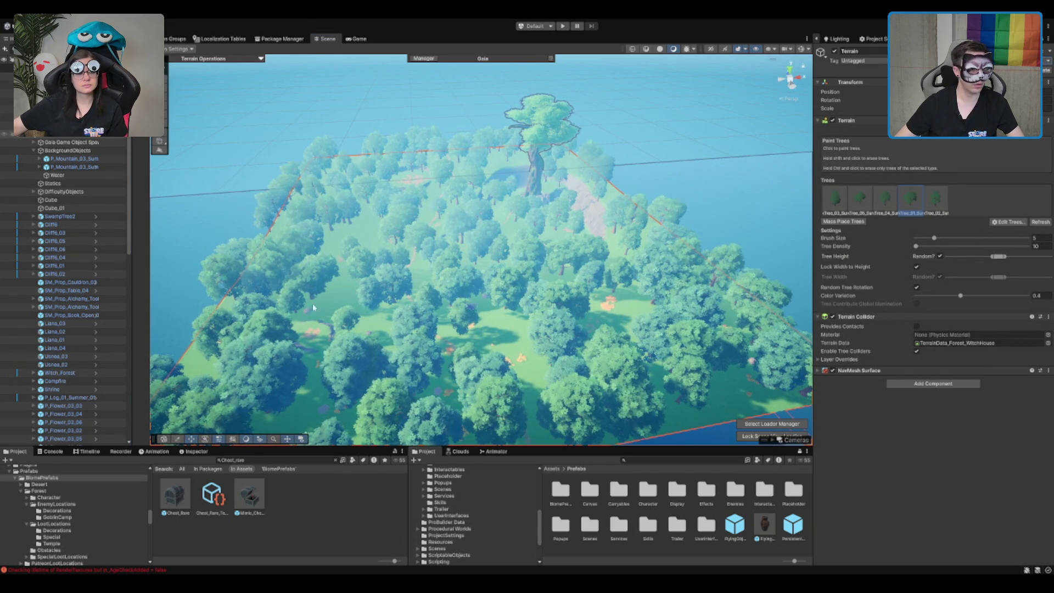
- Reselect the Forest_Biome mushroom spawner under Gaia Tools in the Hierarchy
scroll(75, 391, down, 10)
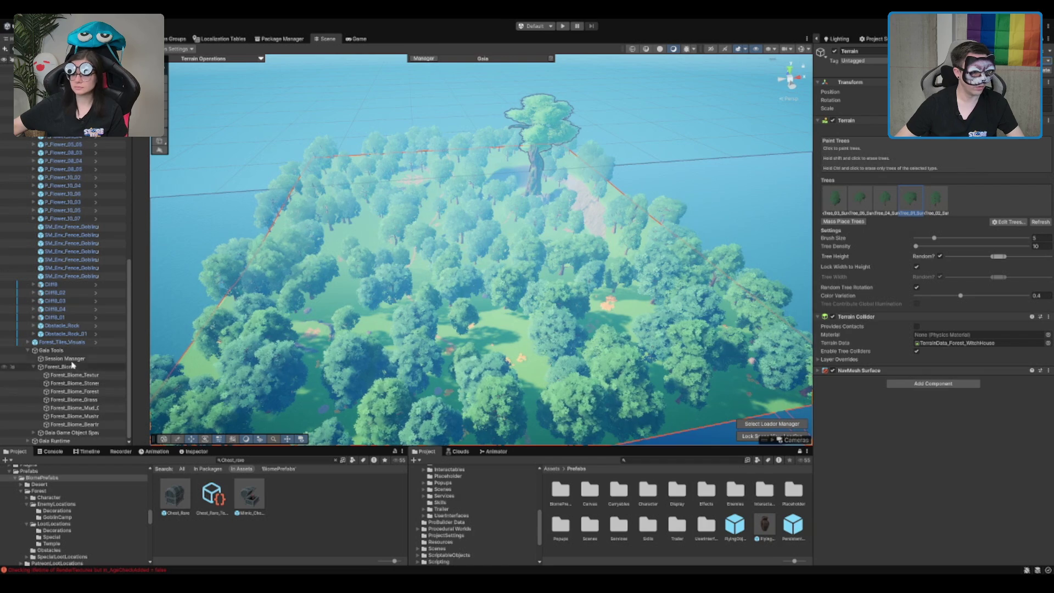
click(94, 417)
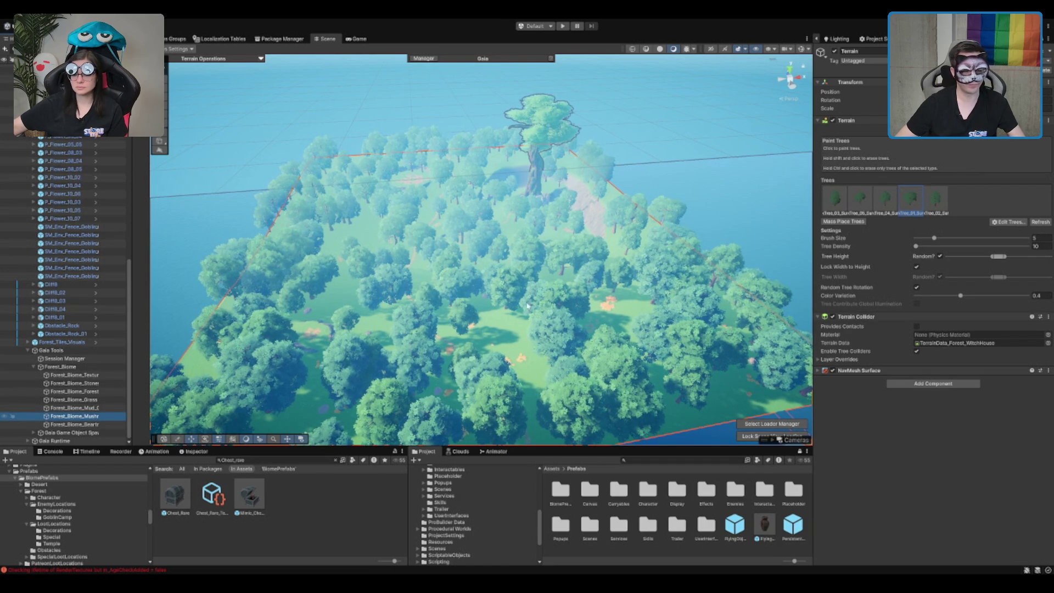
scroll(1004, 554, down, 10)
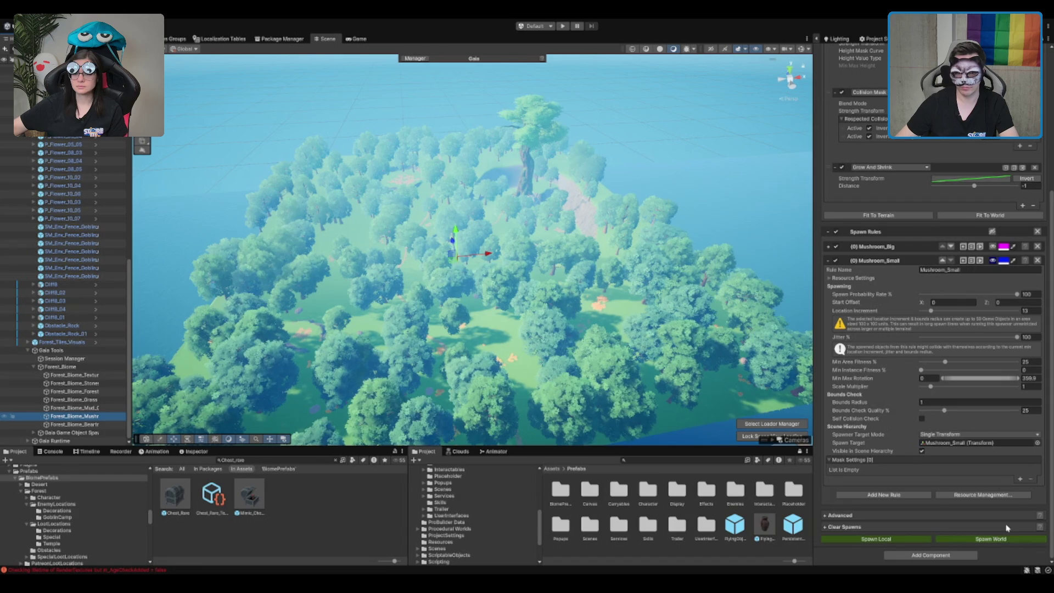
- Refresh the collision mask, leaving 102 big and 179 small mushrooms placed, and select Gaia Tools
scroll(1007, 263, up, 4)
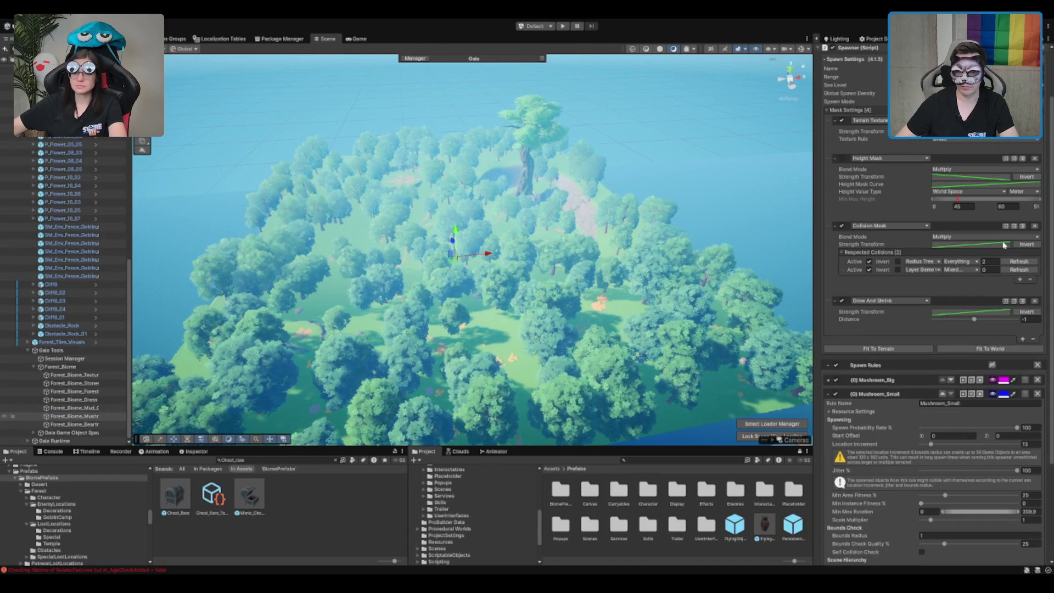
click(1019, 270)
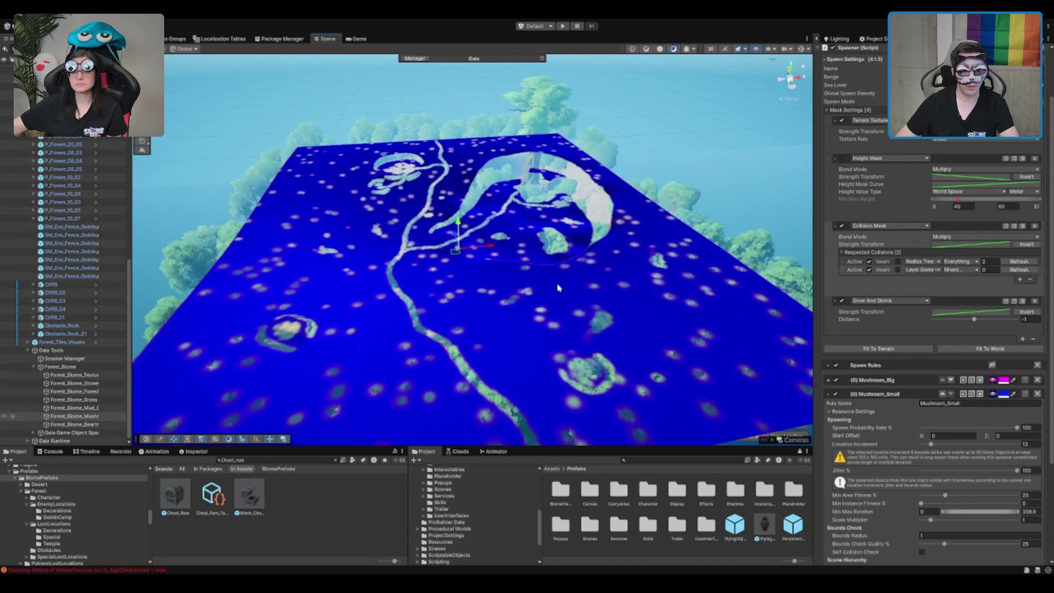
scroll(1037, 436, down, 4)
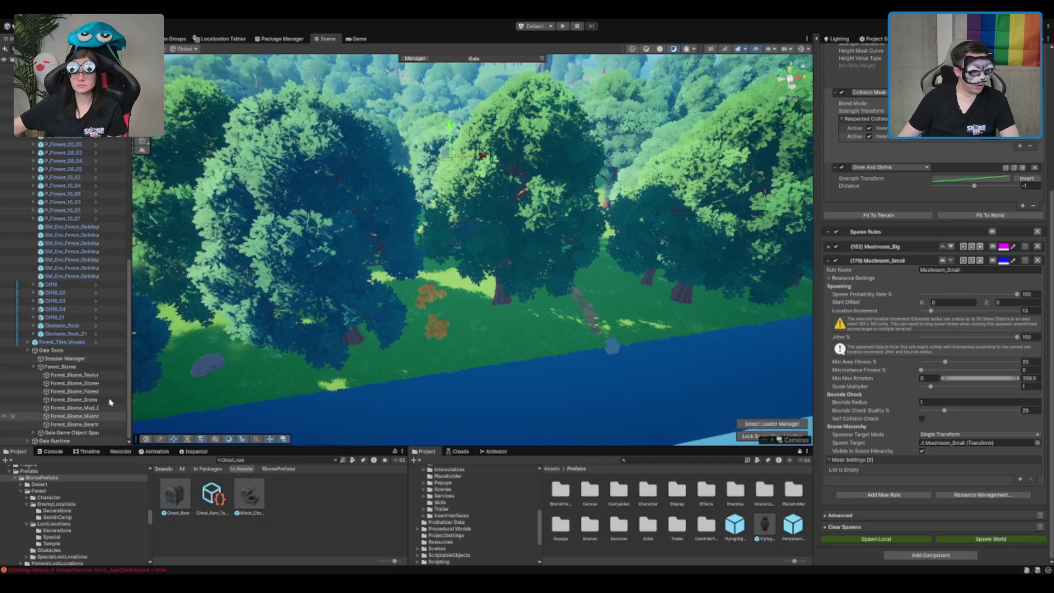
click(67, 352)
- Collapse Gaia Tools and the Hierarchy down to top-level objects, passing Campfire and Terrain
key(Left)
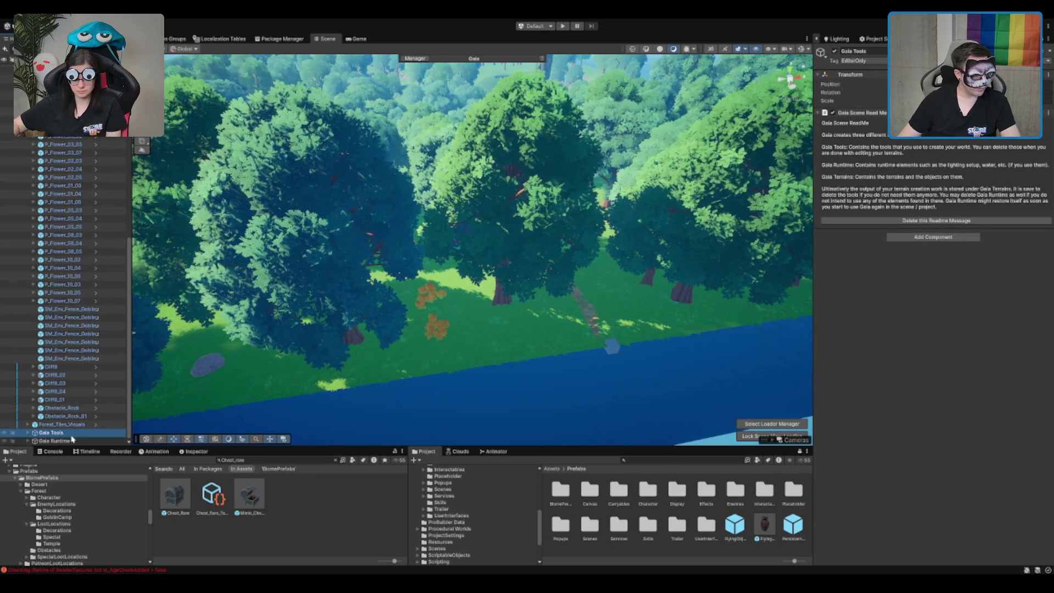
shift+click(75, 441)
ctrl+click(62, 424)
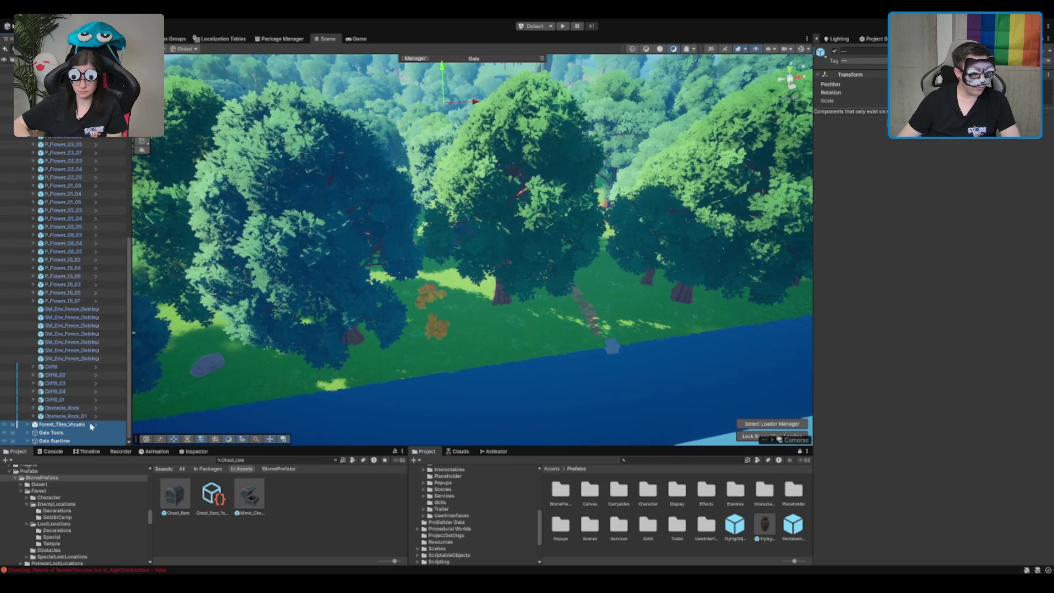
click(834, 51)
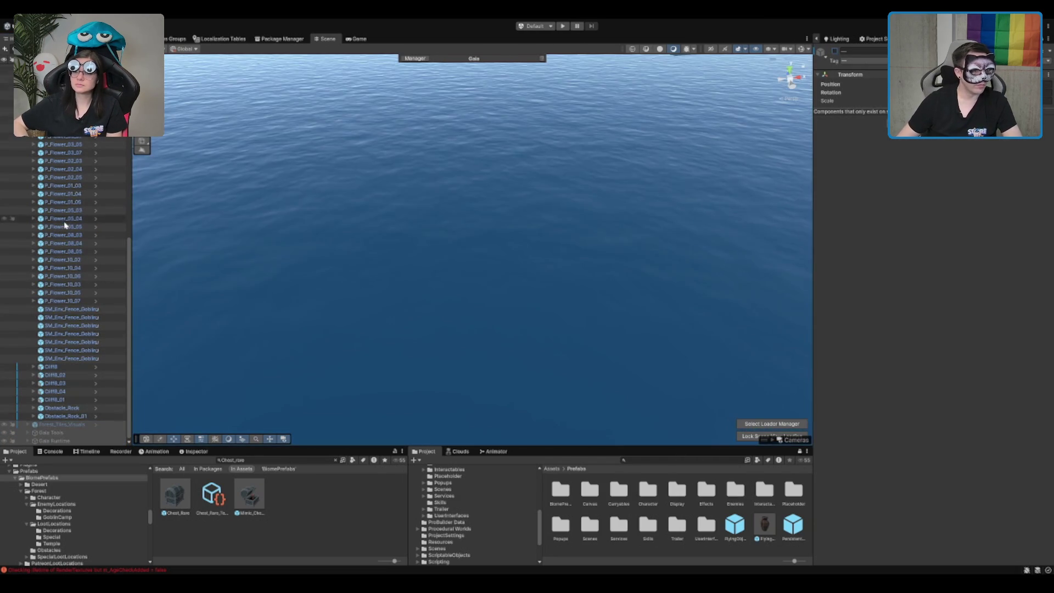
scroll(65, 219, up, 5)
click(65, 220)
scroll(65, 223, up, 8)
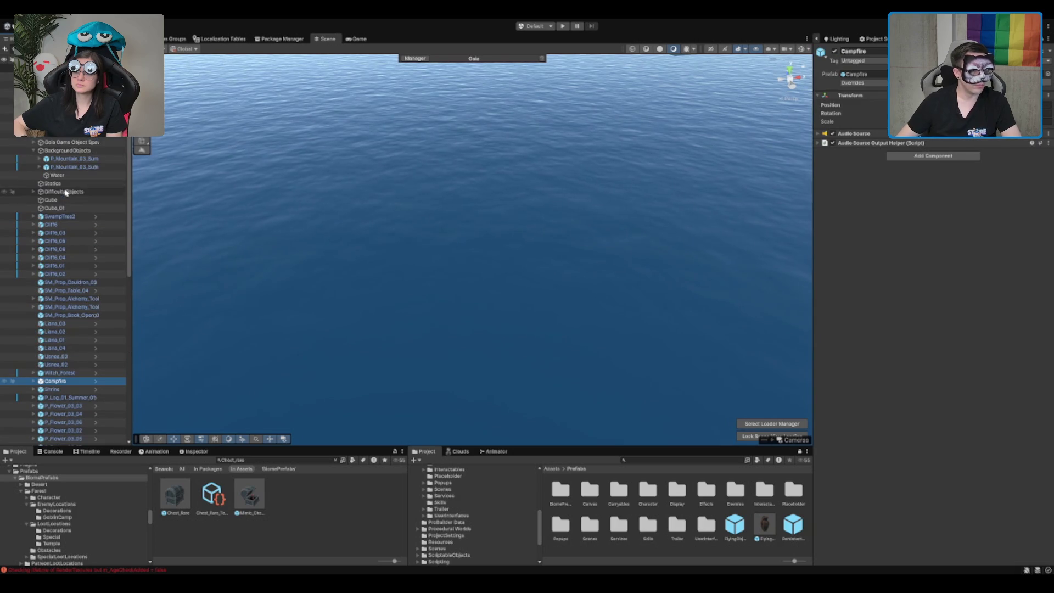
click(87, 137)
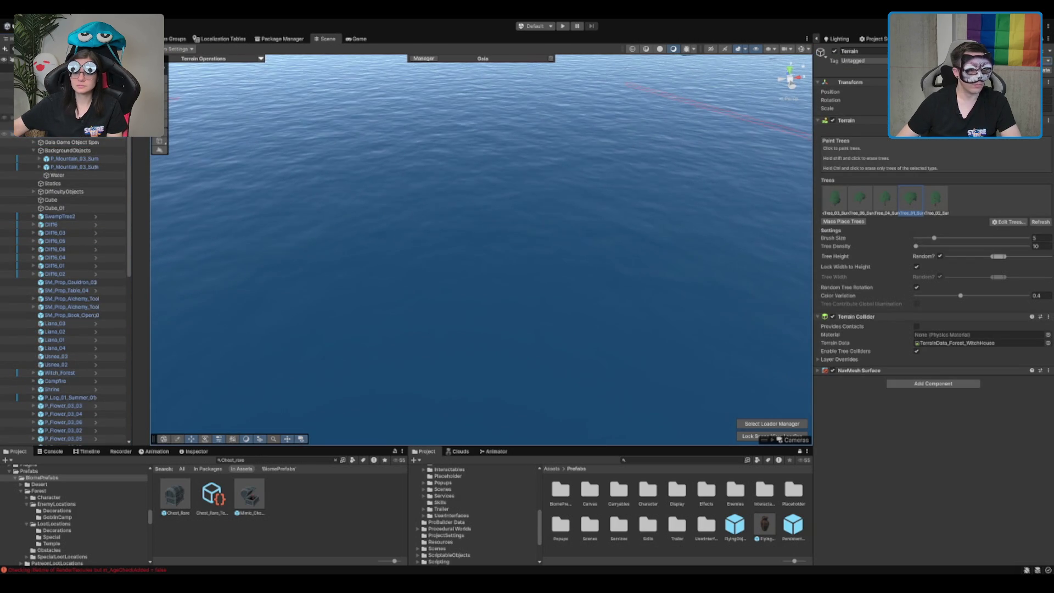
click(70, 149)
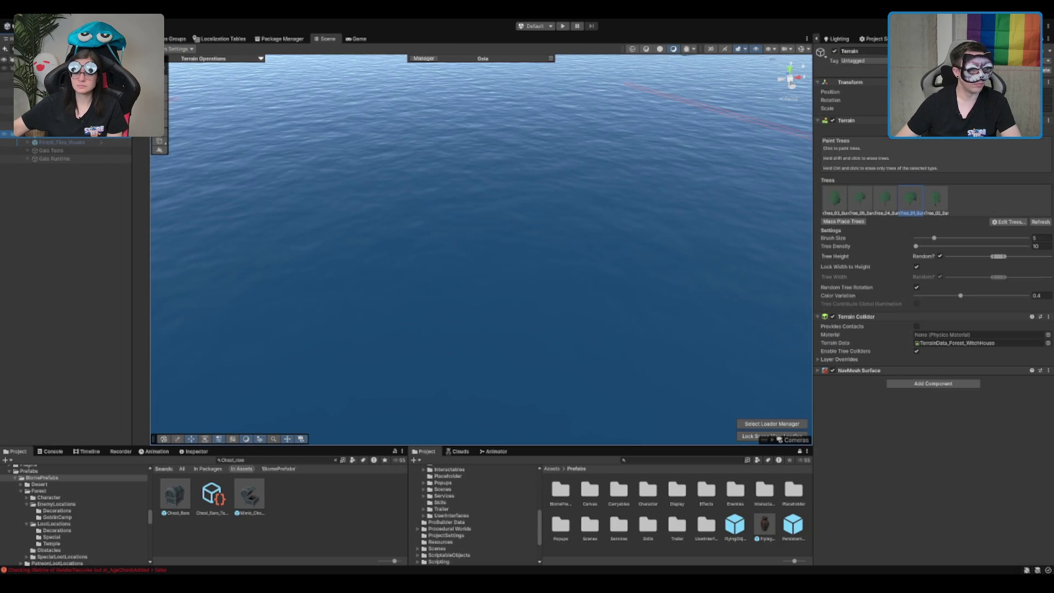
- Orbit to the tall tree, select SwampTree2, then undo back to the MapTile selection
drag(461, 297, 513, 231)
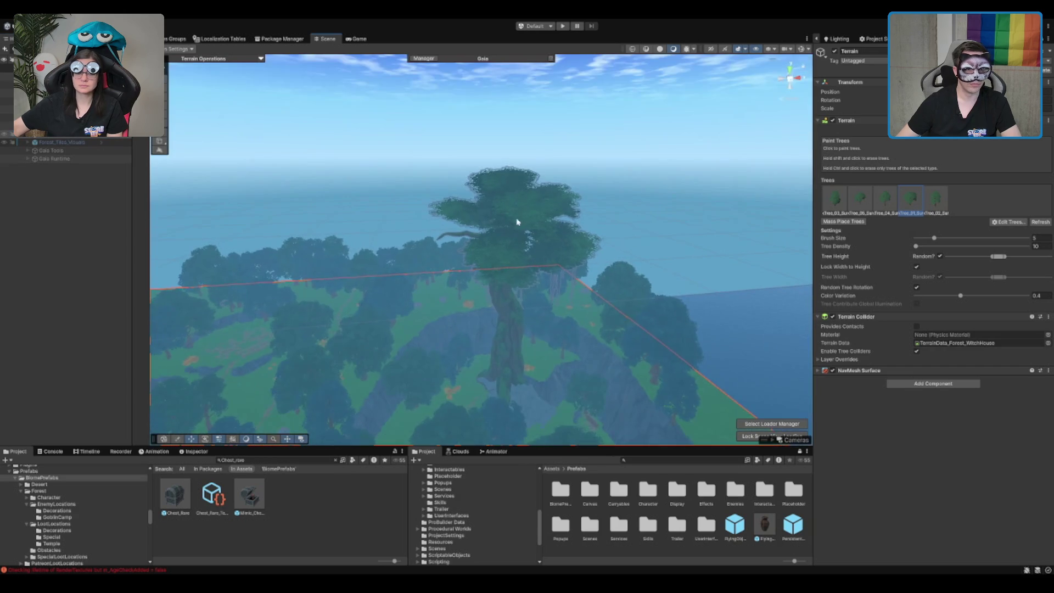
click(560, 329)
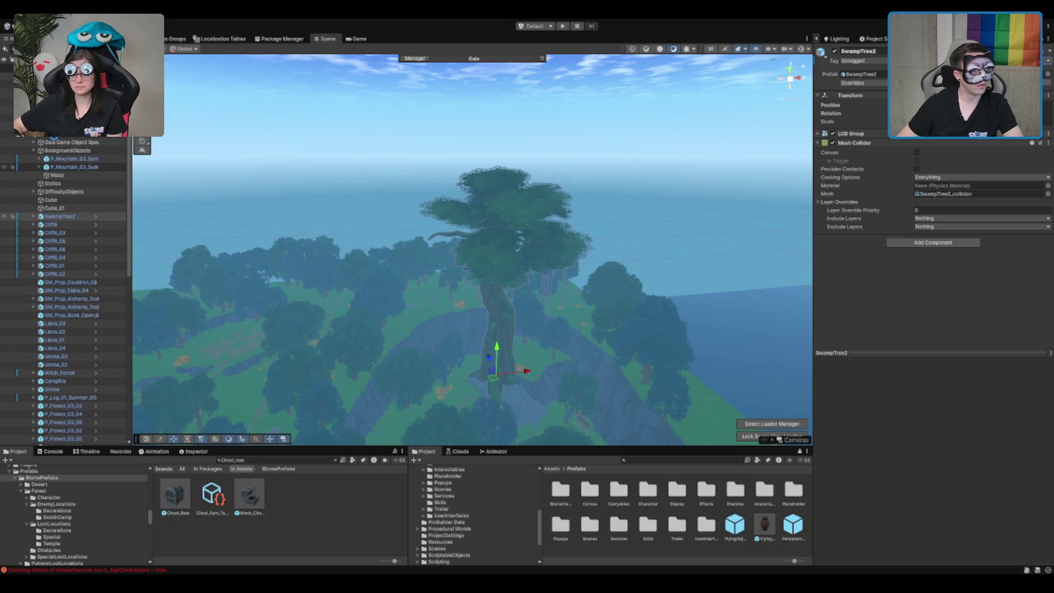
key(ctrl+z)
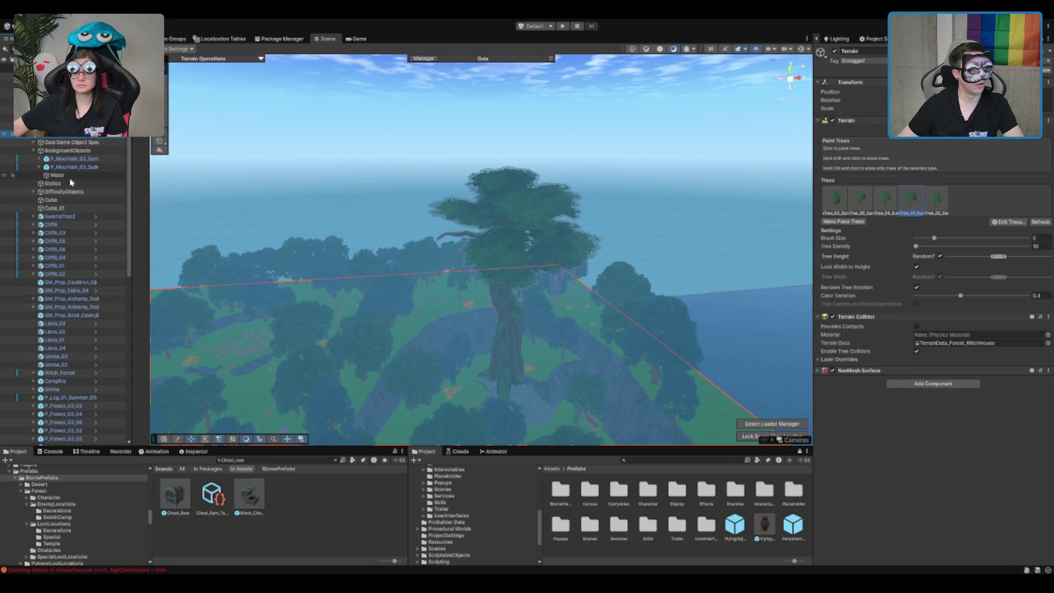
key(ctrl+z)
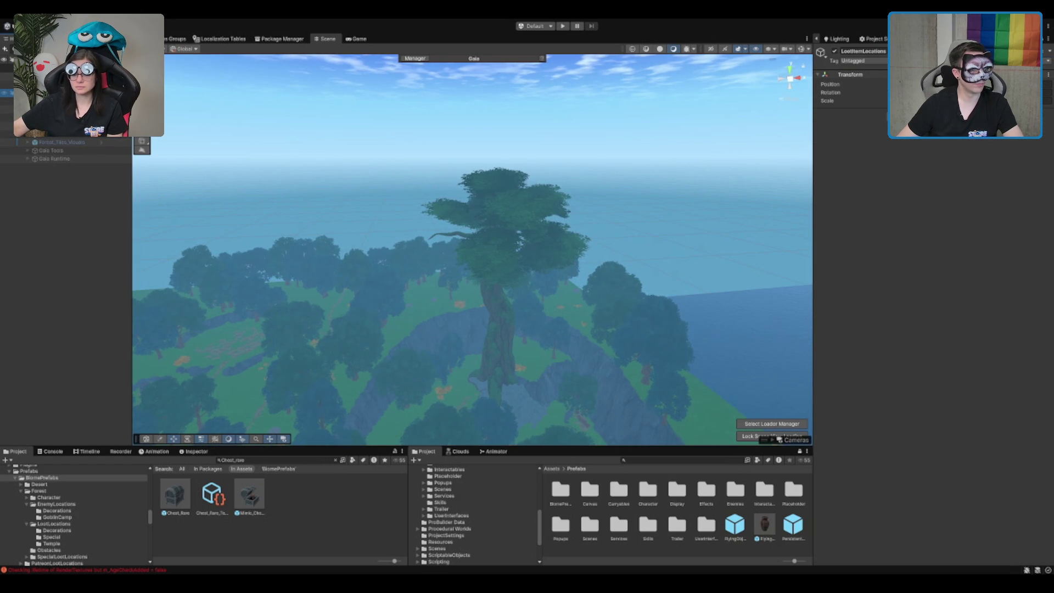
key(ctrl+z)
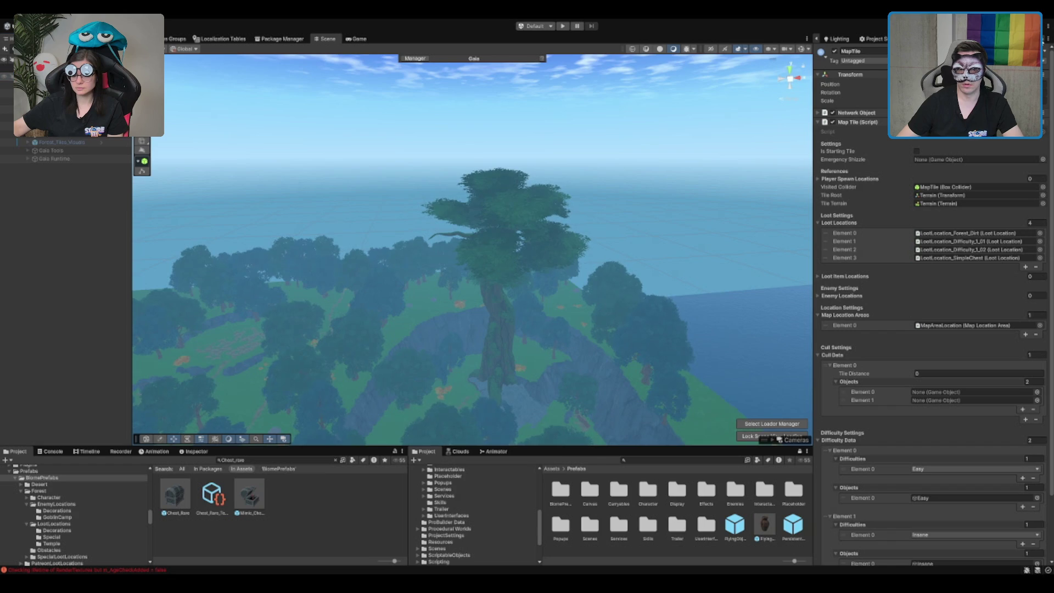
- Collapse Loot Locations and set the Cull Data objects count to 0
click(849, 222)
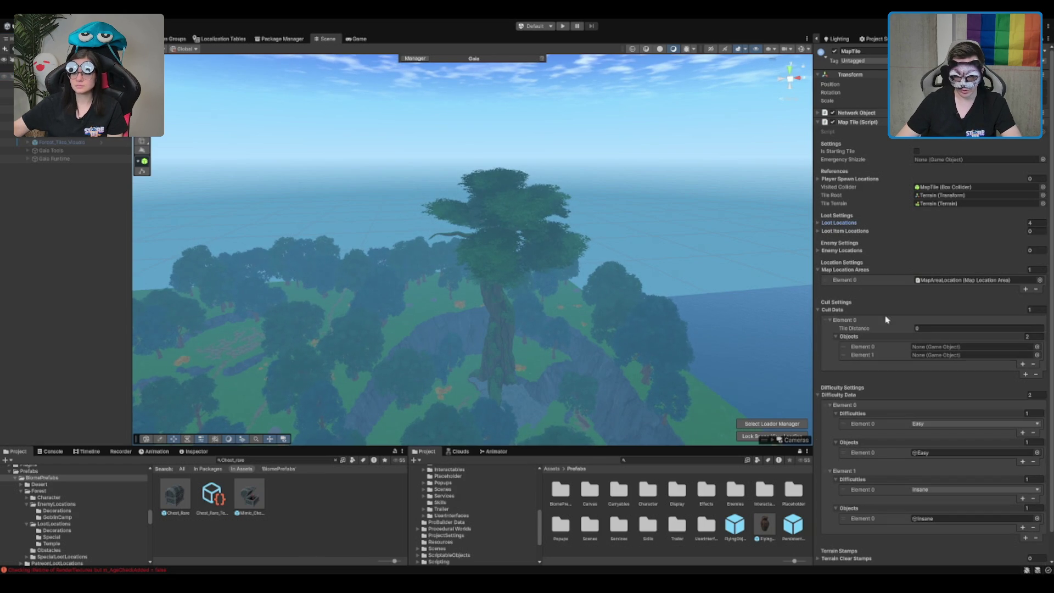
scroll(546, 278, up, 10)
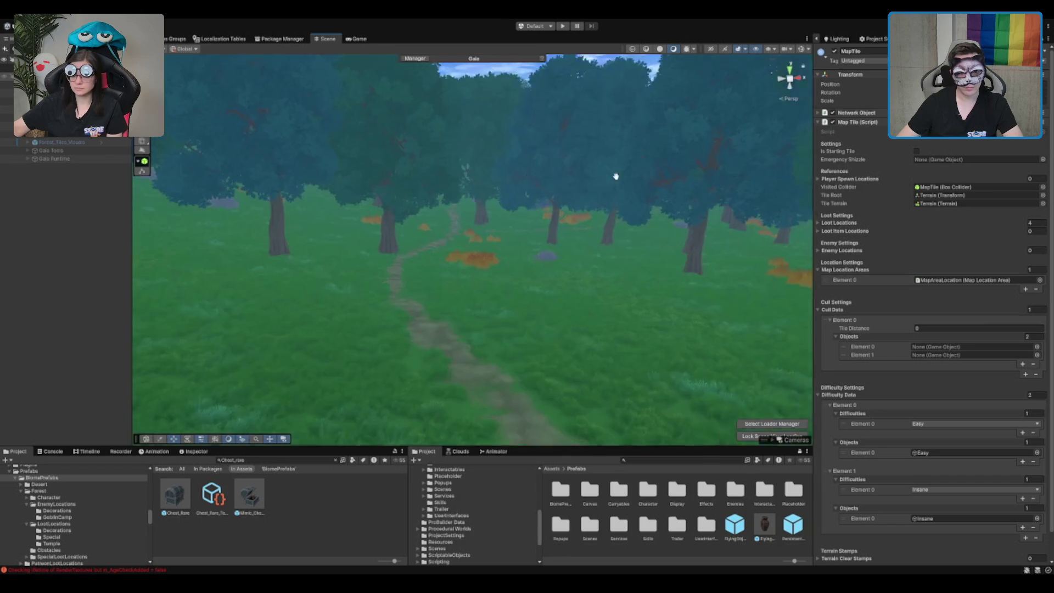
scroll(562, 214, down, 10)
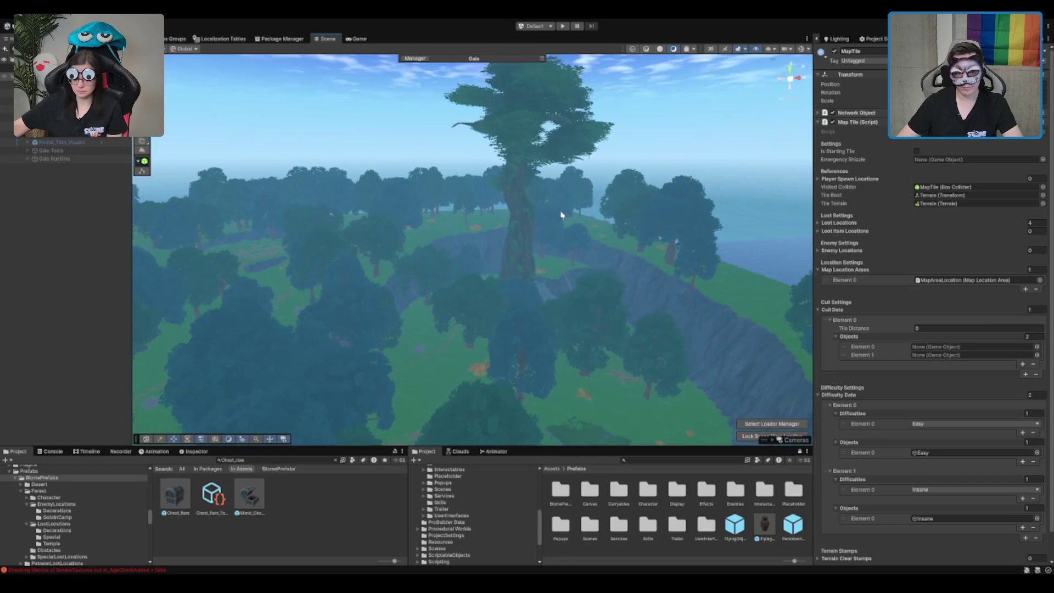
click(1025, 336)
text(0)
key(Return)
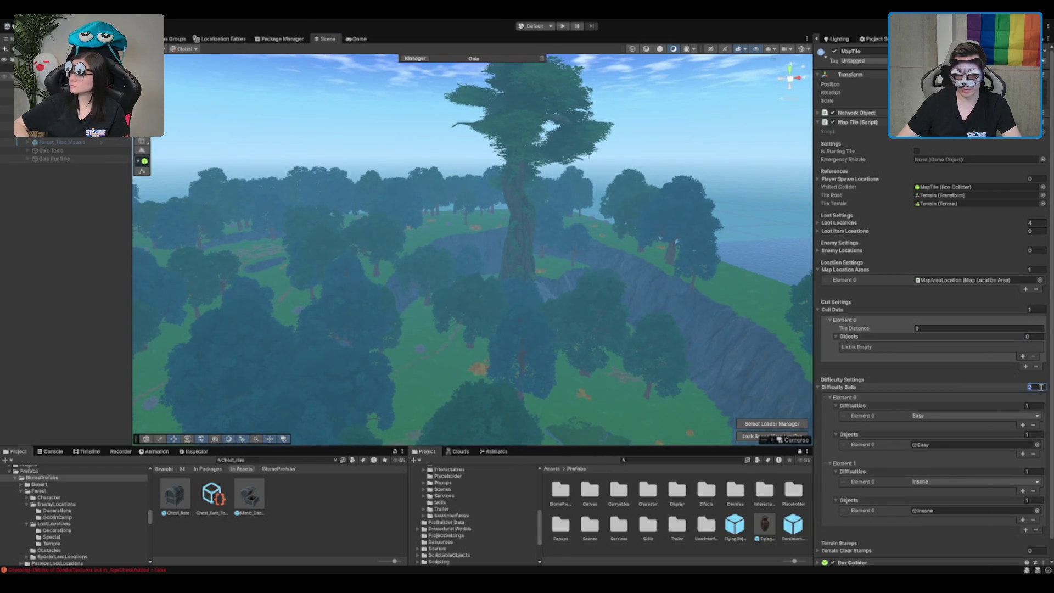
- Set the Difficulty Data size to 0 and collapse Terrain Clear Stamps
text(0)
key(Return)
click(864, 406)
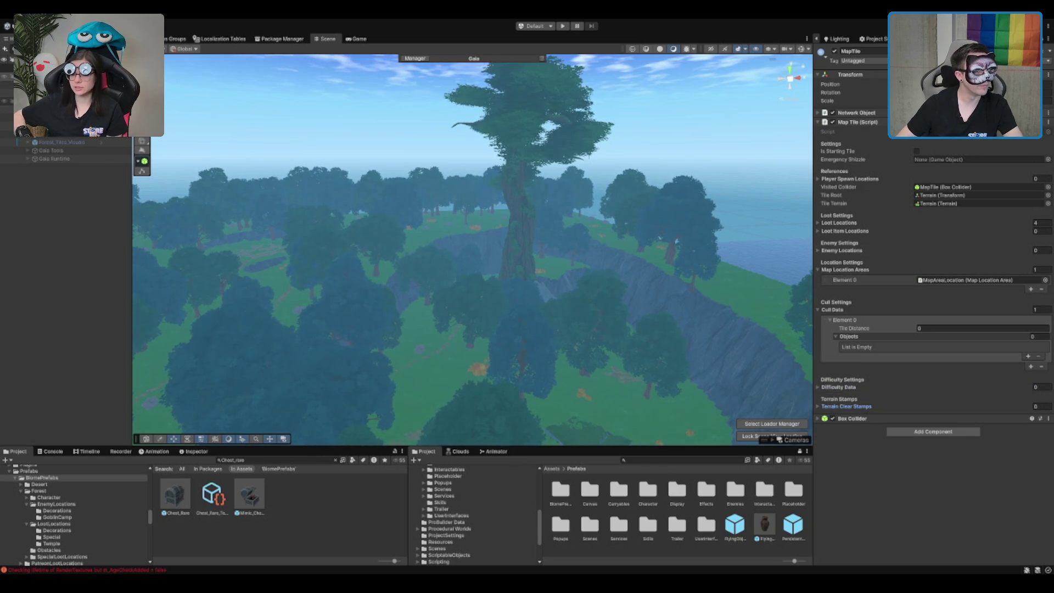
scroll(66, 291, up, 10)
scroll(78, 256, up, 15)
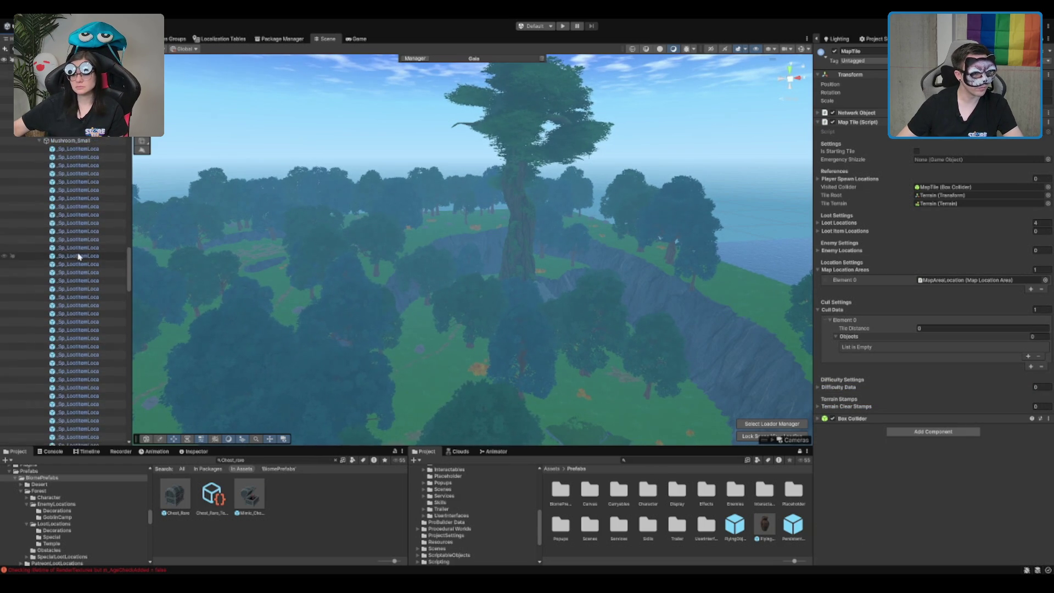
- Fill the MapTile's Loot Item Locations with the whole range of loot spawn objects
scroll(78, 256, up, 5)
shift+click(78, 221)
drag(78, 221, 766, 236)
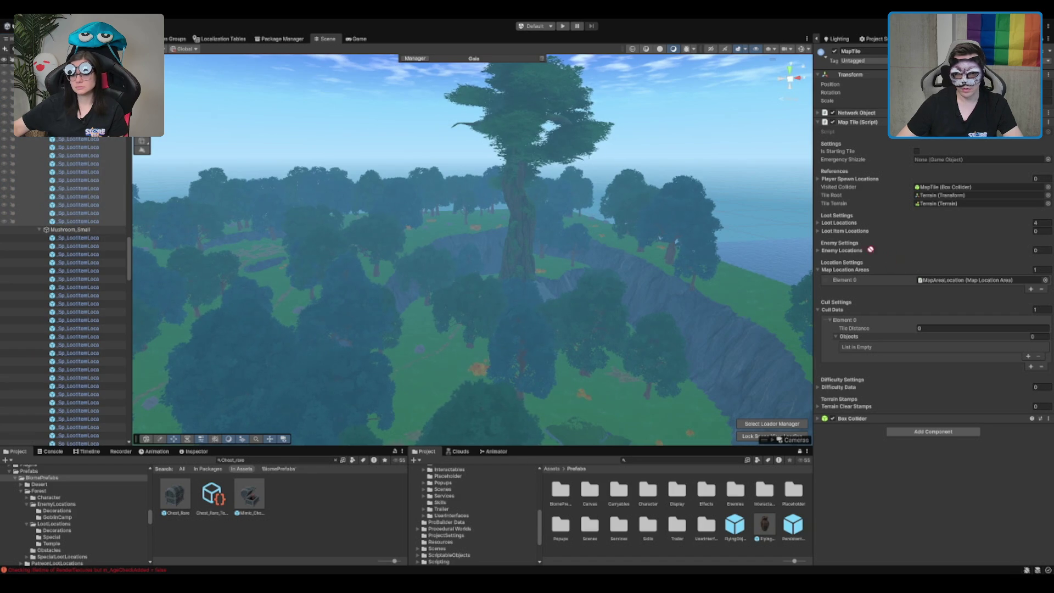
scroll(99, 308, down, 15)
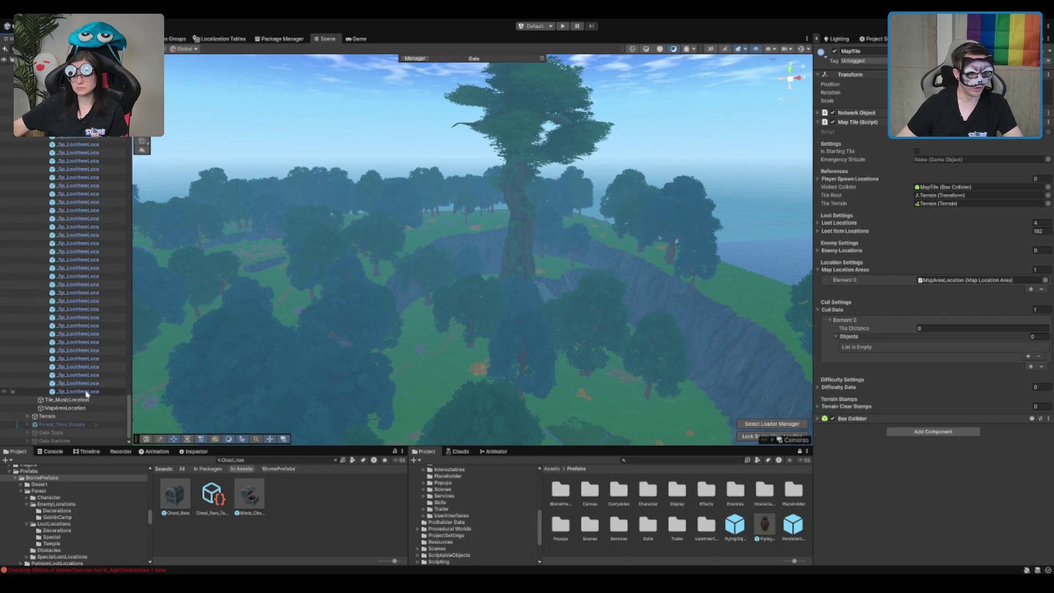
shift+click(88, 373)
key(h)
drag(833, 235, 834, 231)
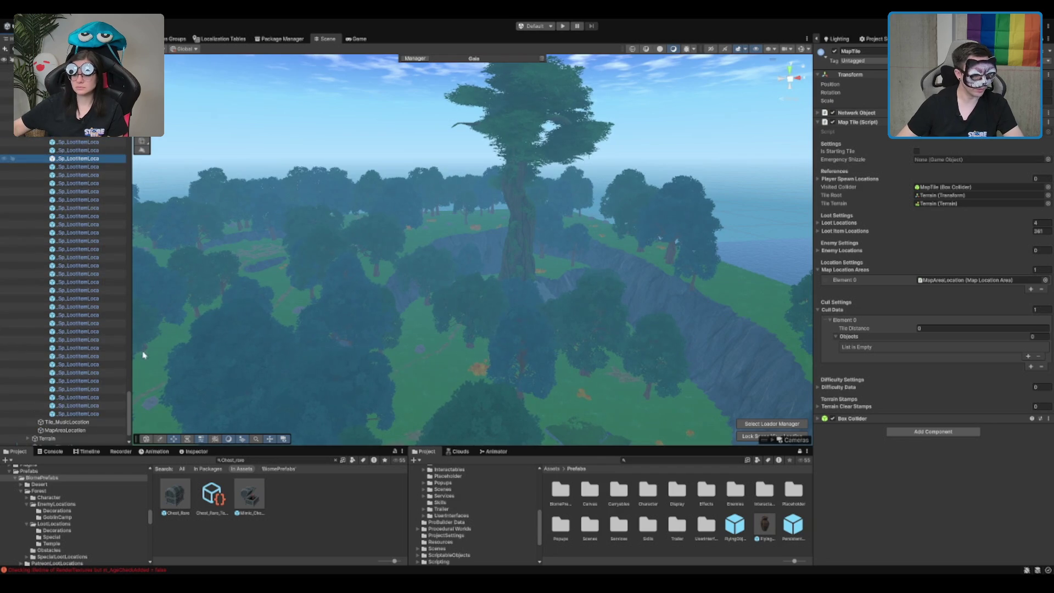
- Collapse the Loot Item Locations list and pan the view around the big tree
scroll(129, 419, up, 10)
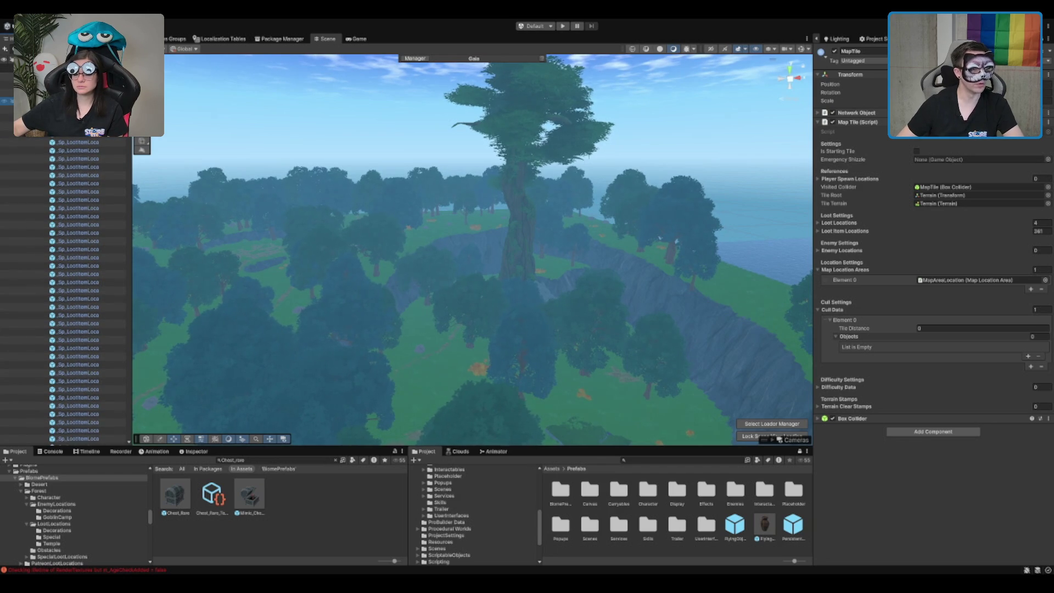
key(Left)
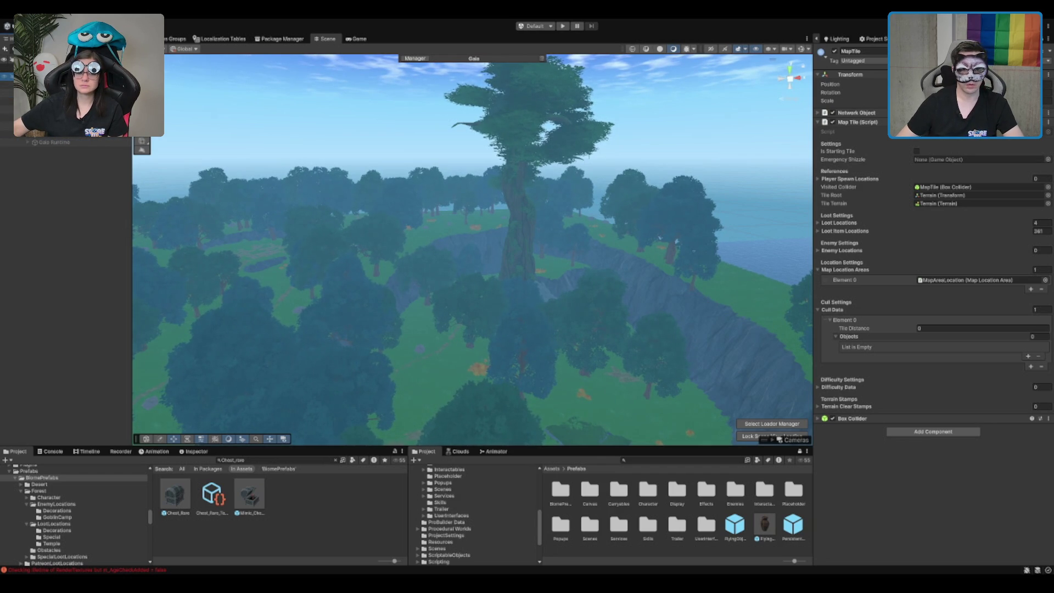
drag(596, 215, 611, 206)
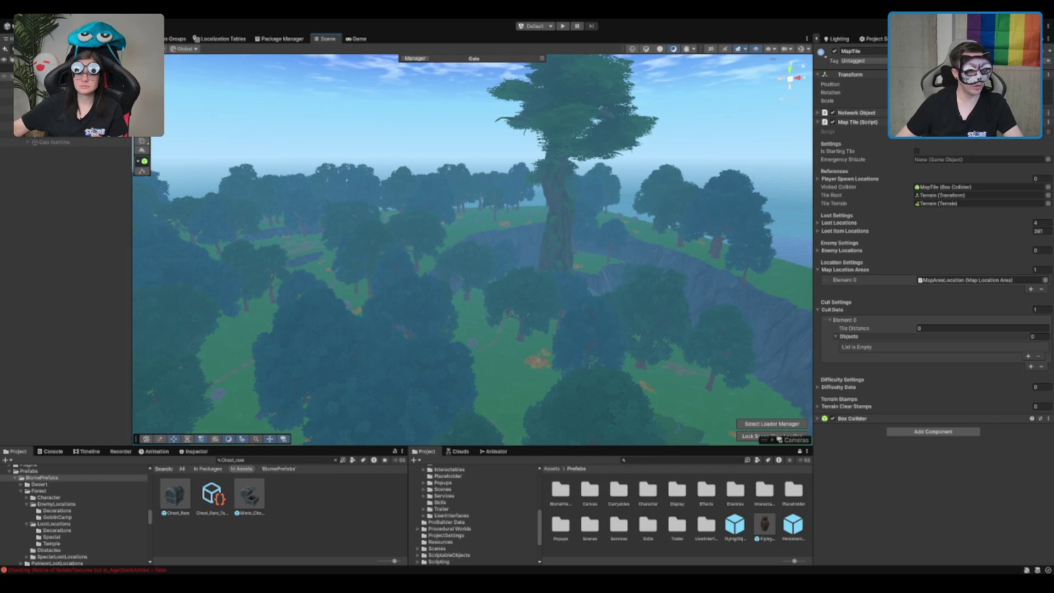
- Create an empty child group named Witch under Statics
mouse_move(536, 226)
mouse_down()
mouse_move(412, 252)
mouse_move(449, 296)
mouse_move(444, 270)
mouse_move(564, 239)
mouse_move(546, 245)
mouse_move(544, 284)
mouse_move(373, 310)
mouse_move(467, 303)
mouse_move(431, 299)
mouse_move(348, 219)
mouse_move(631, 178)
mouse_up()
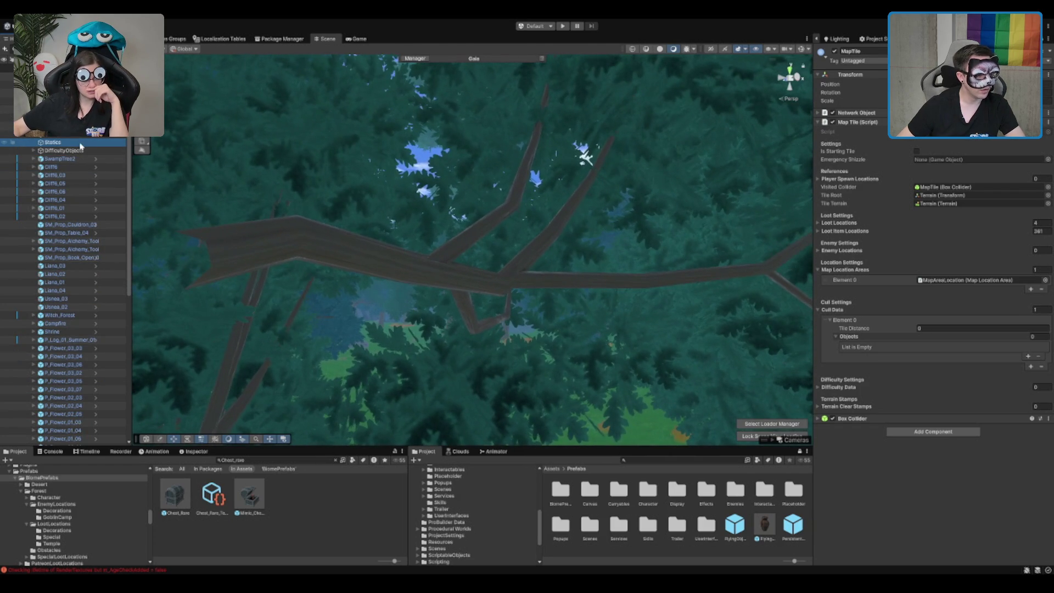
key(alt+shift+n)
text(Witch)
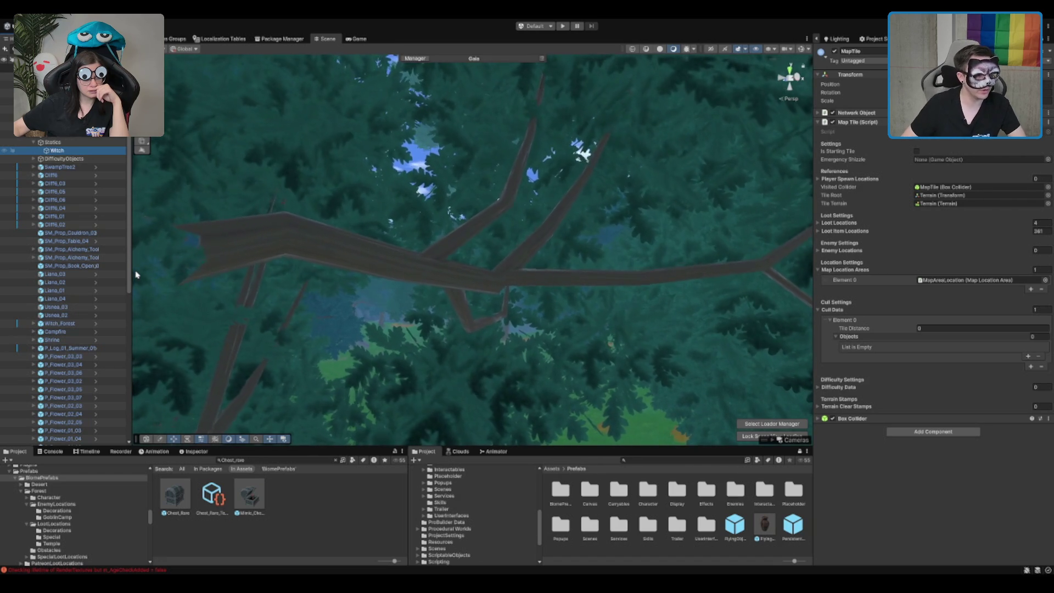
click(77, 178)
- Move SM_Prop_Cauldron_03 through Liana_04 into the Witch group
click(66, 233)
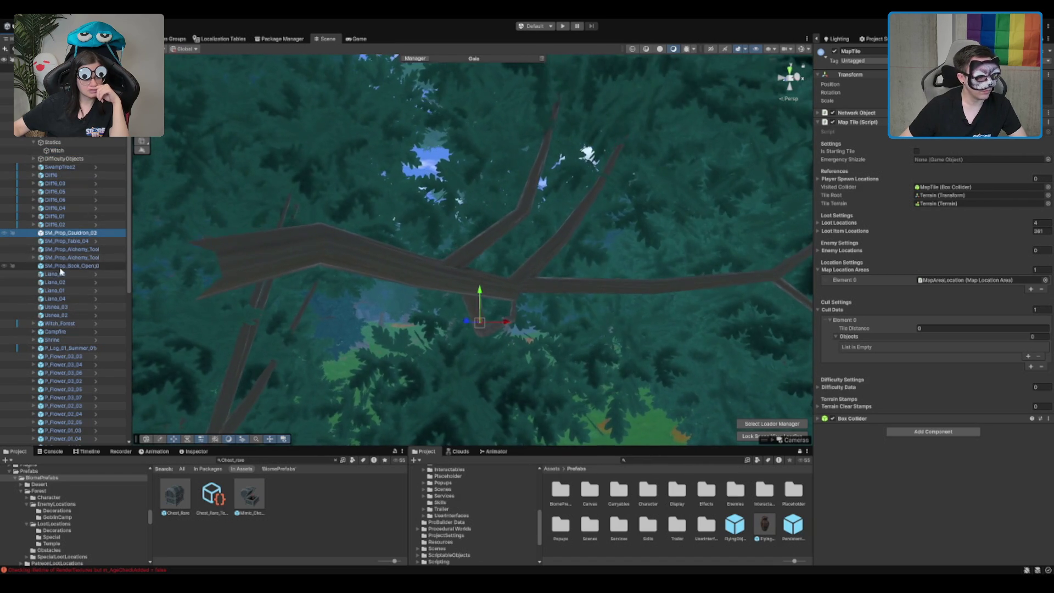
shift+click(61, 271)
shift+click(73, 299)
drag(64, 184, 55, 150)
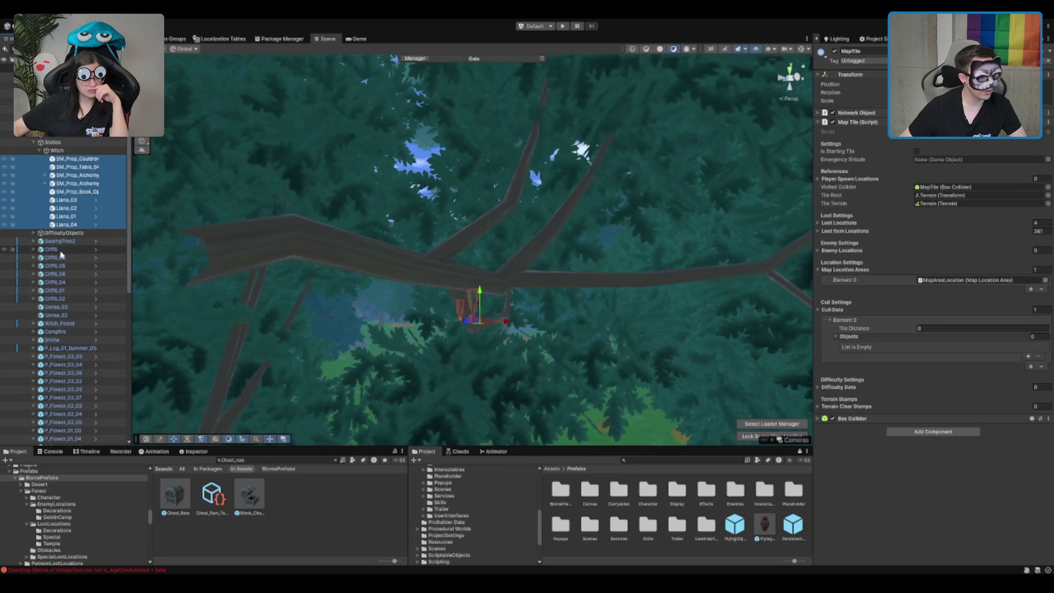
double_click(62, 250)
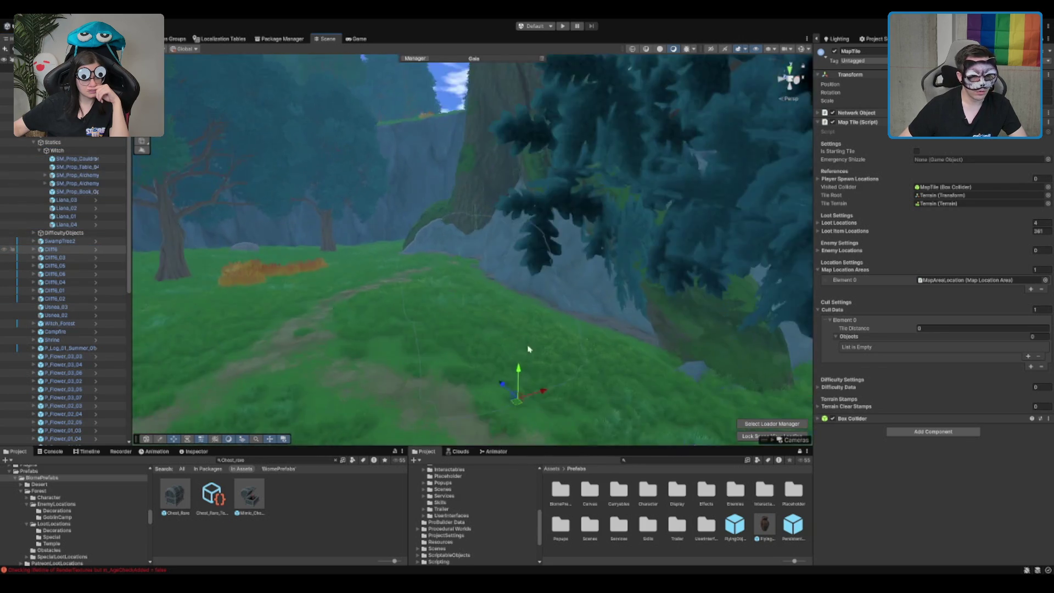
click(64, 144)
- Create a Cliffs child group under Statics and move the Cliff6 pieces into it
key(alt+shift+n)
text(Cliffs)
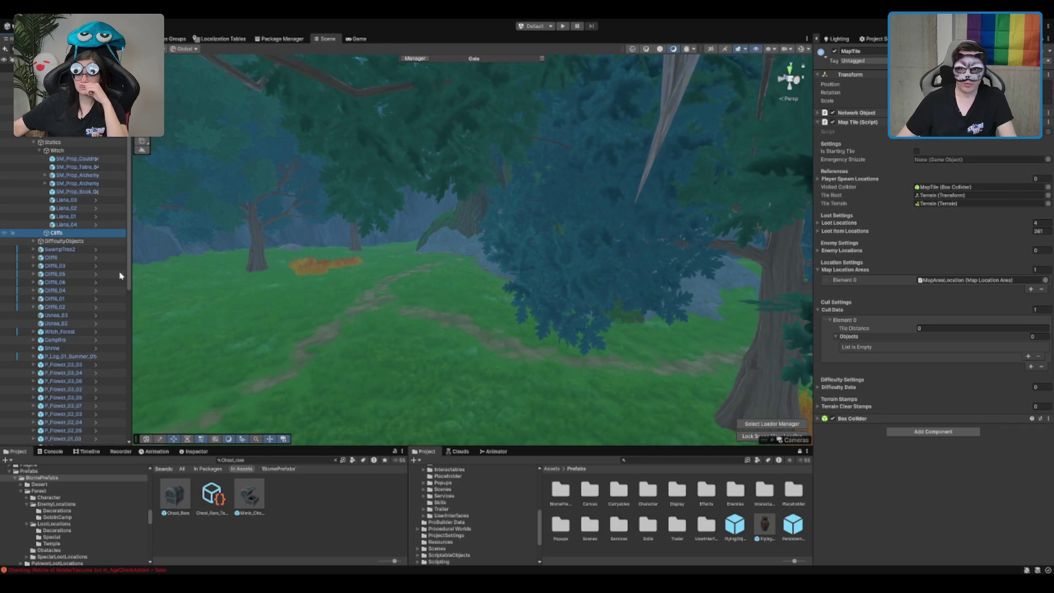
click(91, 257)
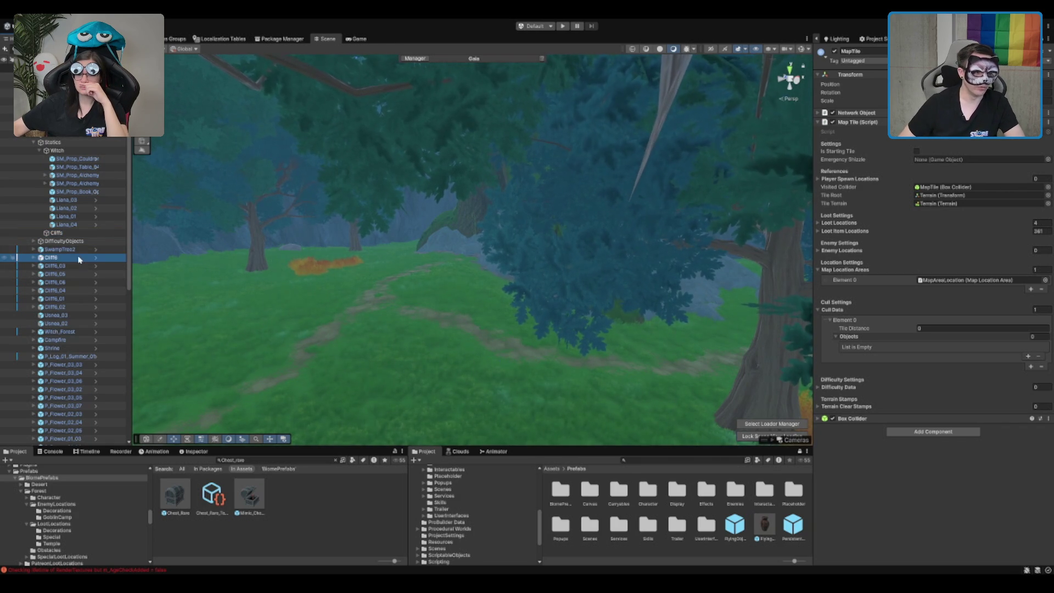
shift+click(71, 305)
drag(72, 305, 61, 233)
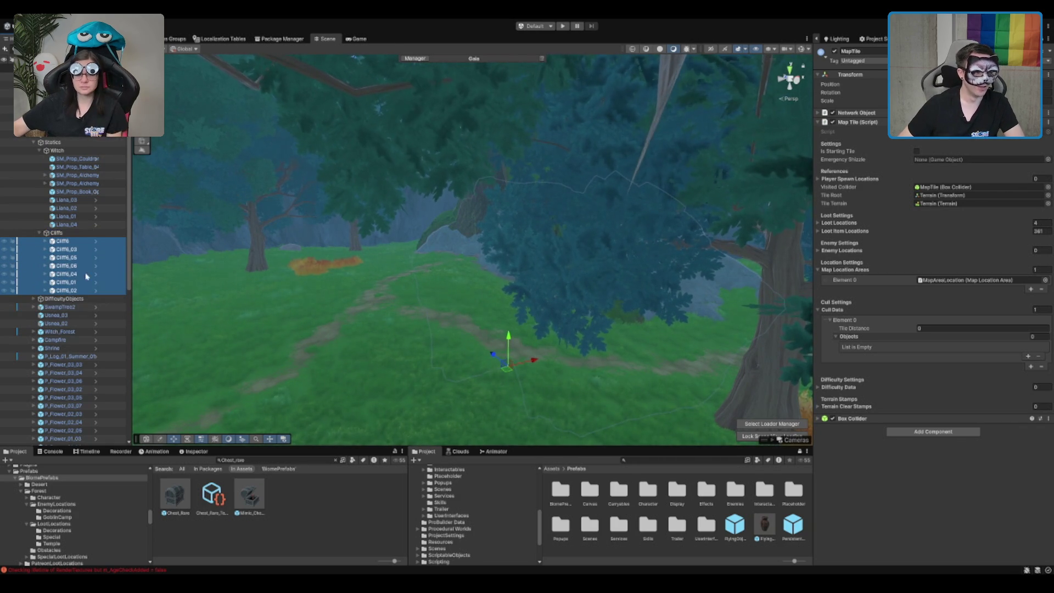
- Move the Usnea_02 and Usnea_03 hanging moss objects into Witch
click(58, 324)
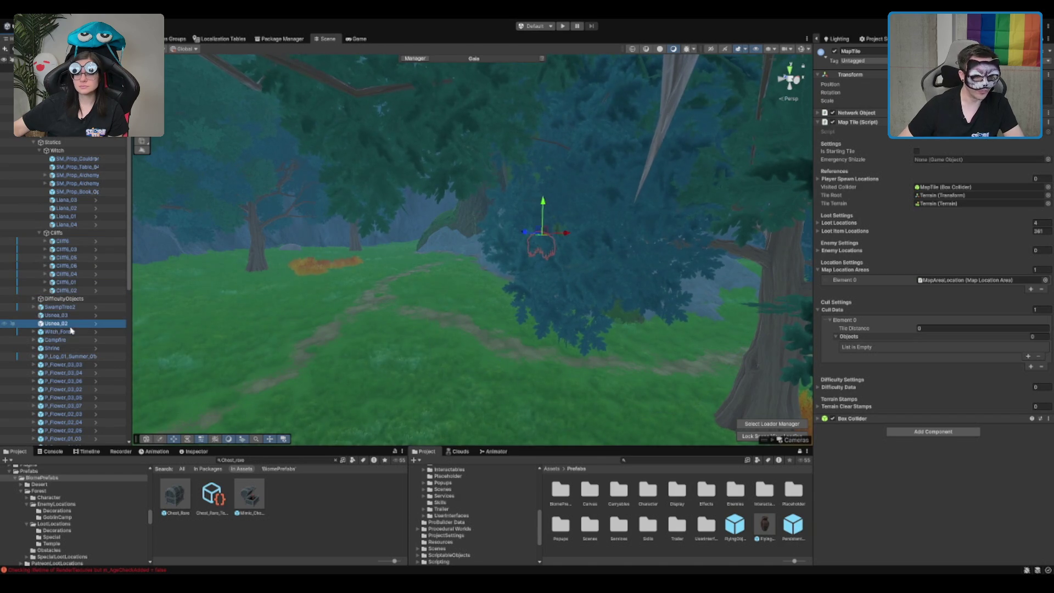
key(f)
ctrl+click(60, 316)
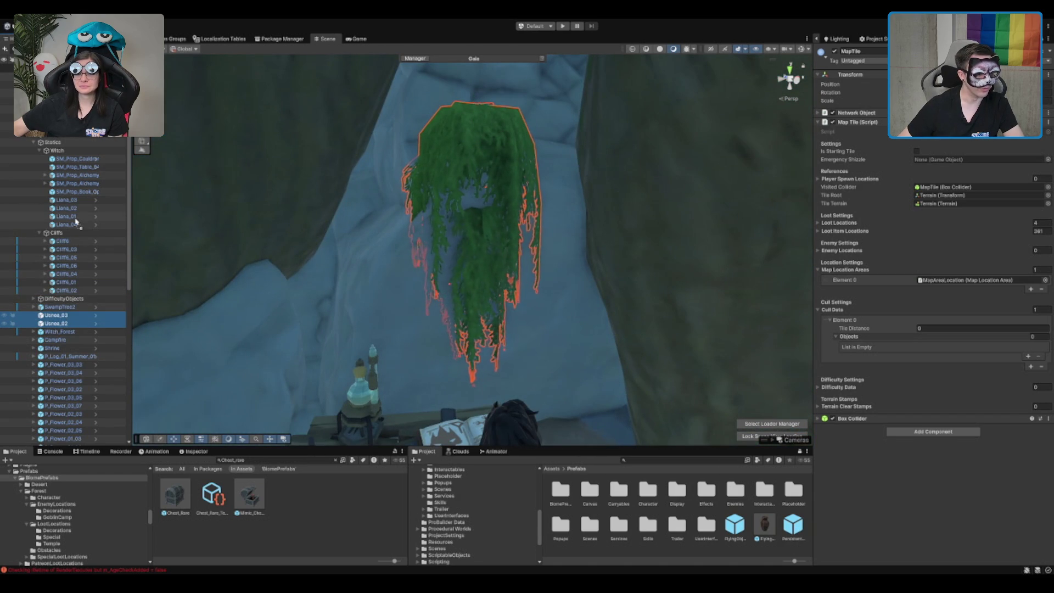
drag(80, 216, 80, 214)
- Move Witch_Forest and Campfire into the Statics group
click(78, 332)
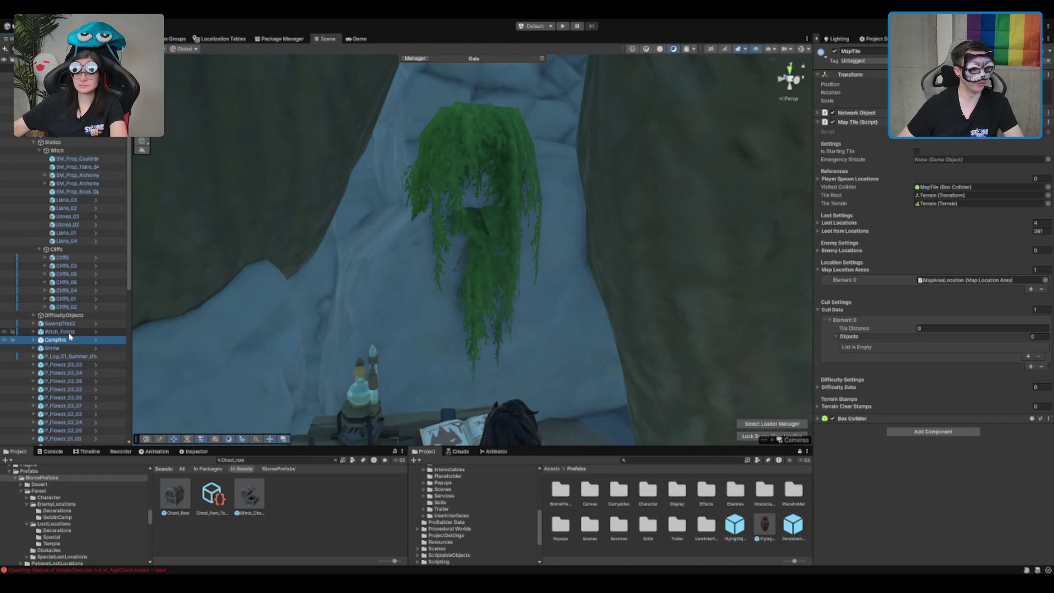
drag(69, 247, 70, 249)
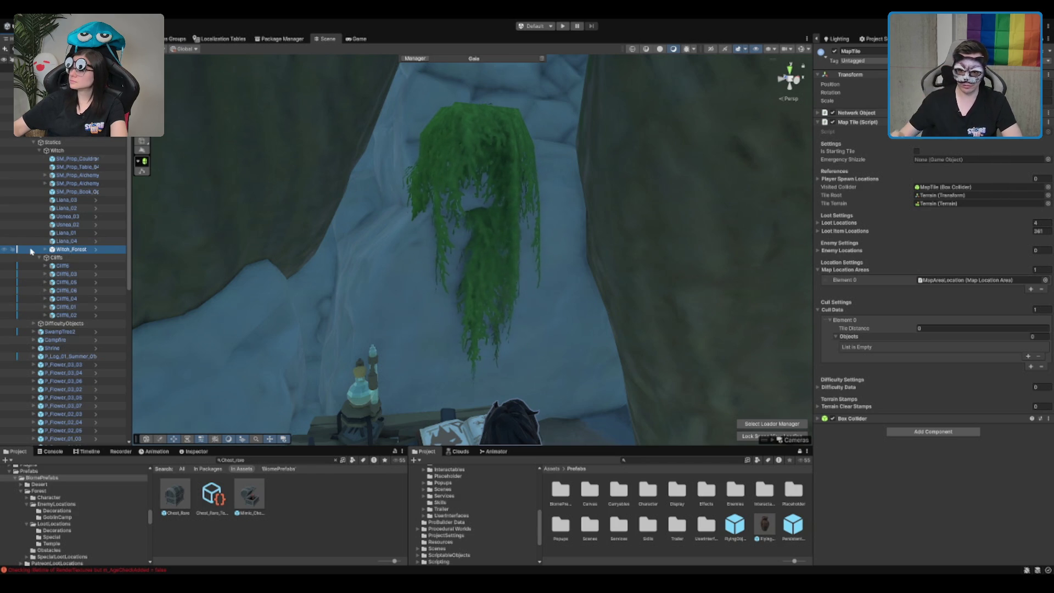
click(65, 333)
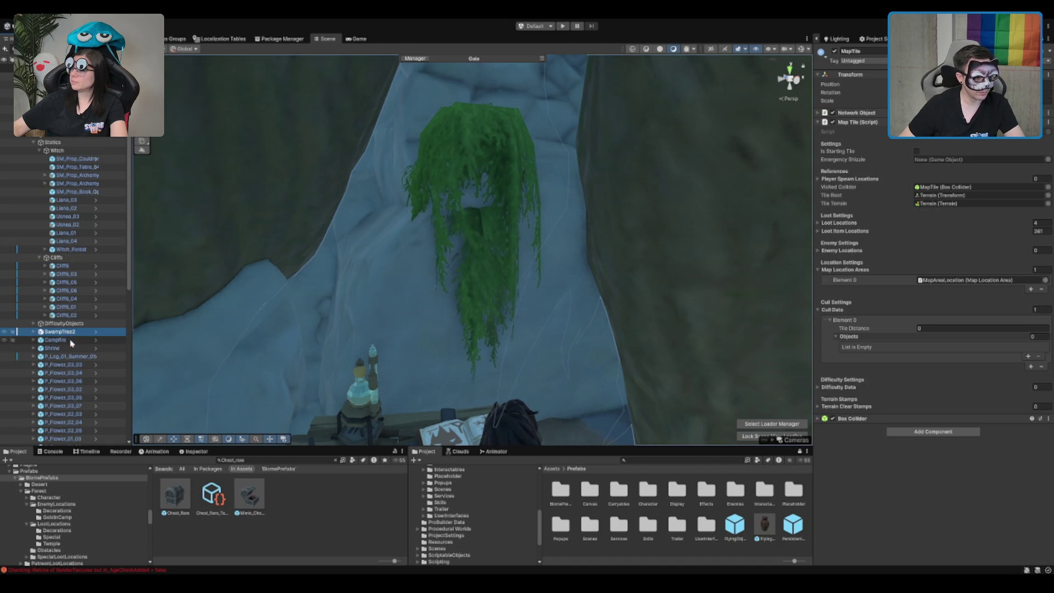
click(67, 340)
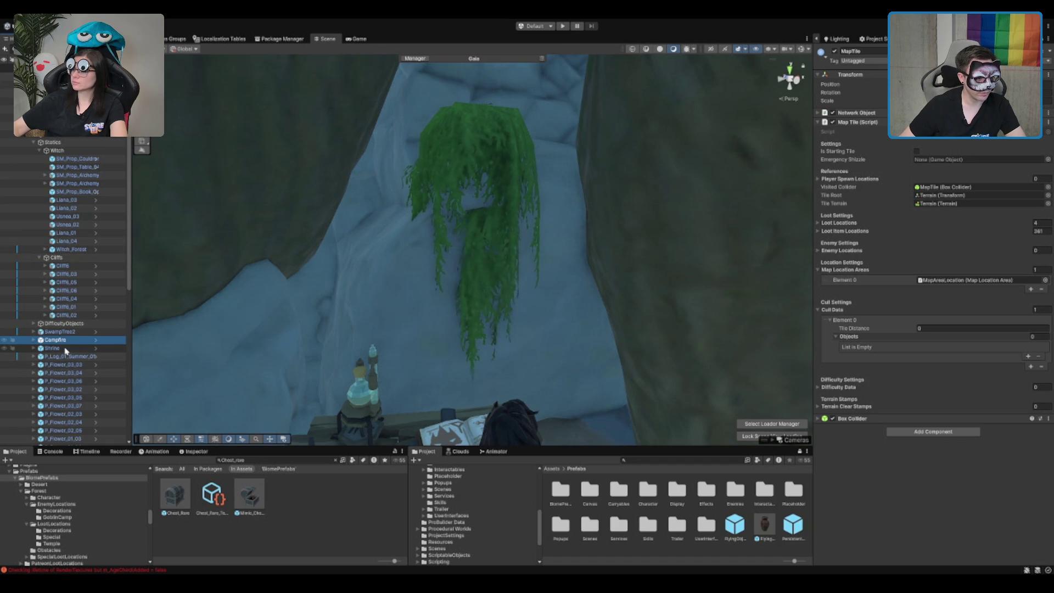
click(65, 348)
mouse_move(67, 340)
mouse_down()
mouse_move(84, 322)
mouse_move(85, 251)
mouse_up()
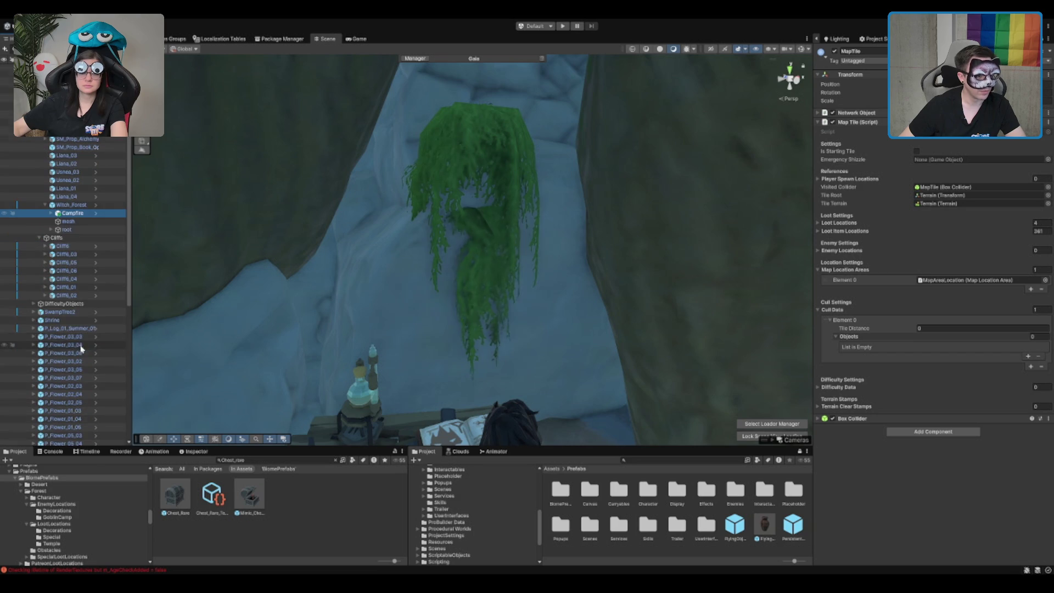
- Select the summer log through the goblin fences, then collapse the Cliffs group
drag(77, 216, 76, 202)
scroll(73, 313, down, 1)
click(74, 307)
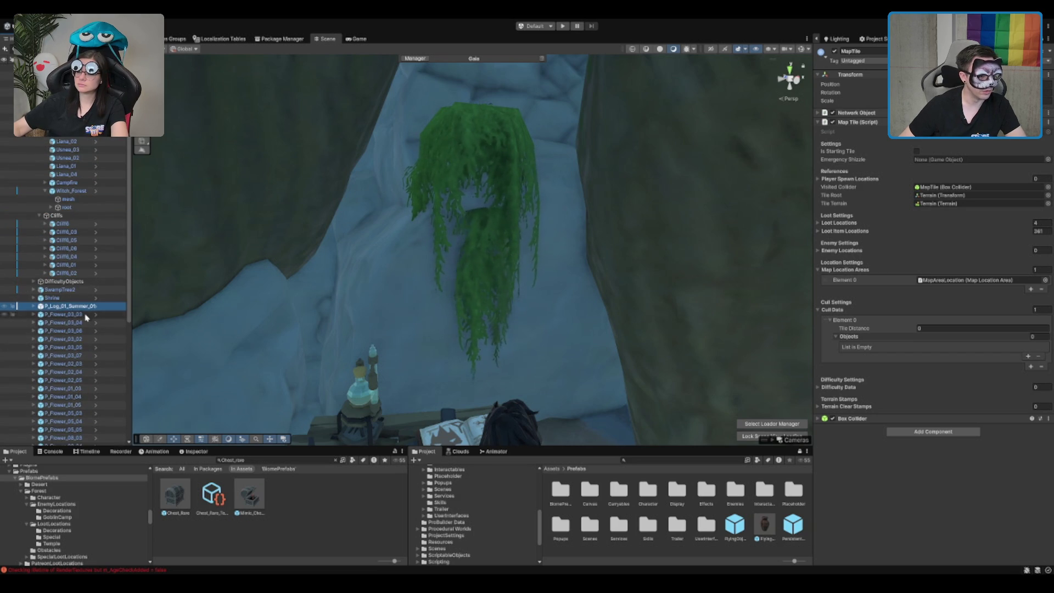
scroll(70, 338, down, 3)
scroll(70, 339, down, 6)
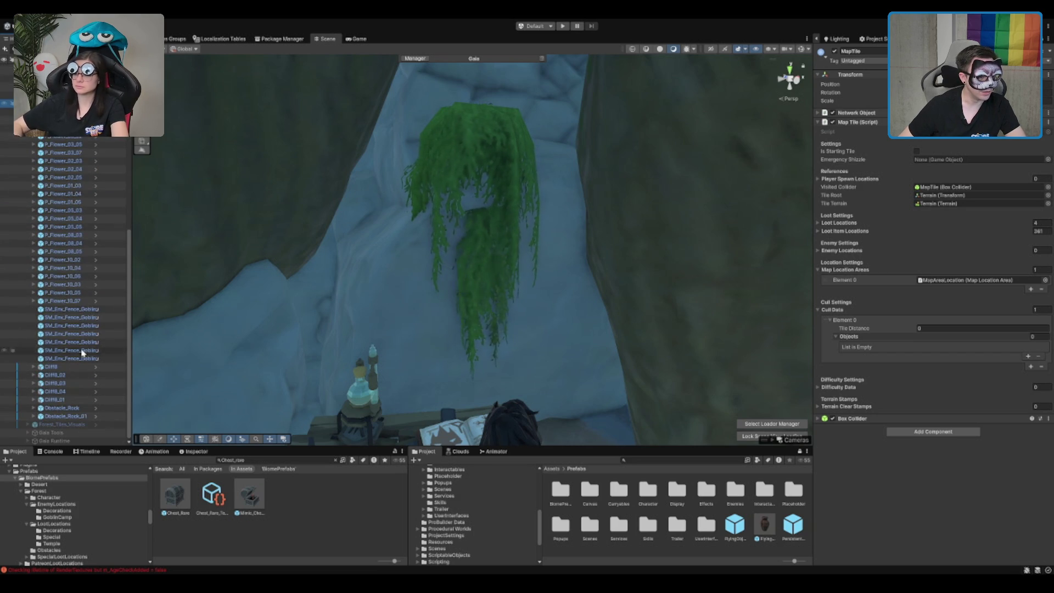
shift+click(80, 362)
scroll(74, 329, up, 7)
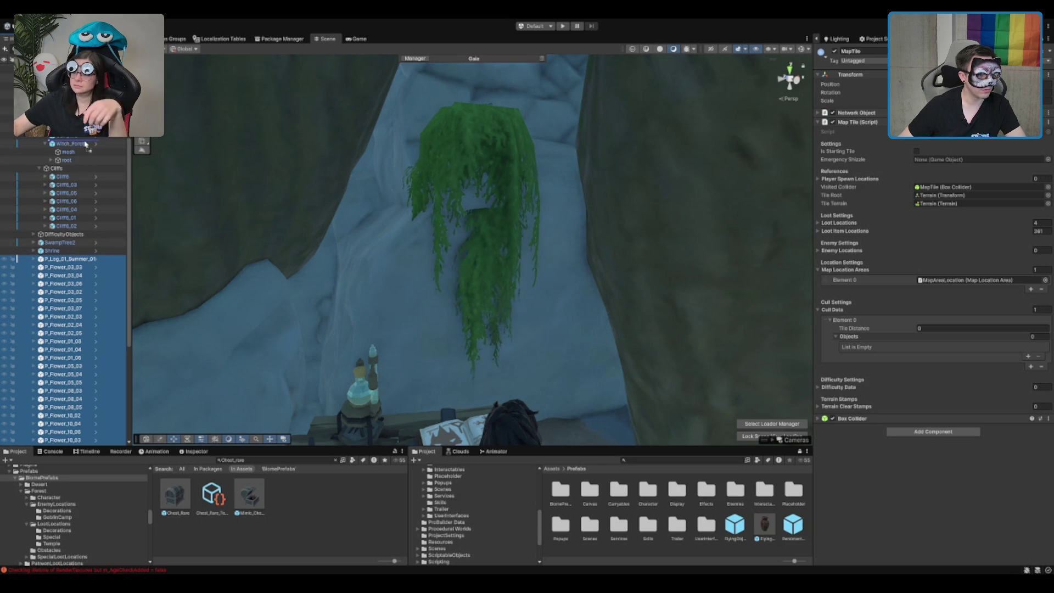
scroll(82, 274, down, 5)
click(71, 434)
scroll(77, 329, up, 10)
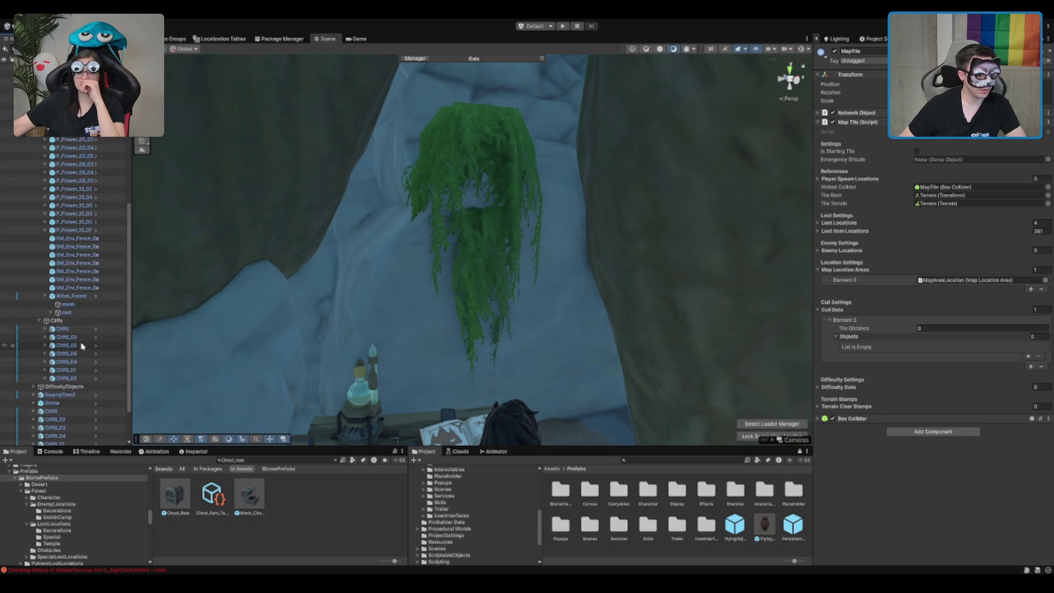
click(56, 276)
key(Left)
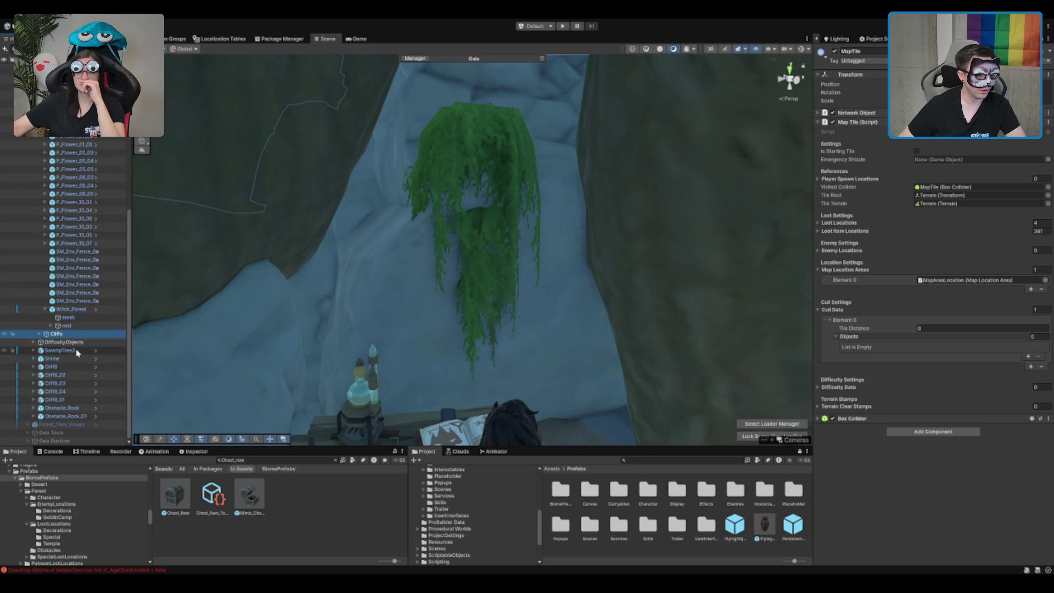
- Move the remaining Cliff6 pieces and Obstacle_Rock, Obstacle_Rock_01 into Cliffs
click(64, 369)
shift+click(59, 397)
drag(64, 332, 63, 333)
click(69, 384)
click(63, 408)
shift+click(73, 417)
mouse_move(72, 415)
mouse_down()
mouse_move(82, 342)
mouse_move(68, 135)
mouse_move(56, 158)
mouse_up()
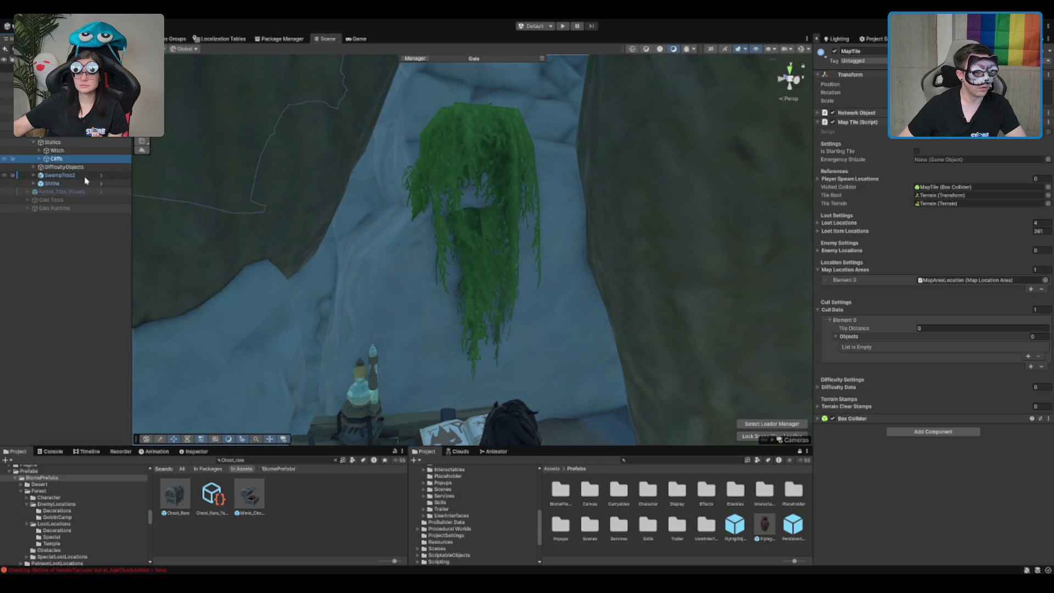
click(81, 143)
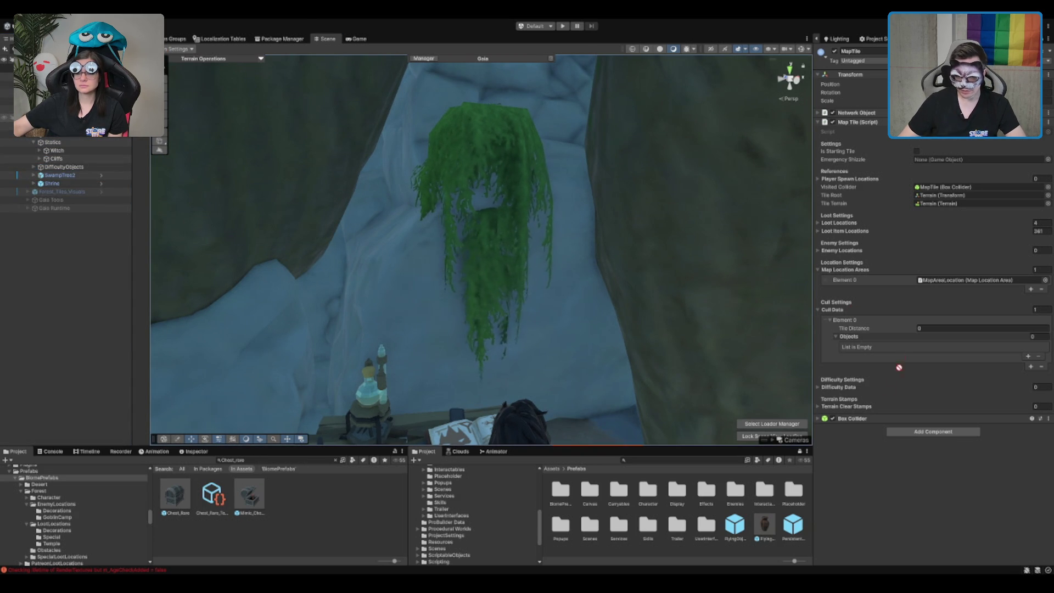
- Add Witch and Cliffs to Cull Data Element 0's Objects list
drag(859, 338, 859, 338)
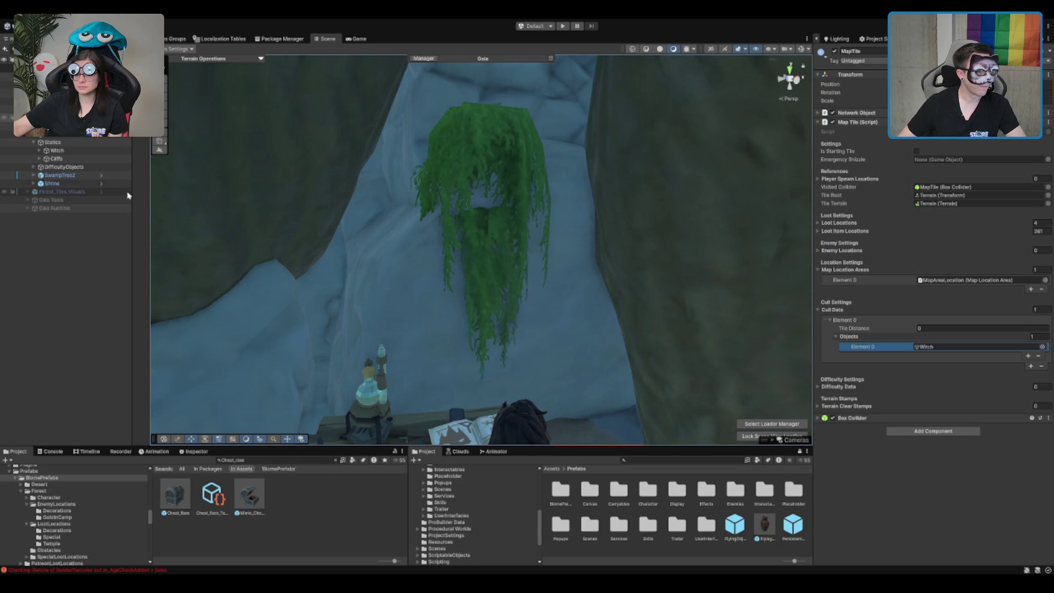
mouse_move(69, 147)
mouse_down()
mouse_move(61, 159)
mouse_move(866, 318)
mouse_move(856, 341)
mouse_up()
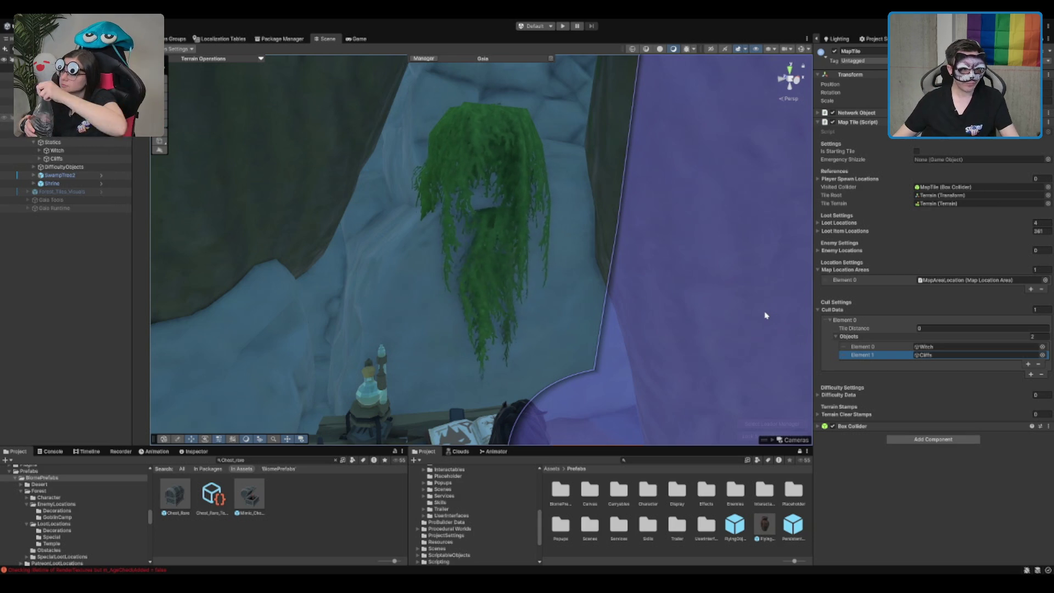
scroll(342, 195, down, 5)
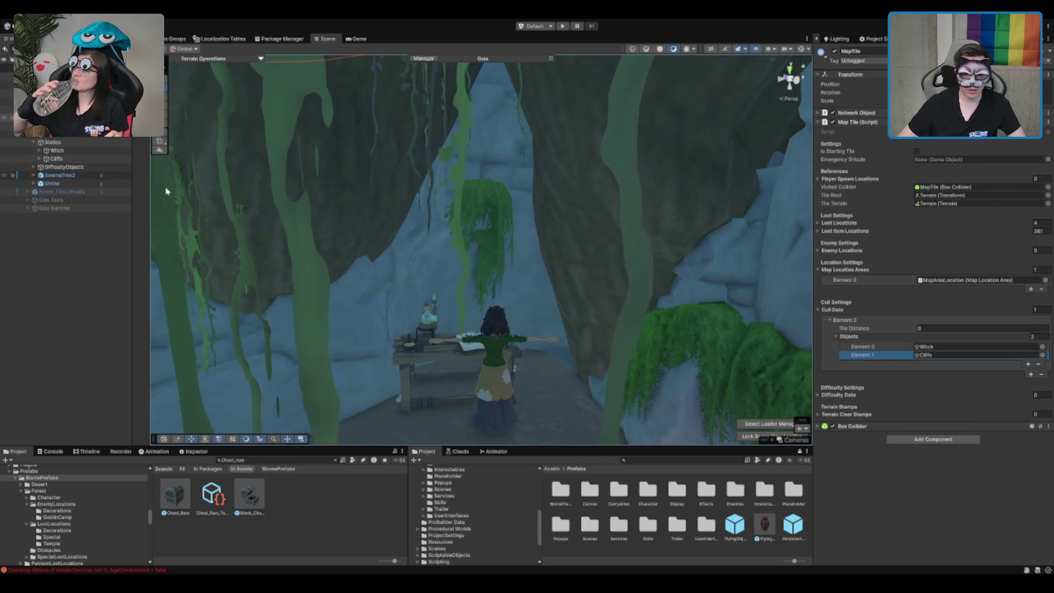
- Add a second Cull Data entry with Tile Distance 2
click(1029, 374)
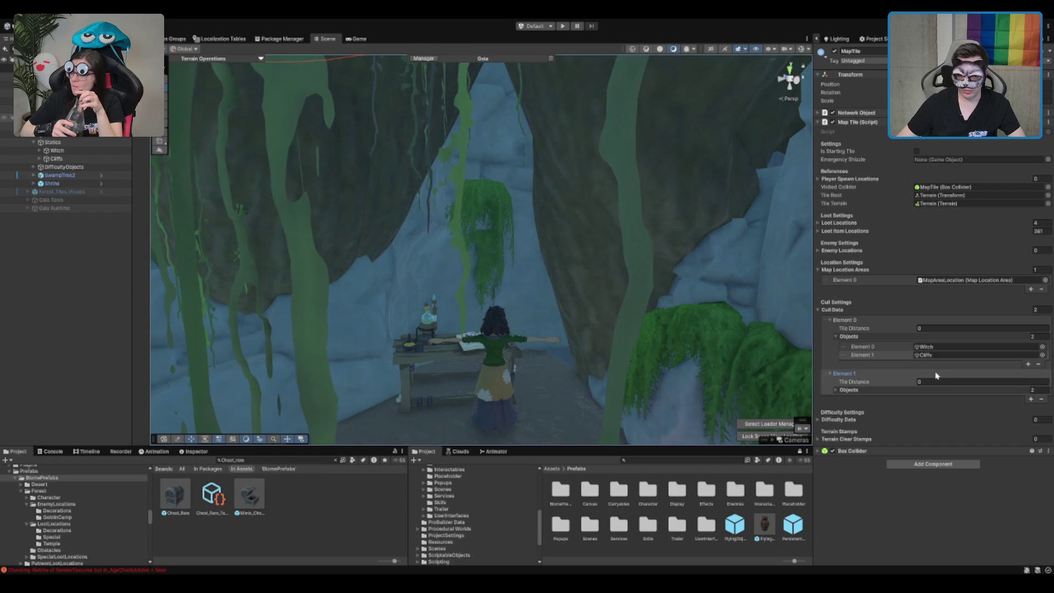
drag(54, 183, 856, 390)
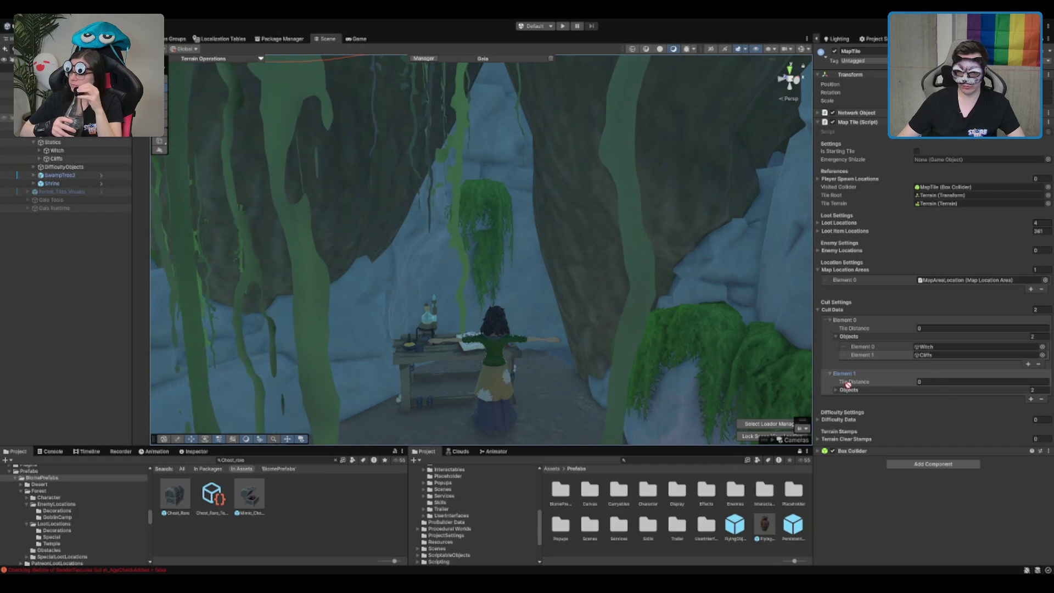
click(925, 381)
text(2)
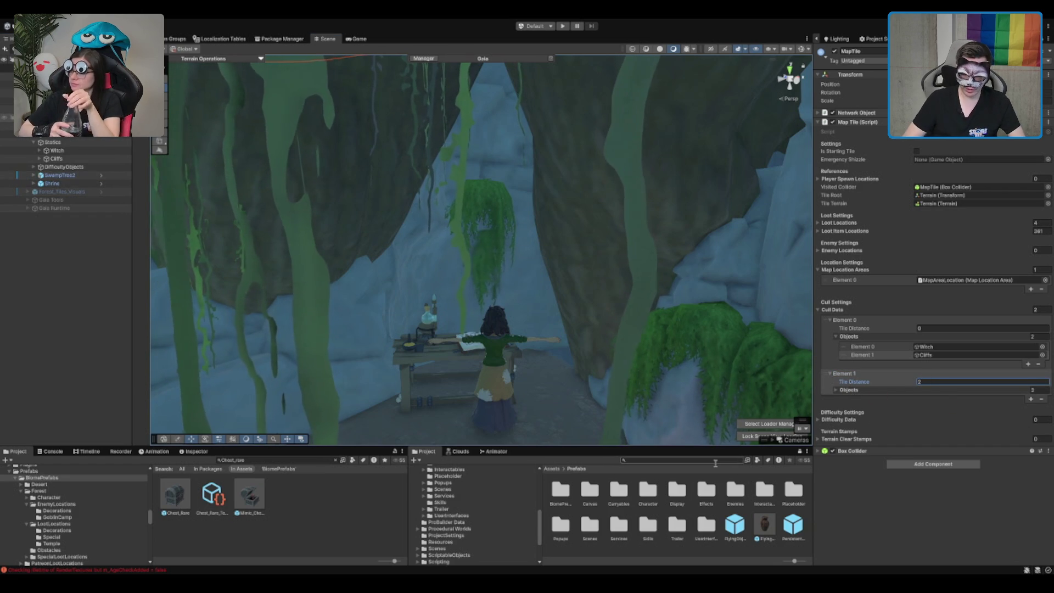
key(Return)
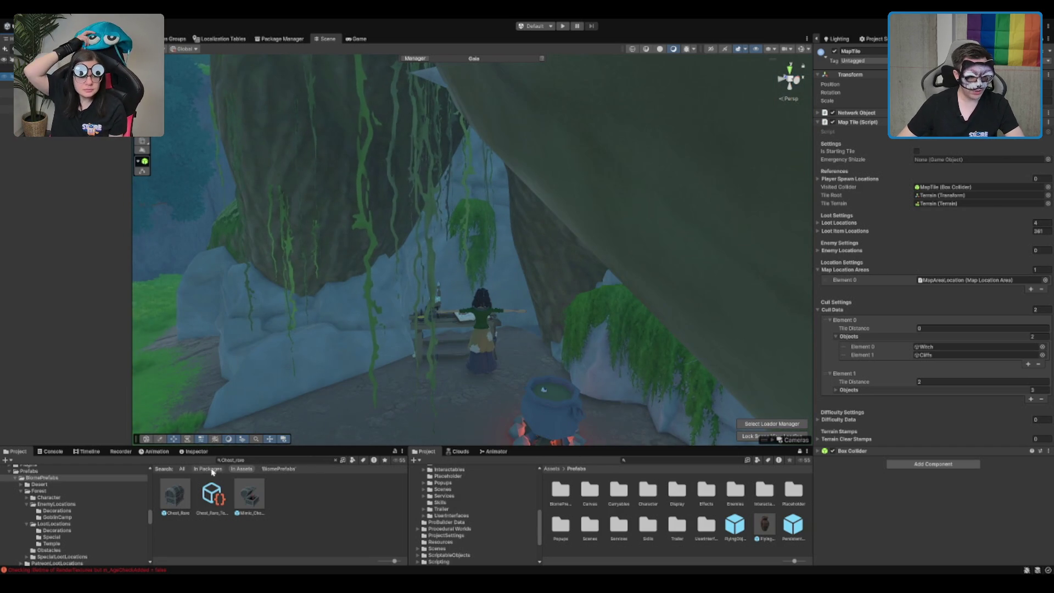
click(6, 68)
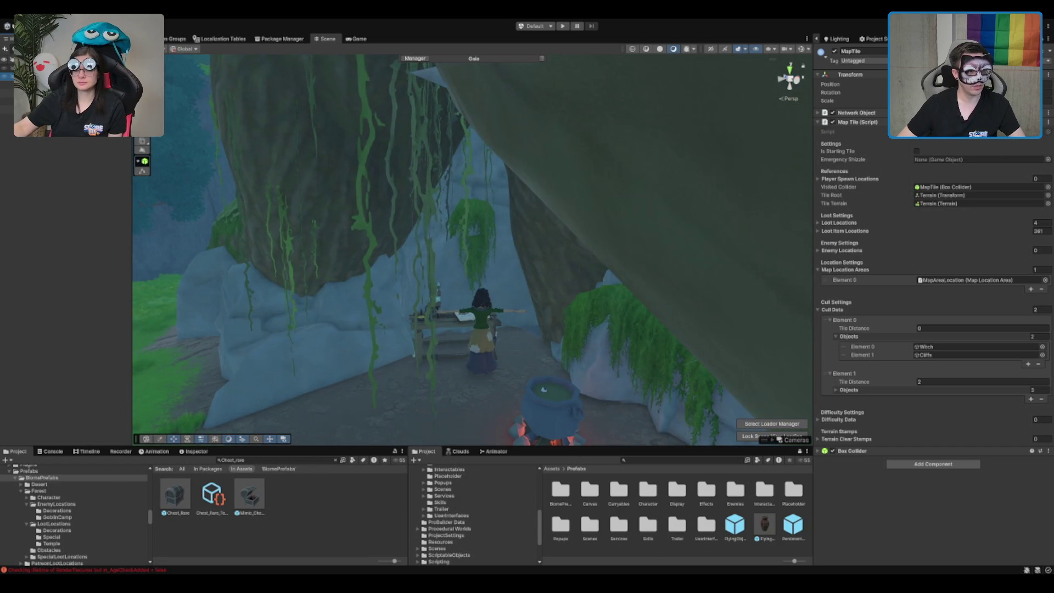
- Browse the Project window to the ScriptableObjects/Biomes/Forest/Tiles folder
scroll(55, 514, down, 10)
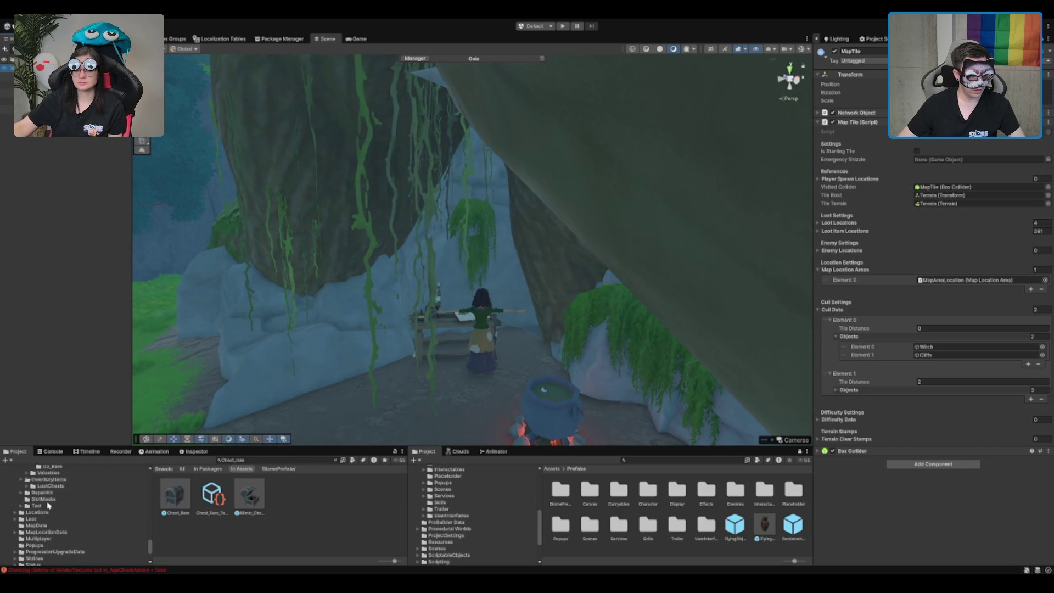
scroll(54, 514, up, 5)
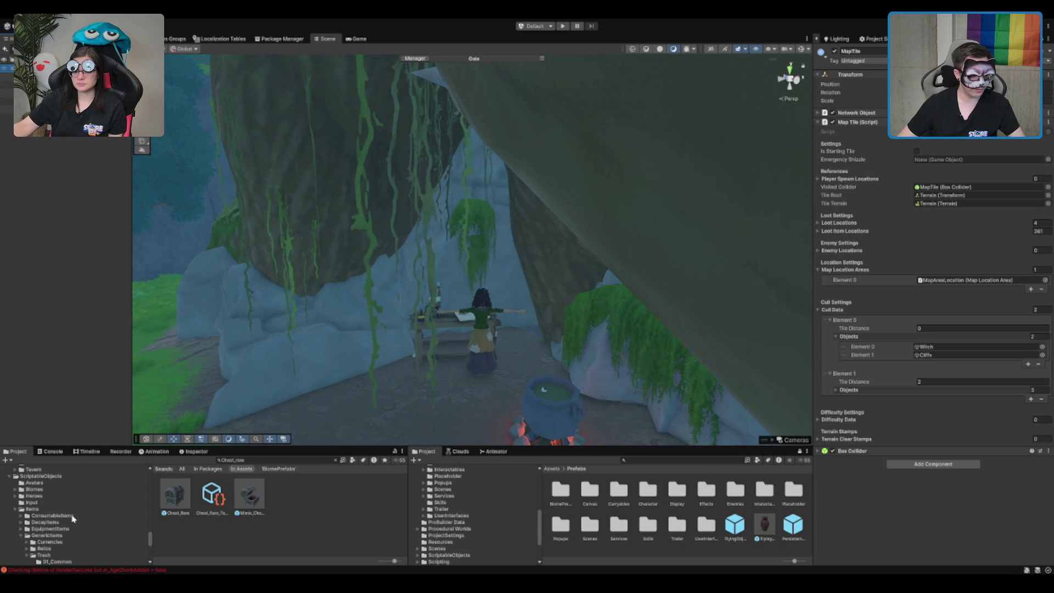
click(33, 509)
click(15, 509)
click(106, 516)
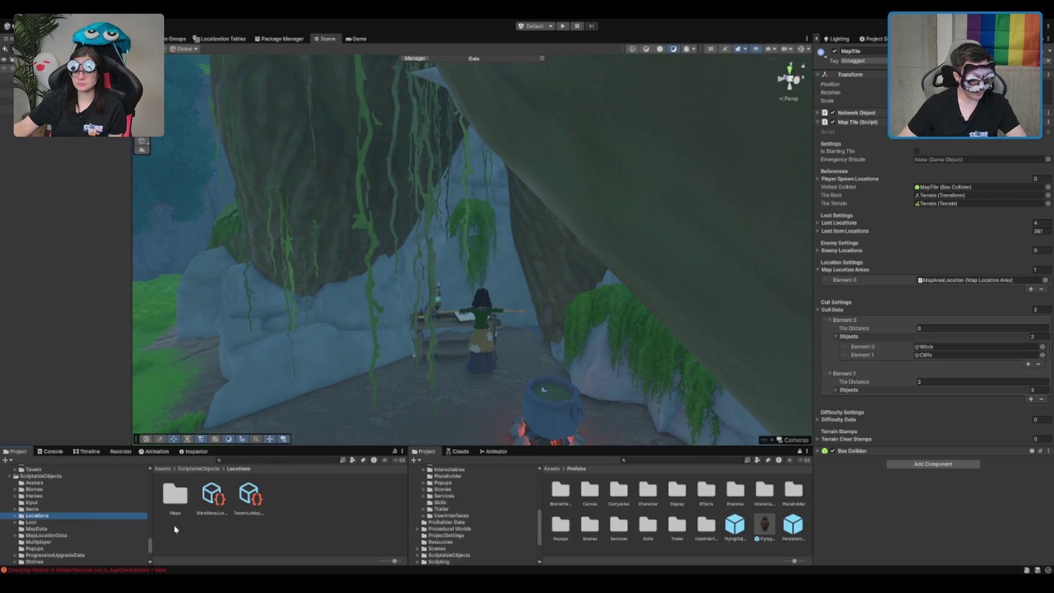
key(Down)
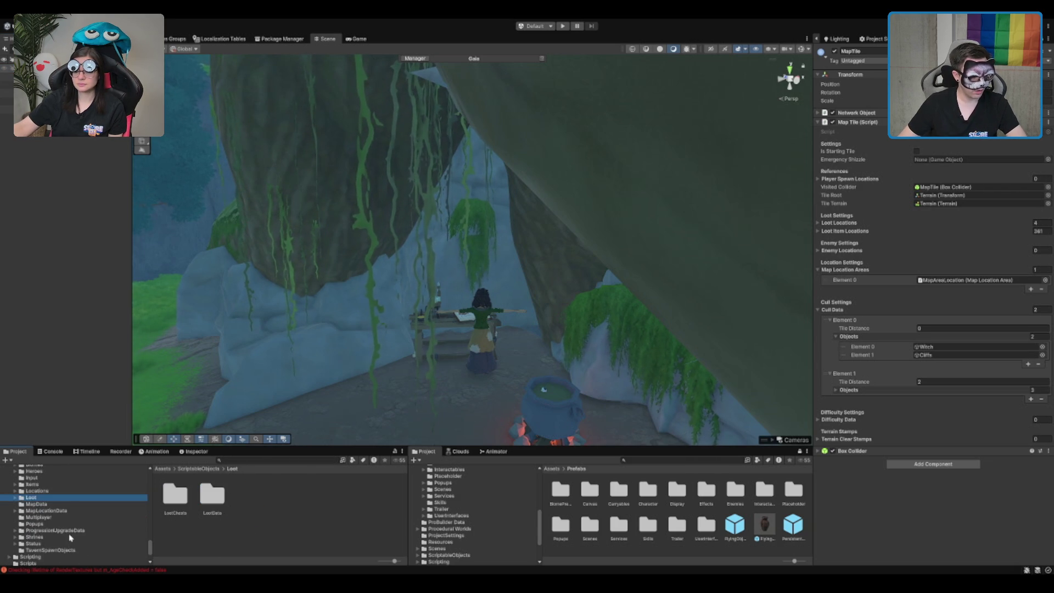
key(Left)
key(Down)
key(Down)
key(Right)
key(Down)
key(Down)
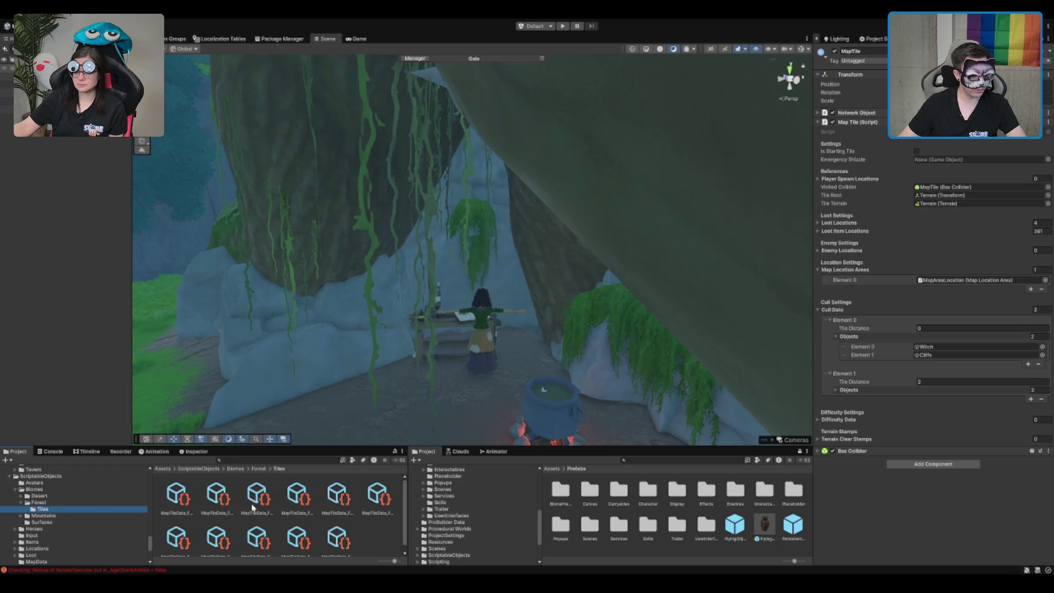
scroll(245, 509, down, 1)
- Duplicate the last MapTileData asset and name it MapTileData_Forest_WitchHouse
click(349, 533)
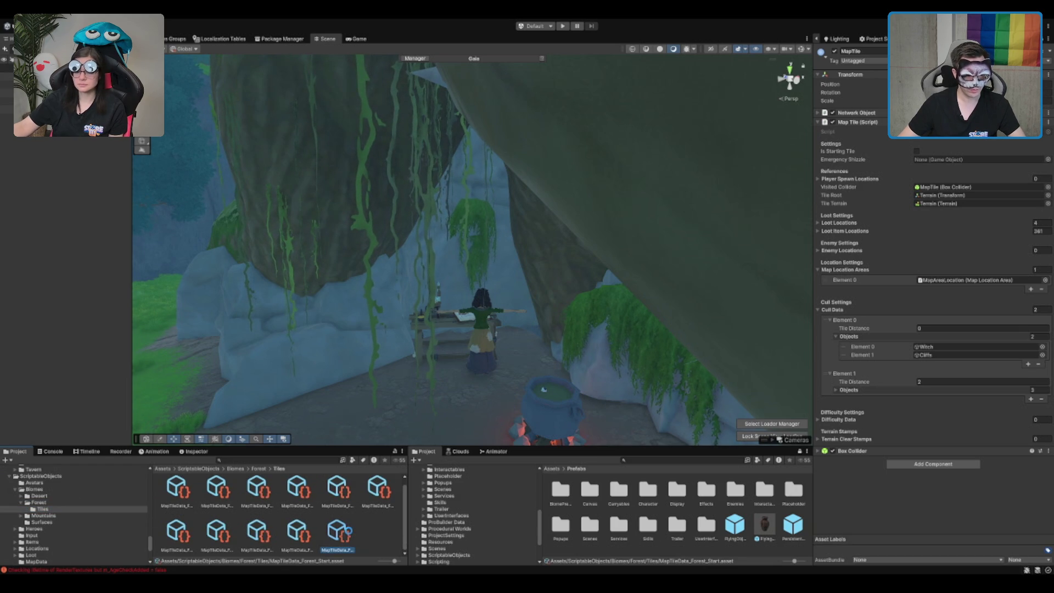
key(ctrl+d)
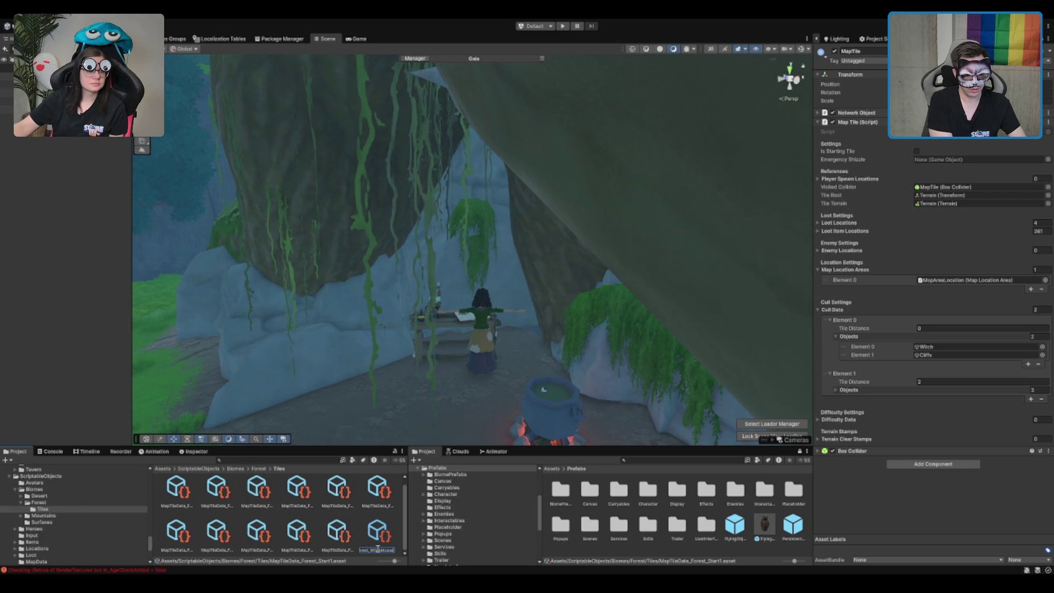
key(Return)
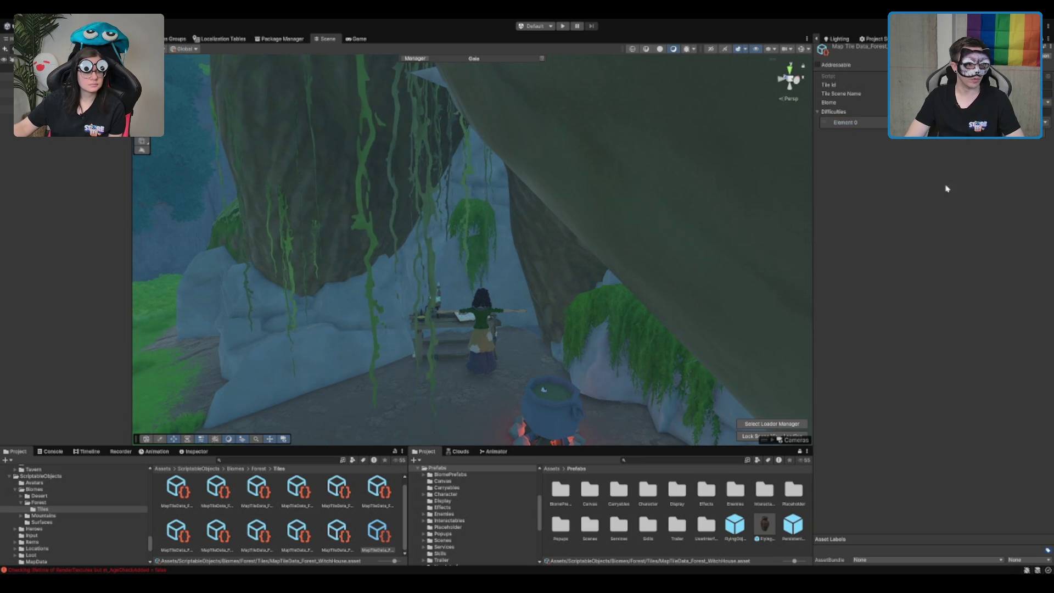
- Select the Forest_Tiles_Visuals prefab to show its settings
scroll(373, 153, down, 3)
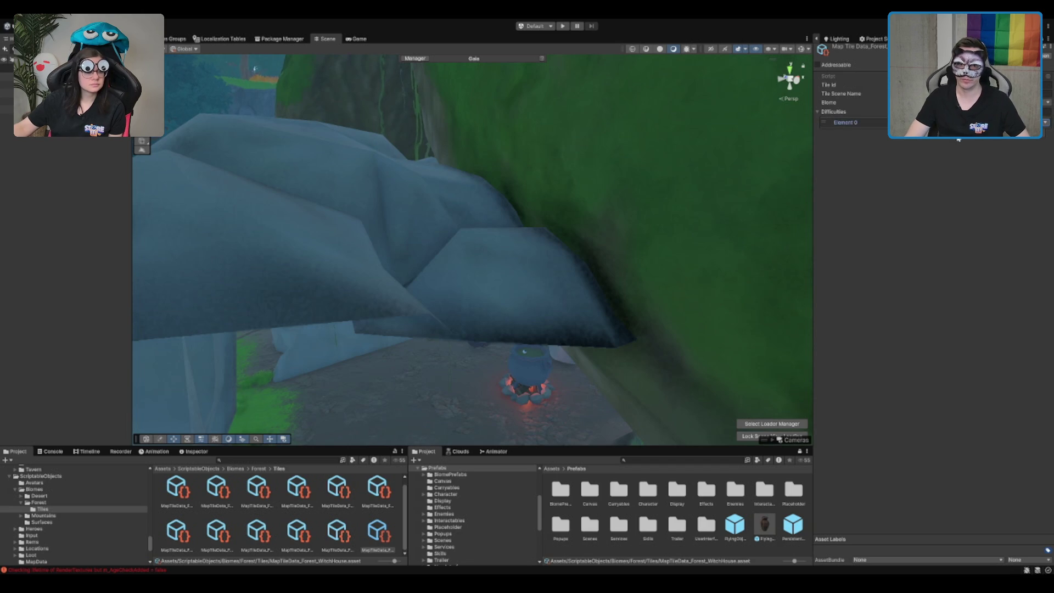
scroll(454, 212, up, 5)
scroll(450, 209, up, 3)
click(450, 209)
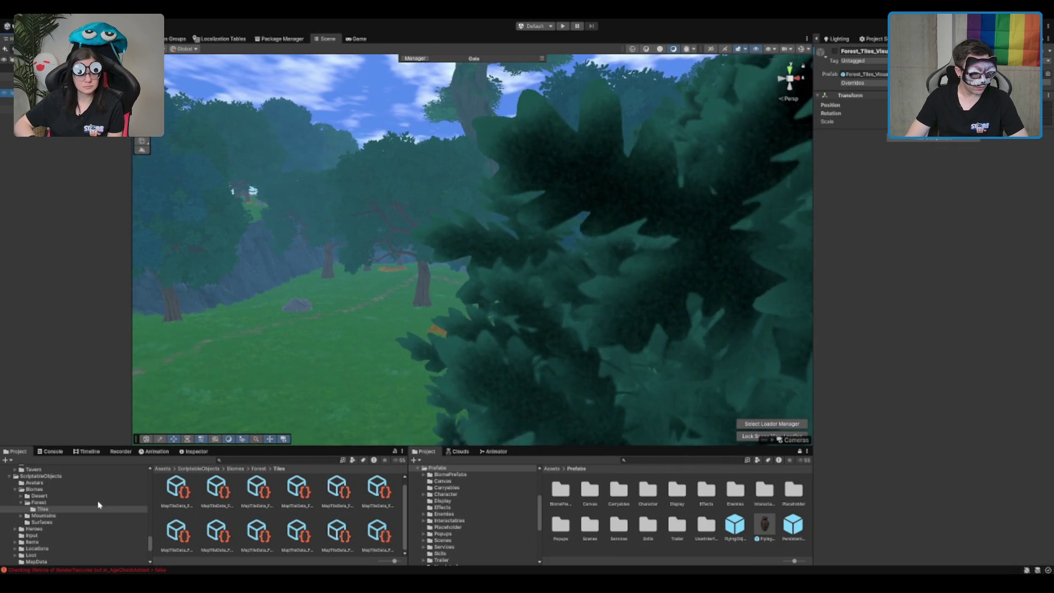
- Add MapTileData_Forest_WitchHouse to MapBiomeData_Forest's Biome Tiles list
click(99, 504)
click(212, 495)
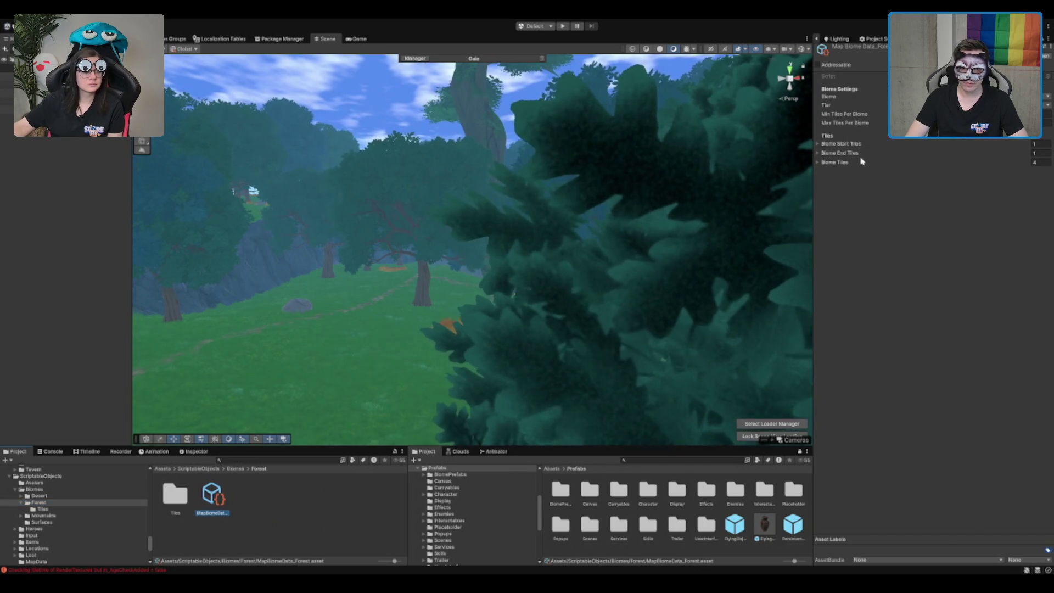
click(855, 161)
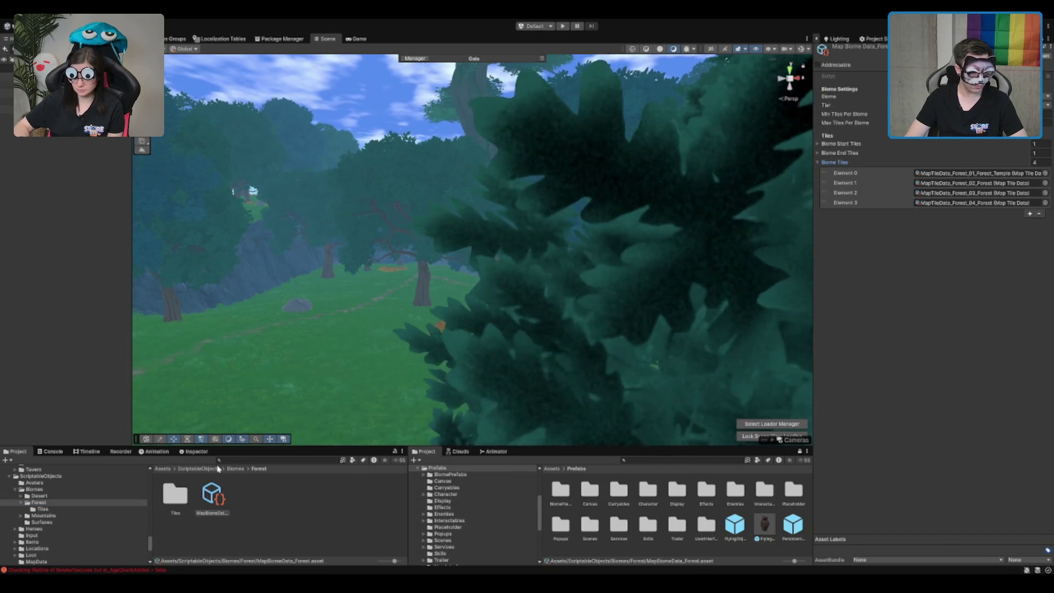
click(34, 489)
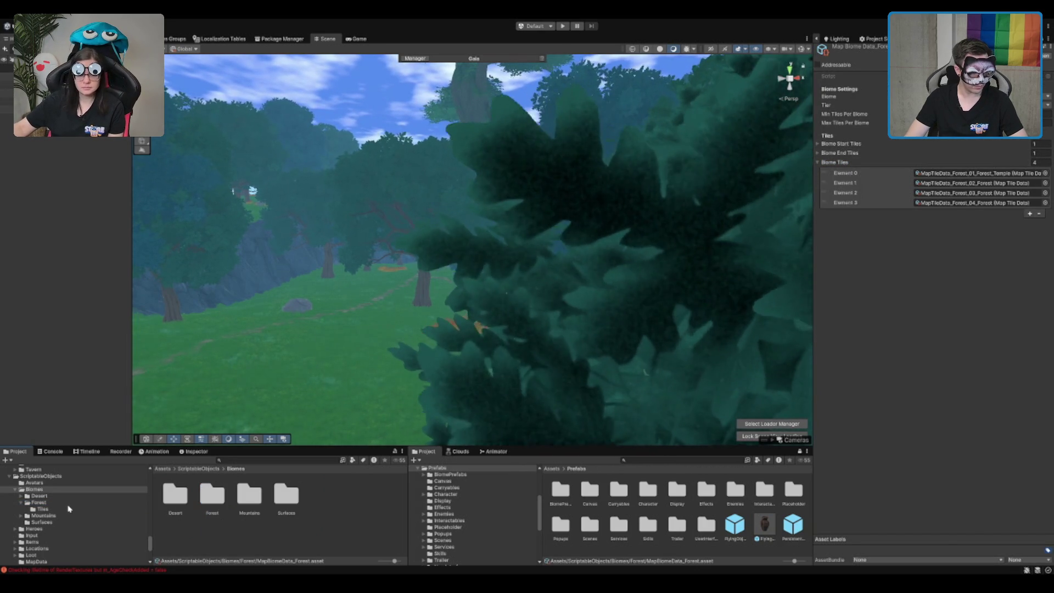
click(69, 509)
mouse_move(384, 543)
mouse_down()
mouse_move(824, 225)
mouse_move(853, 159)
mouse_up()
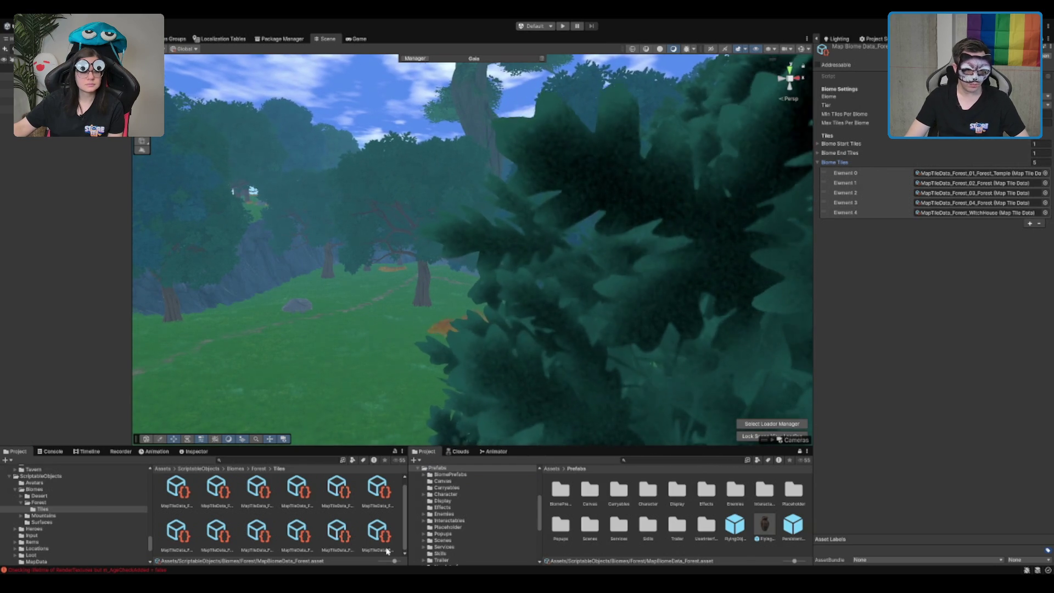
- Open the Boot scene from the Scenes folder
scroll(59, 494, up, 2)
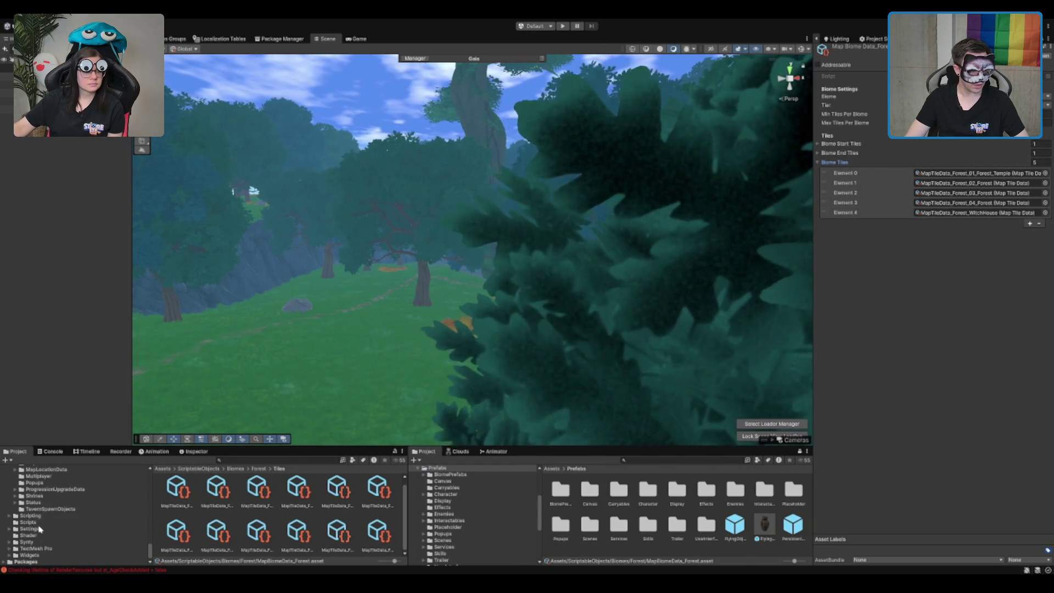
scroll(43, 525, up, 4)
scroll(43, 525, up, 4)
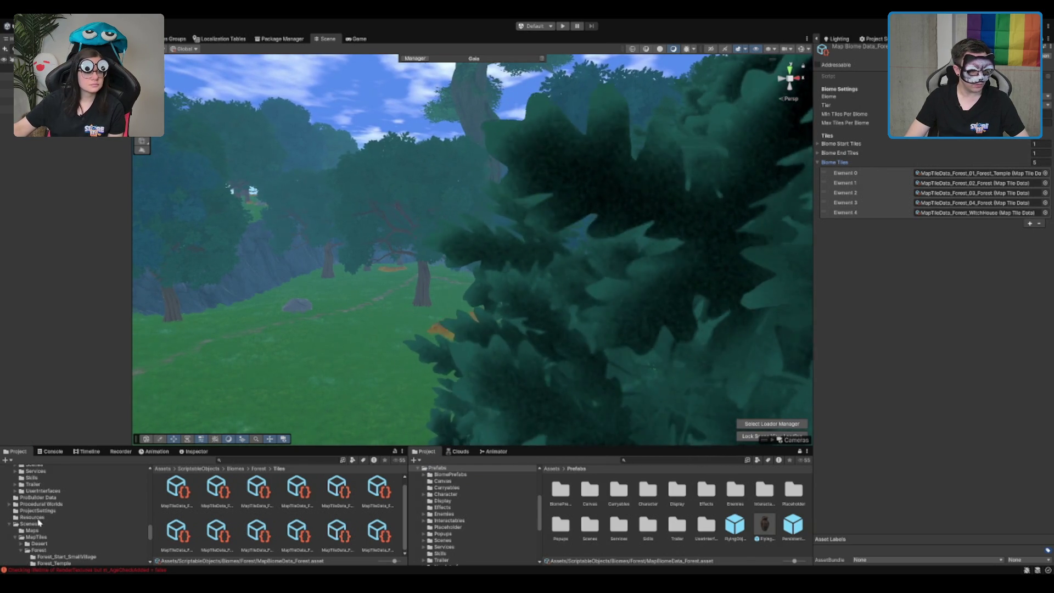
click(28, 523)
double_click(344, 493)
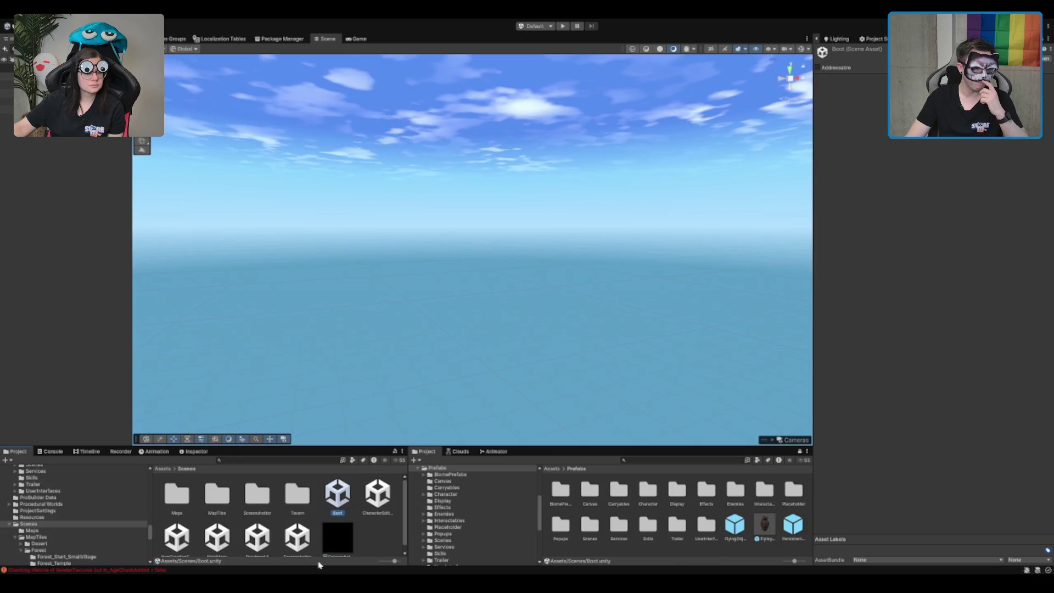
- Set MapService's Debug Test Tile to MapTileData_Forest_WitchHouse and start Play mode
click(8, 108)
click(55, 100)
click(27, 100)
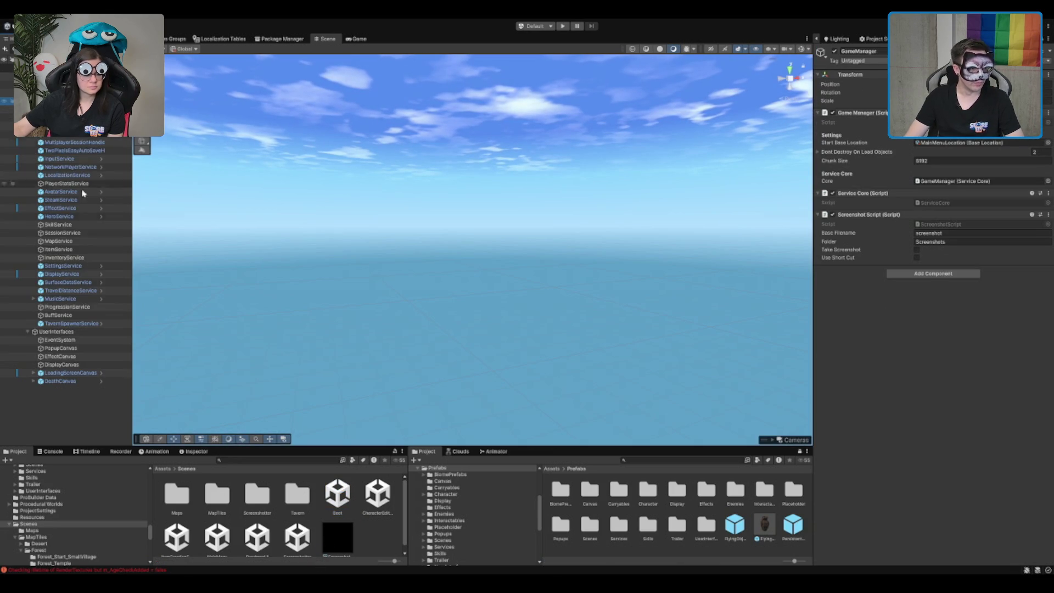
click(59, 241)
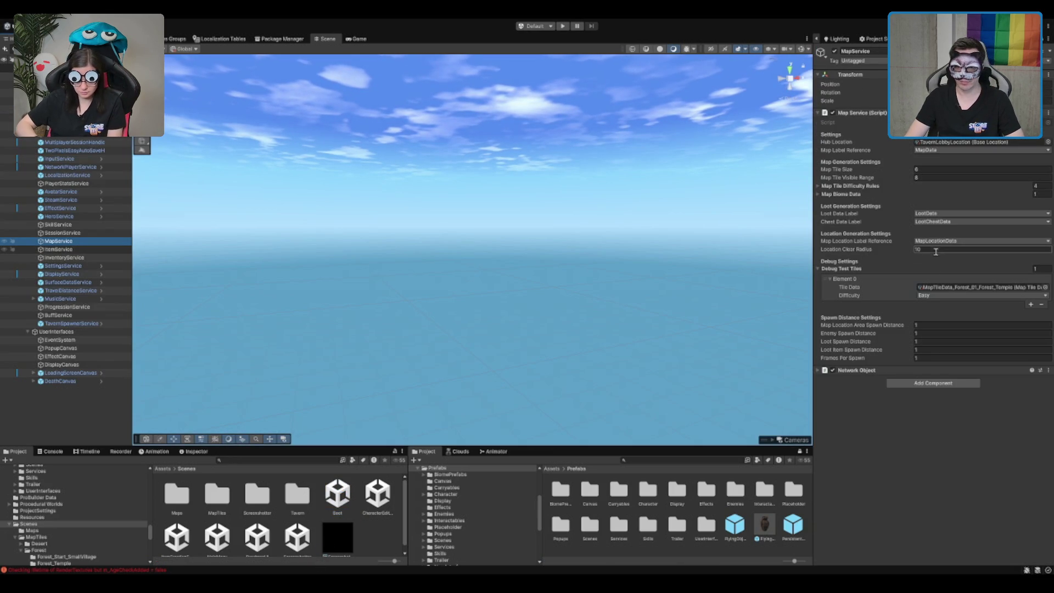
click(957, 288)
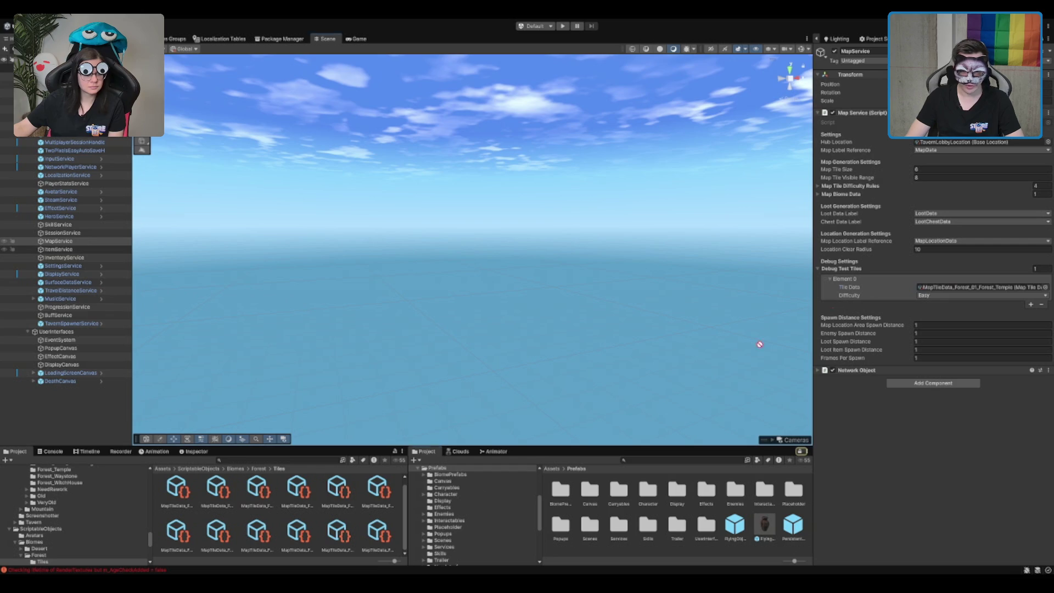
drag(952, 290, 952, 291)
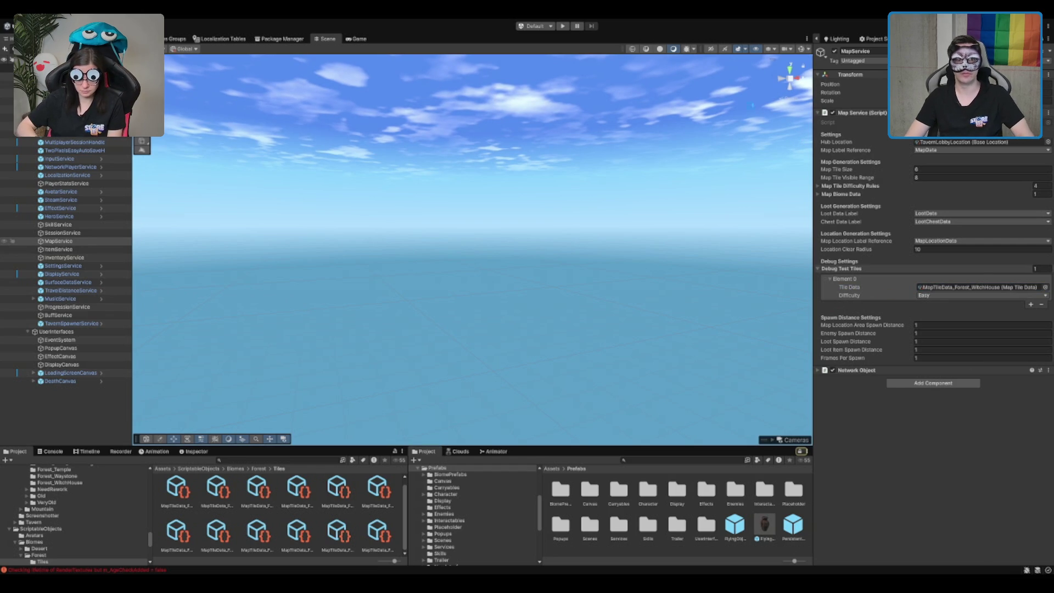
click(562, 26)
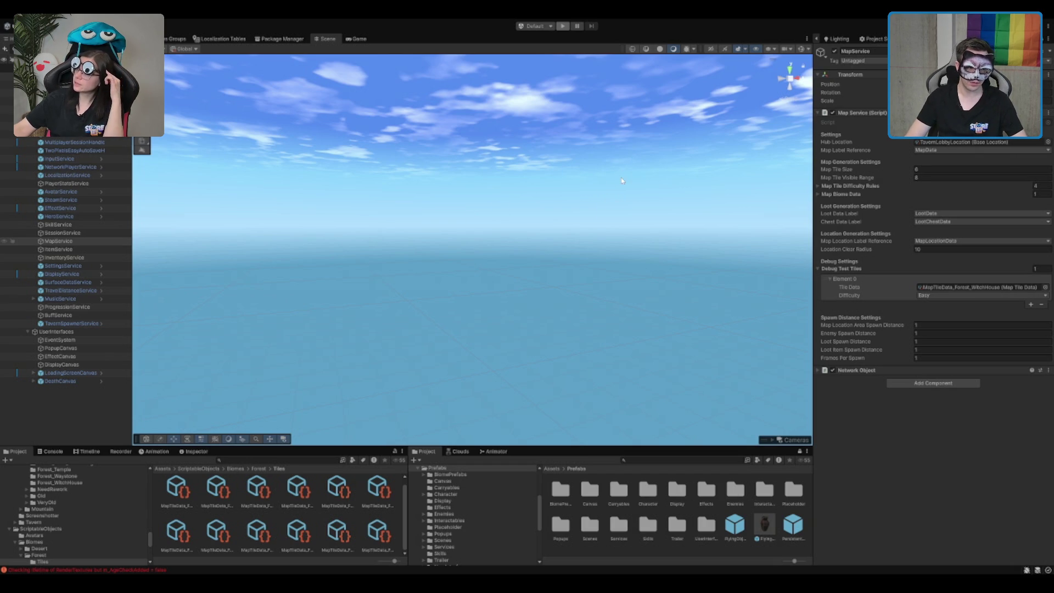
click(562, 25)
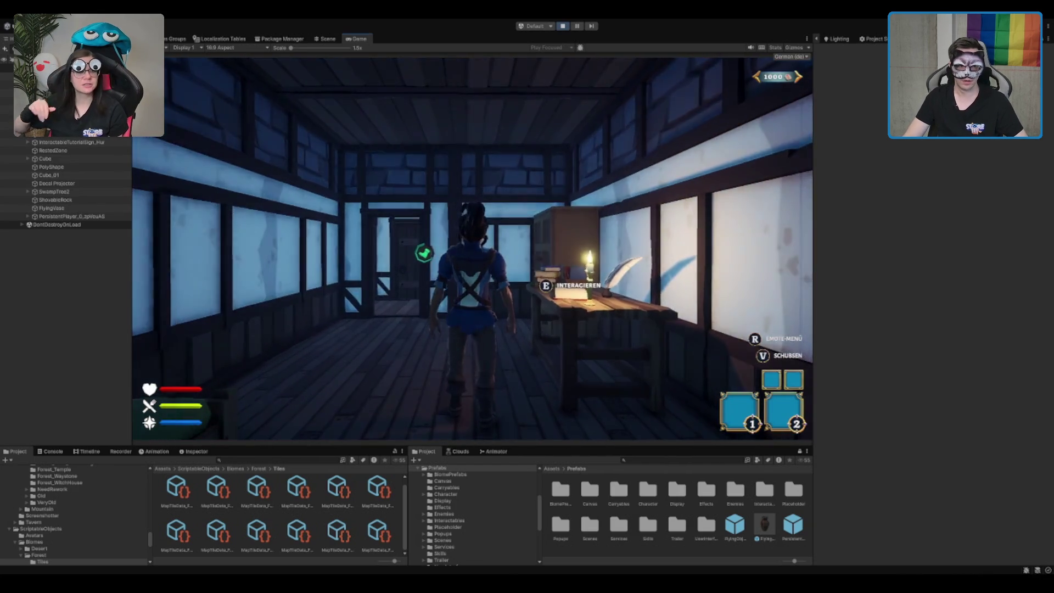
- Maximize the Game view and run the character out of the tavern to the portal and crates
key(w)
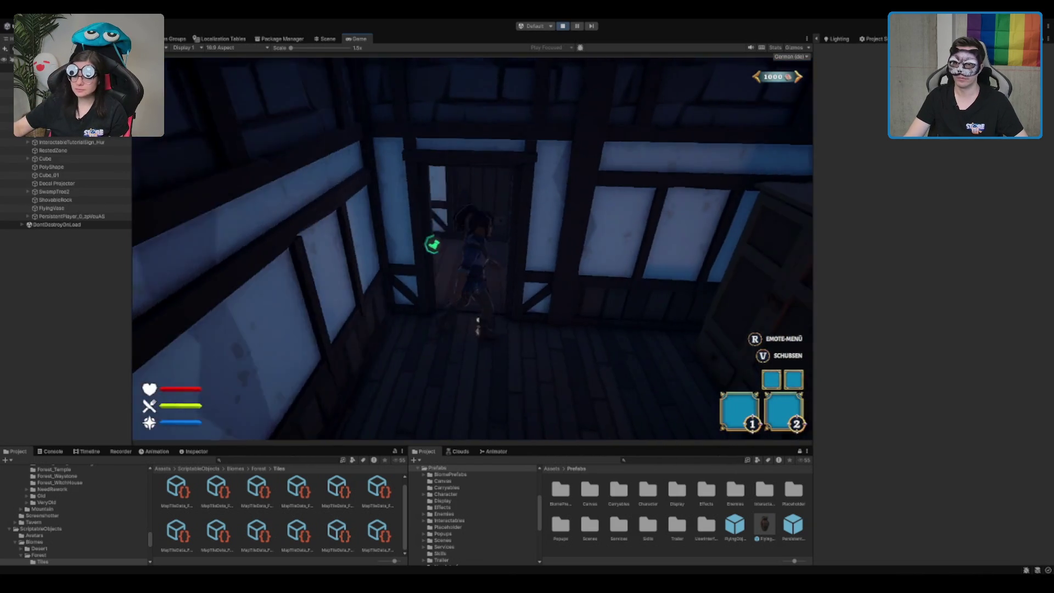
key(w)
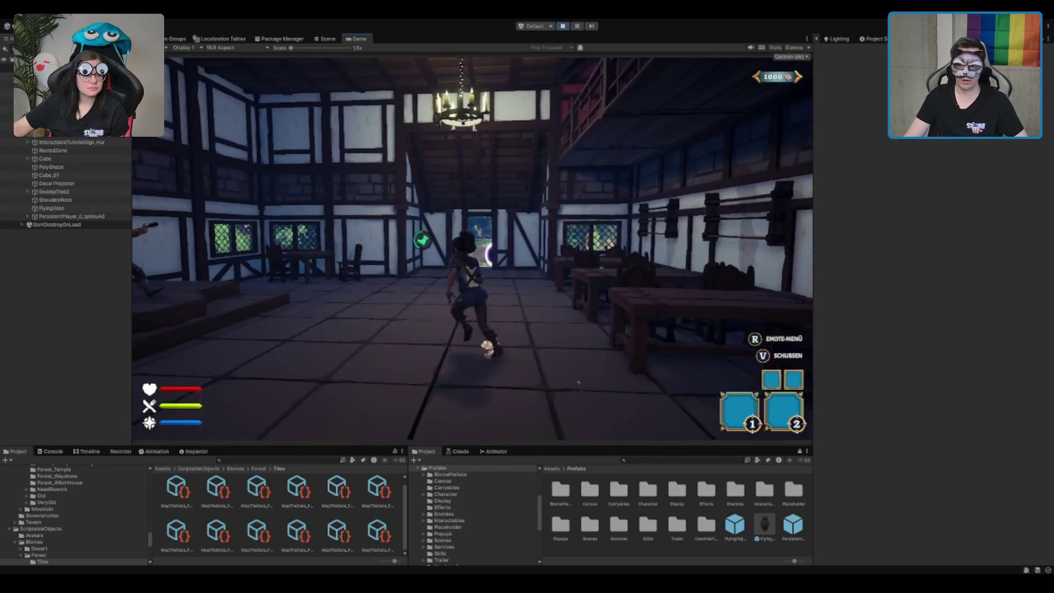
scroll(473, 253, up, 5)
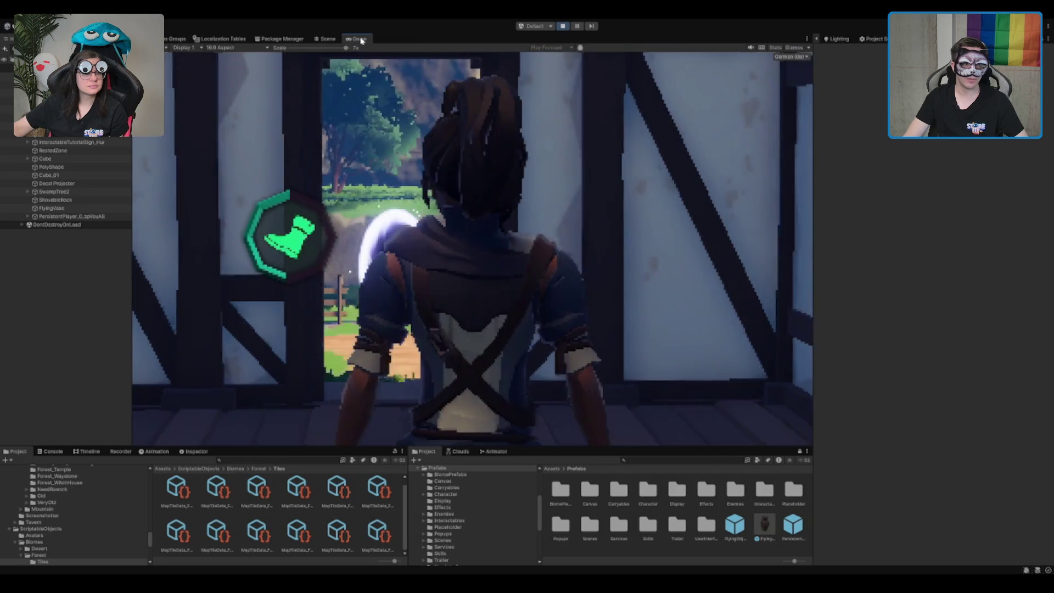
double_click(360, 39)
scroll(526, 296, down, 5)
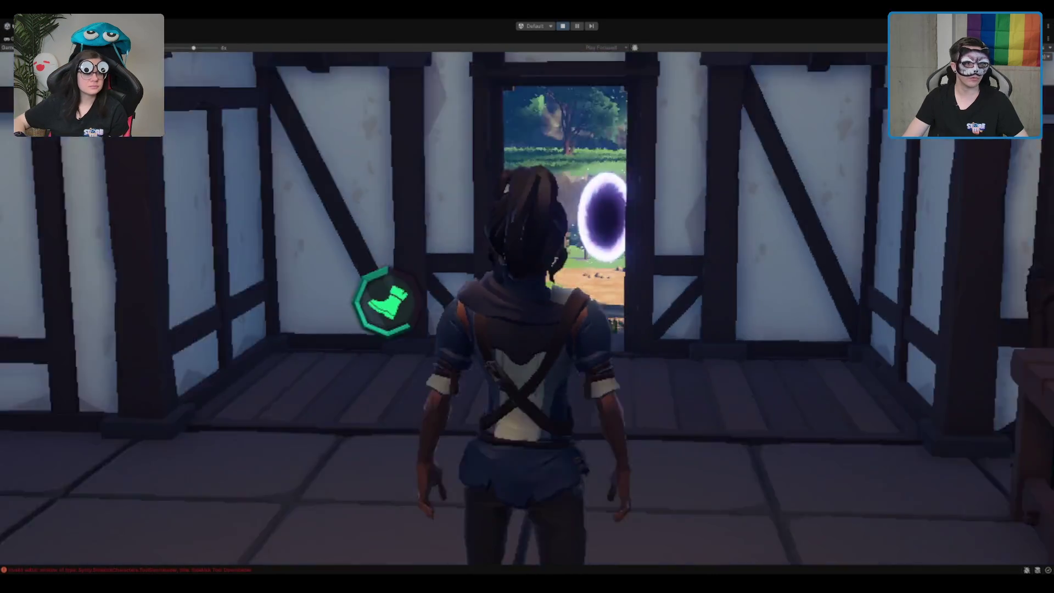
key(w)
key(w)
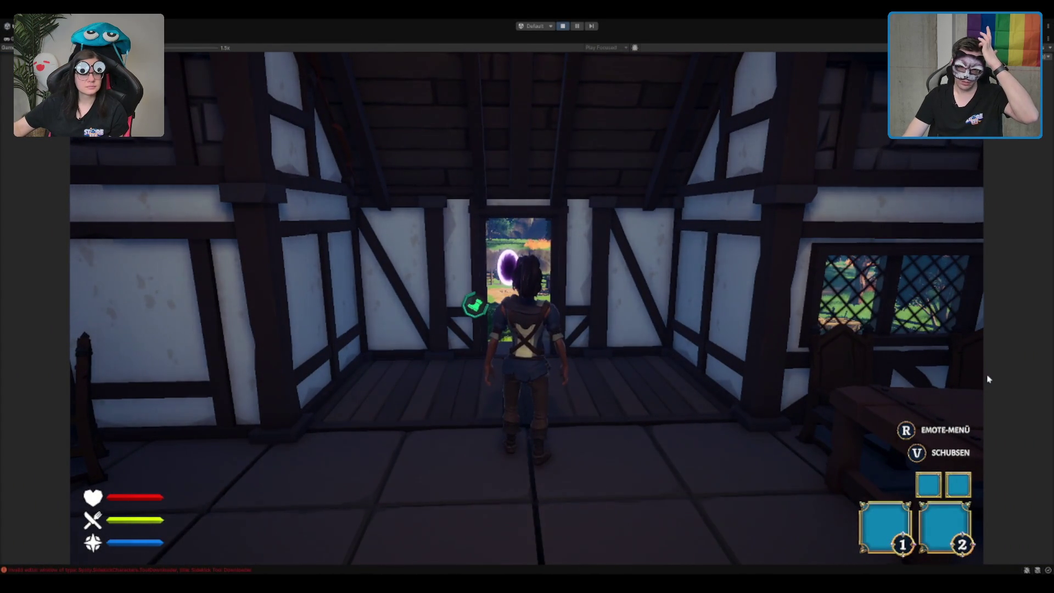
key(w)
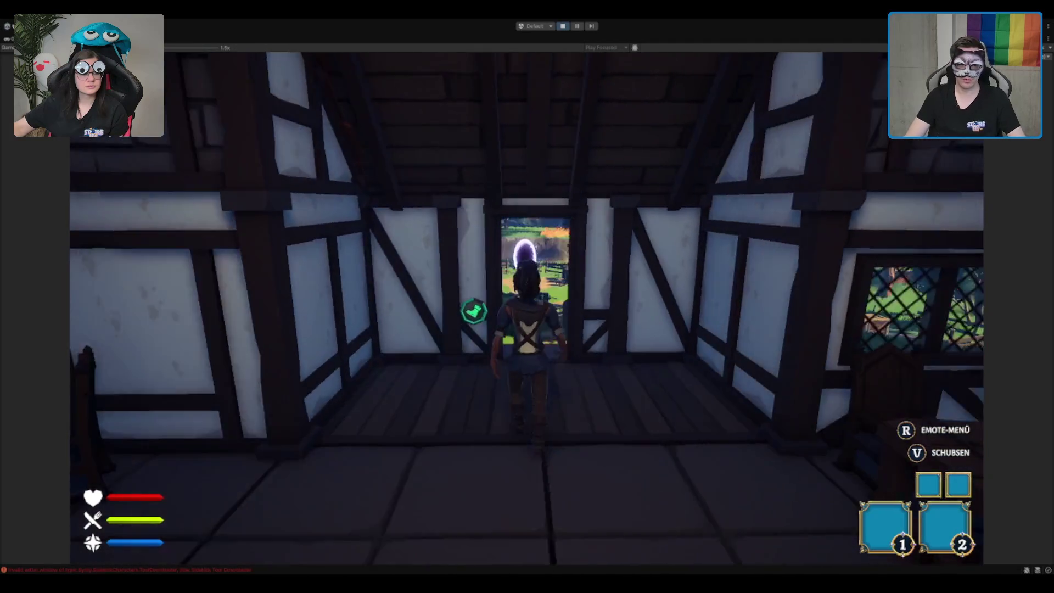
key(w)
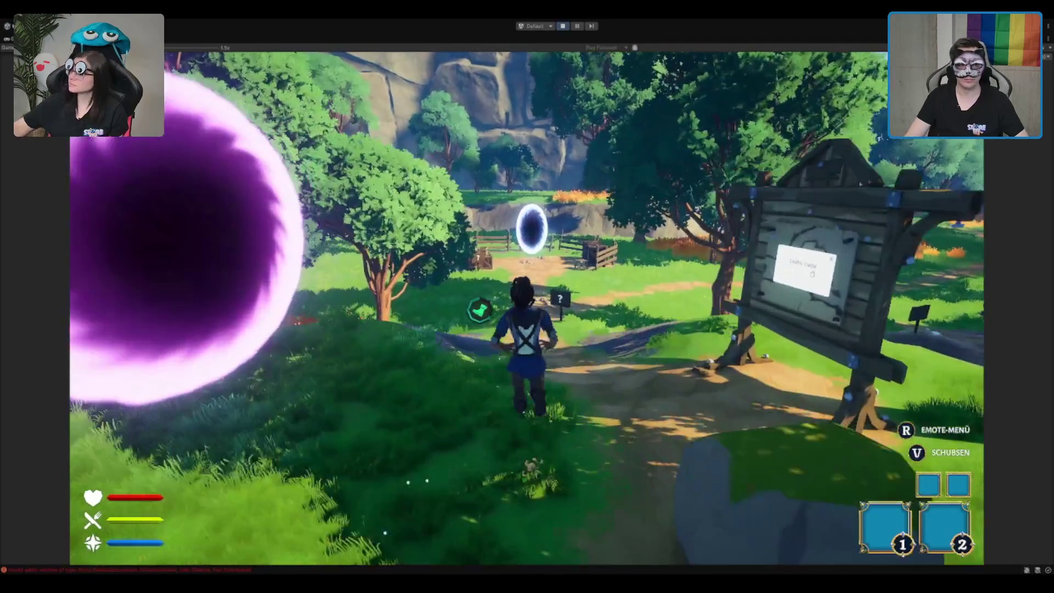
key(w)
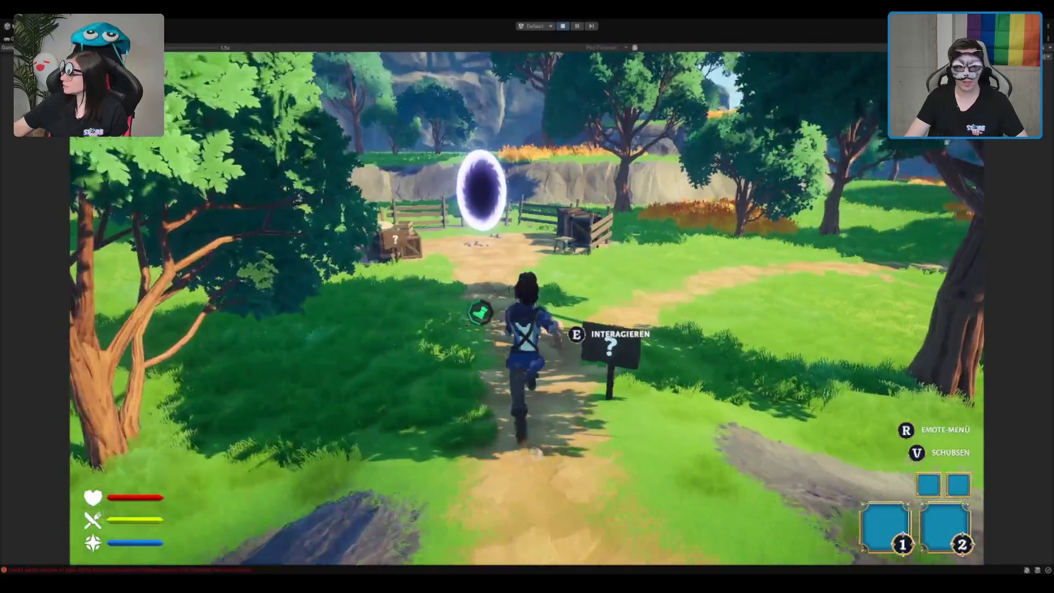
key(w)
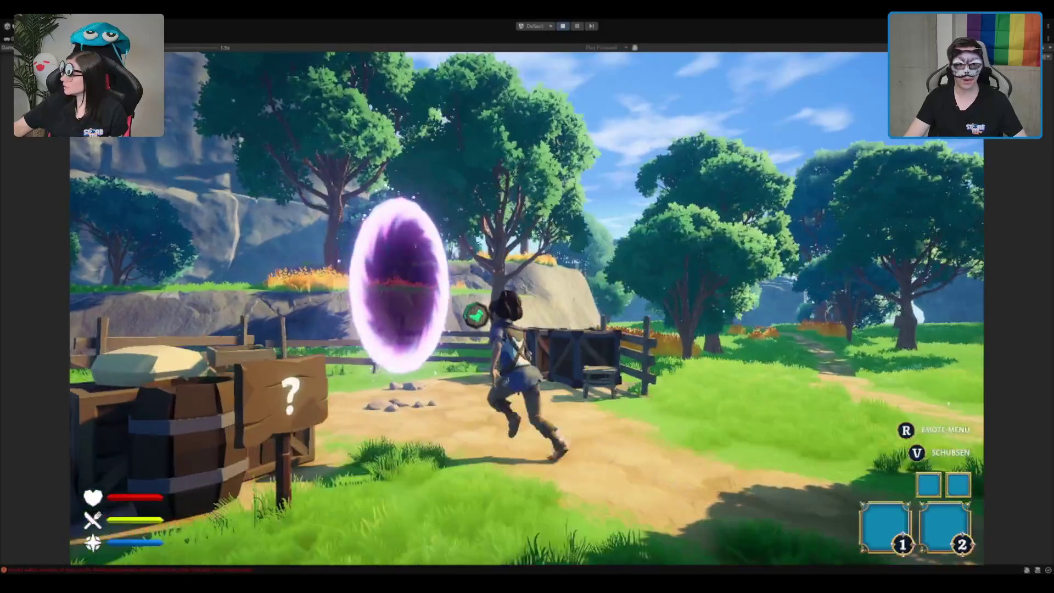
key(w)
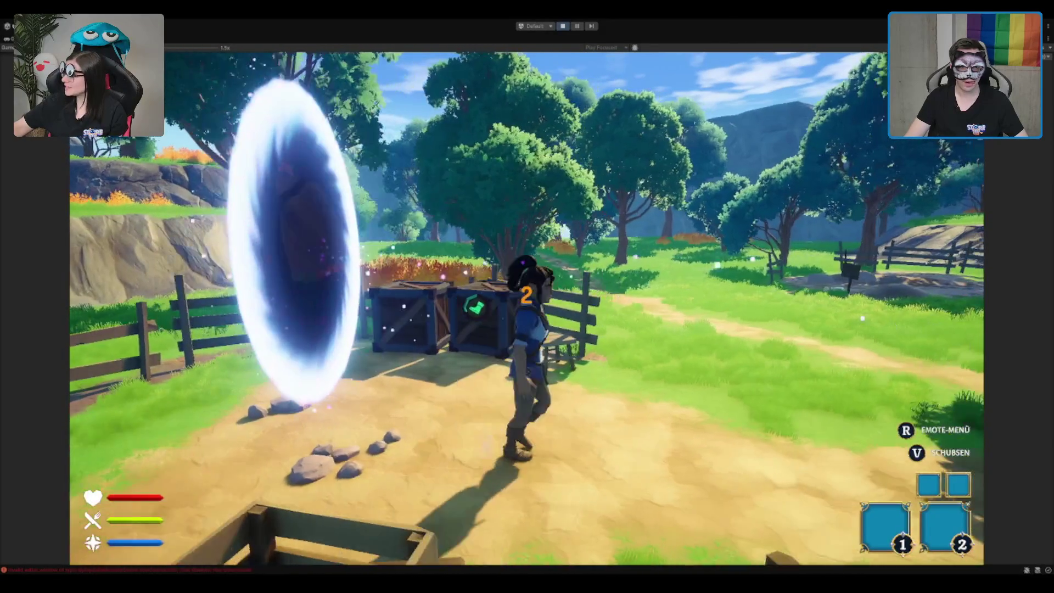
key(w)
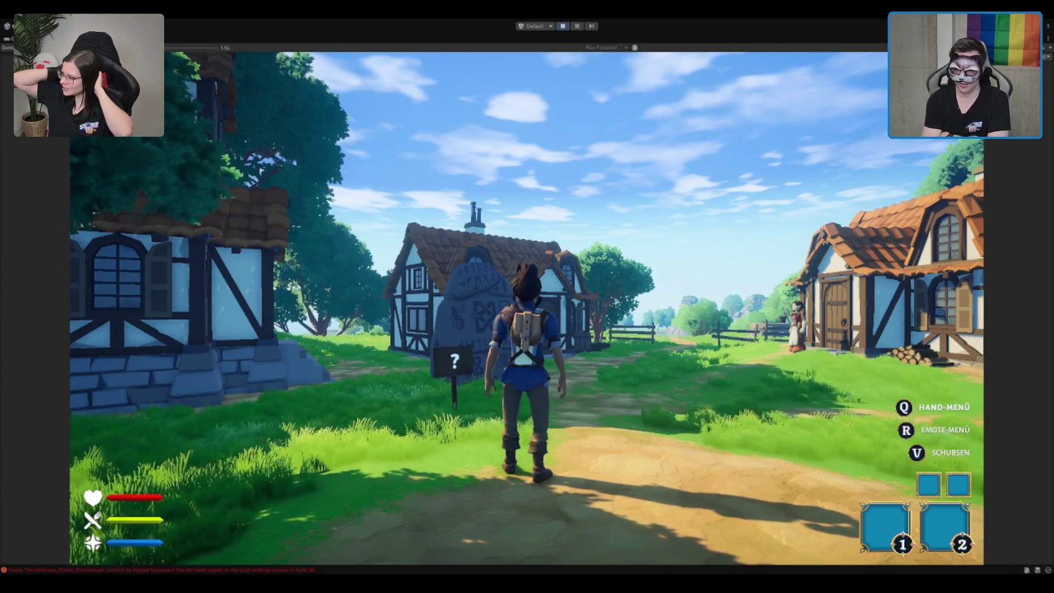
- Run to the rune stone and take one of its offered buffs
key(w)
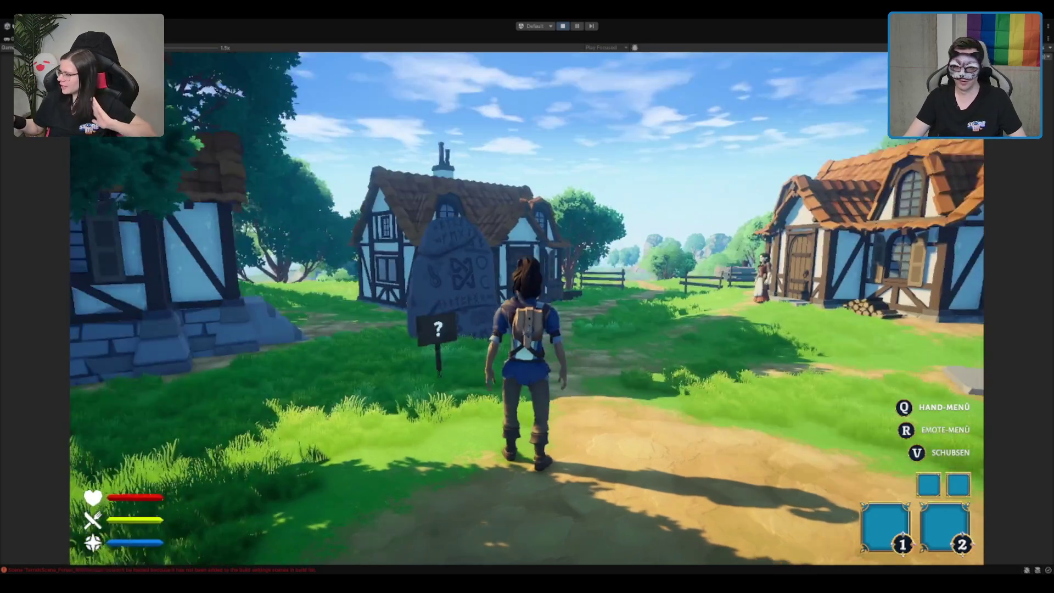
key(e)
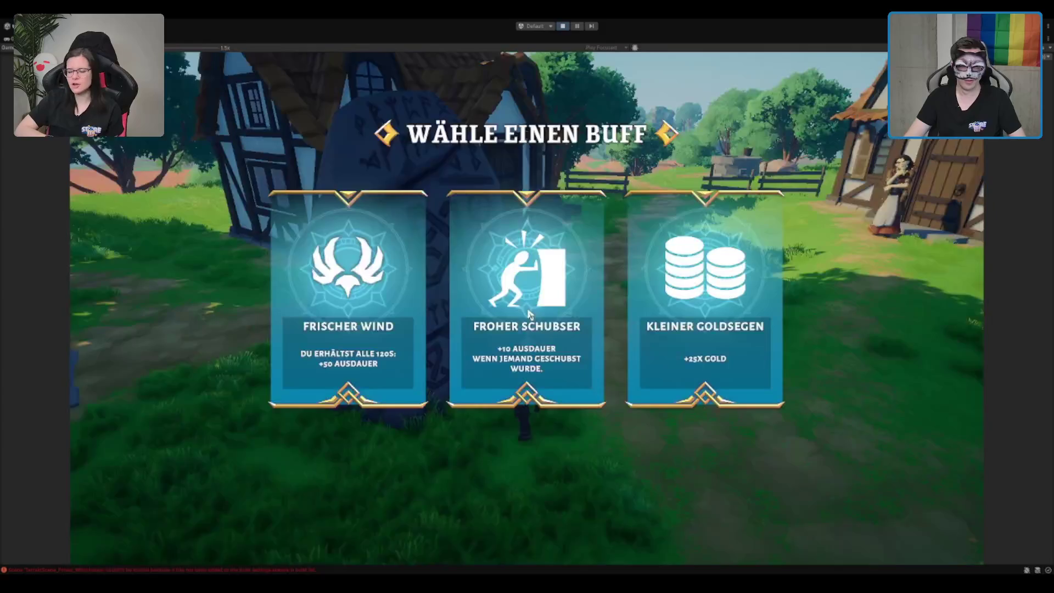
key(Return)
key(w)
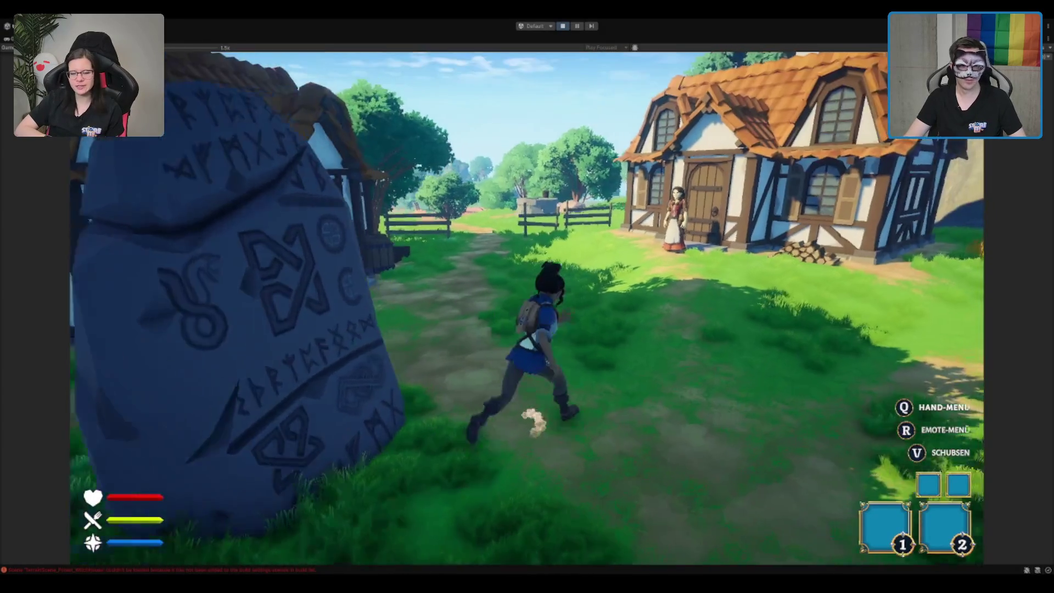
- Loot the hut chest, equipping the red cloak and pouching the gold ring, then stop play mode
key(w)
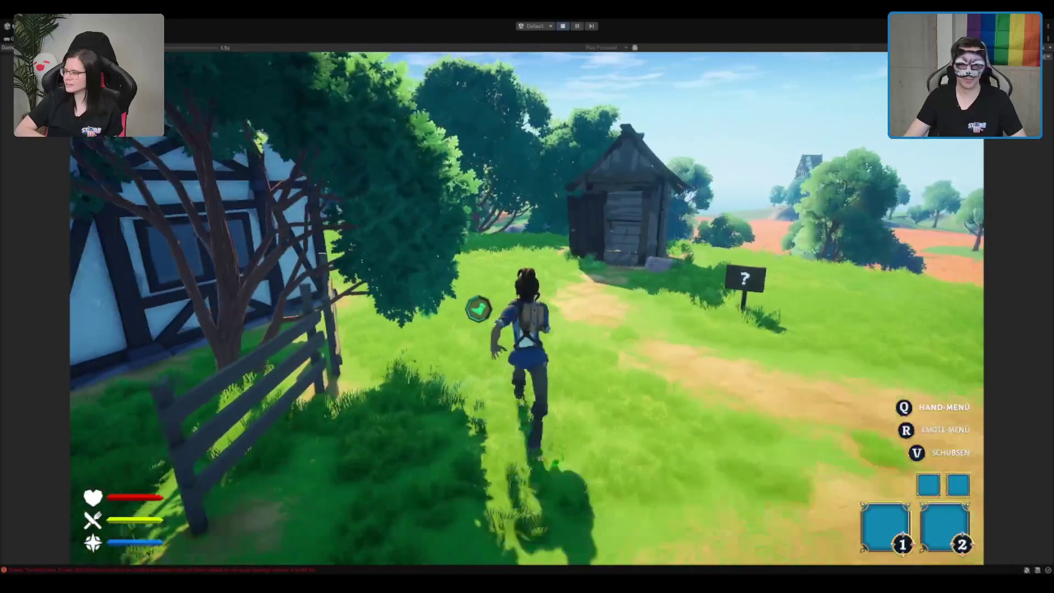
key(w)
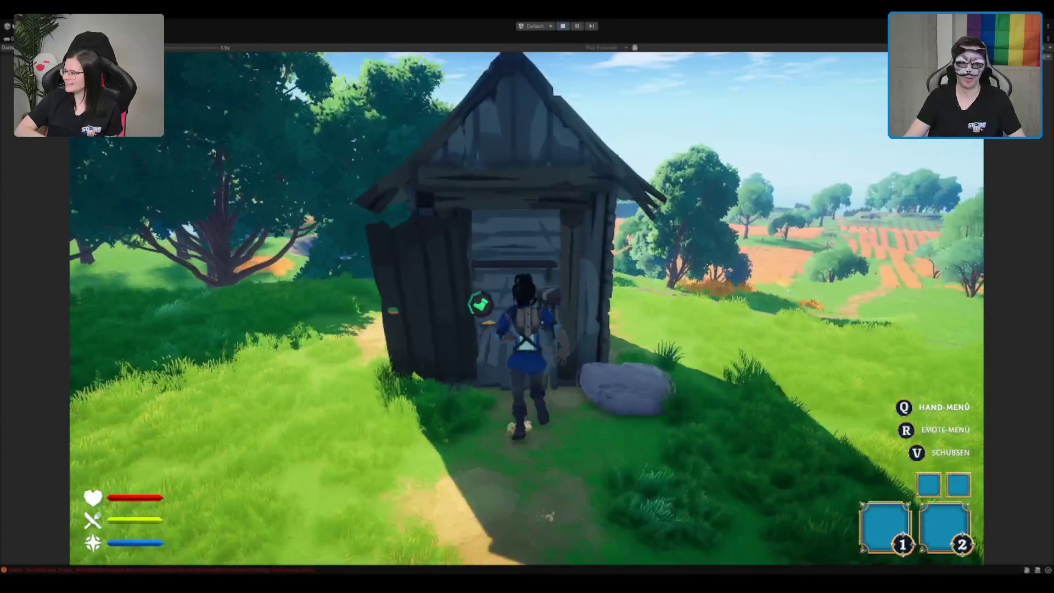
key(e)
drag(259, 276, 728, 315)
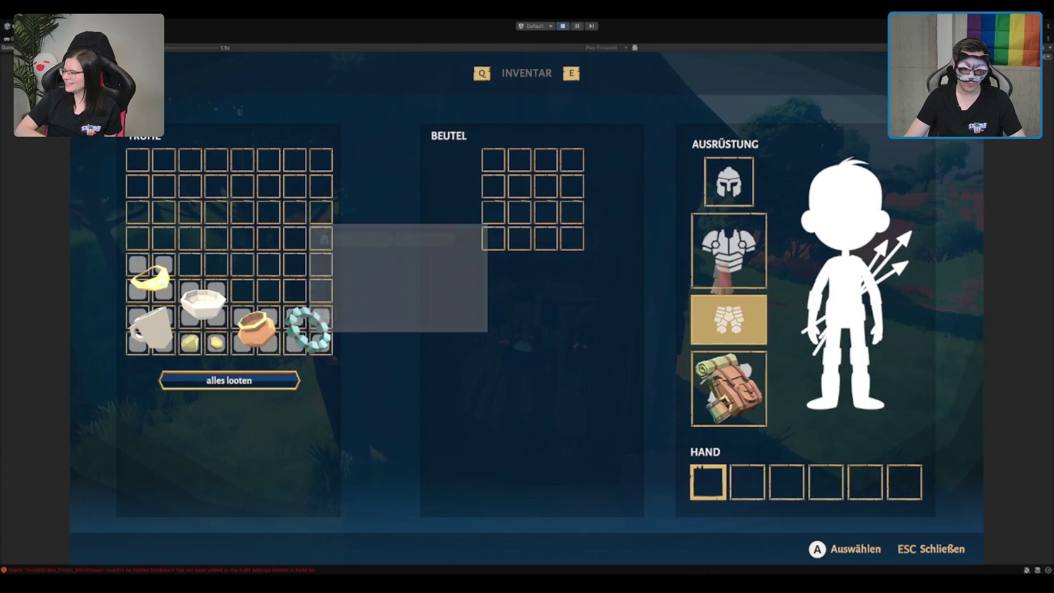
drag(150, 276, 513, 228)
key(Escape)
key(w)
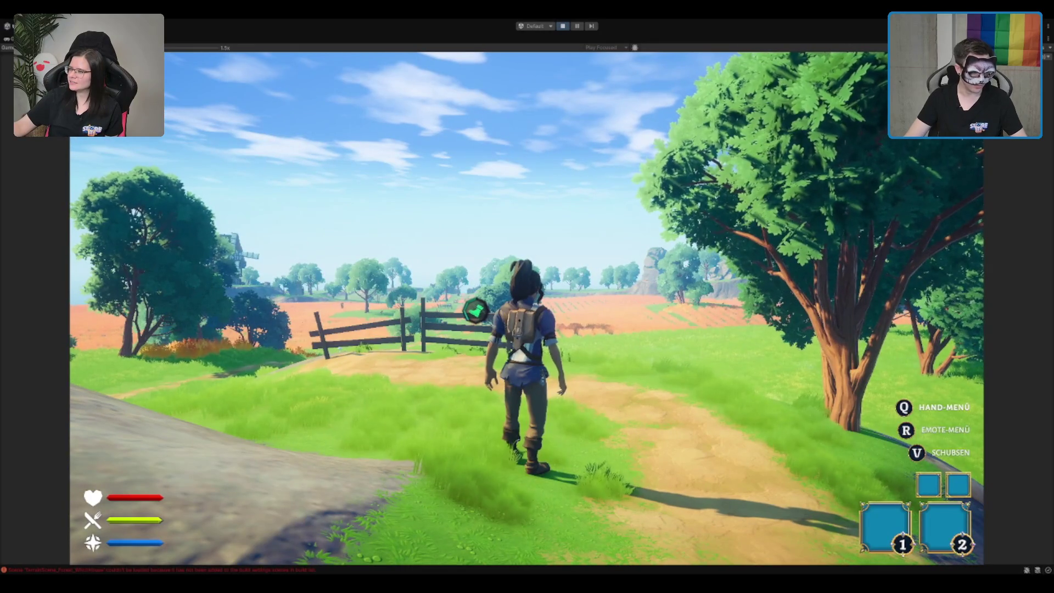
key(ctrl+p)
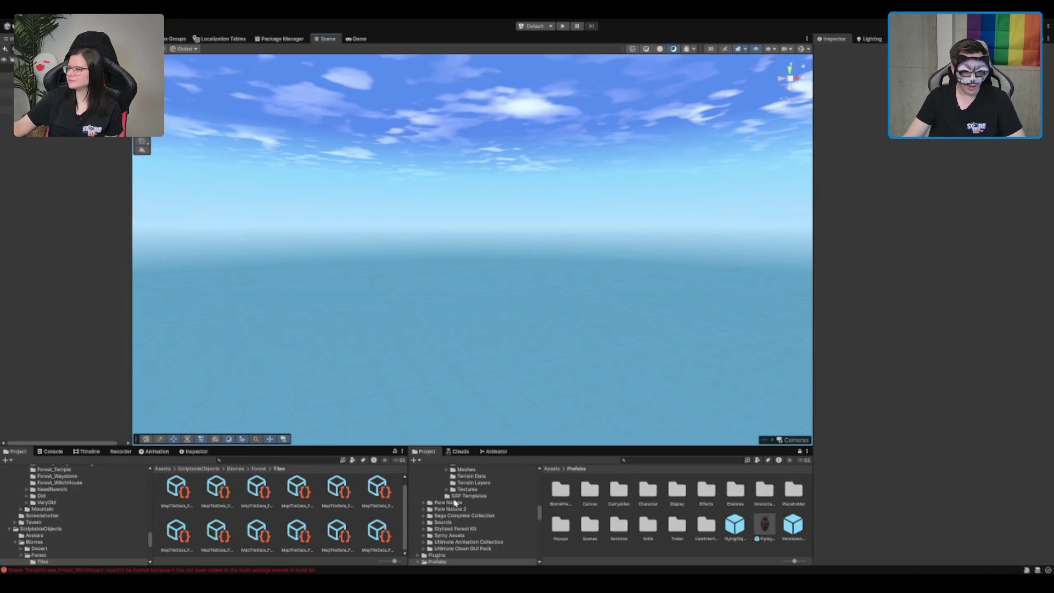
- Browse the Stylized Pack - Meadow Environment and Packages folders in the Project window
click(455, 524)
scroll(461, 516, up, 3)
click(472, 505)
click(477, 525)
scroll(476, 500, up, 2)
click(443, 507)
scroll(458, 518, down, 5)
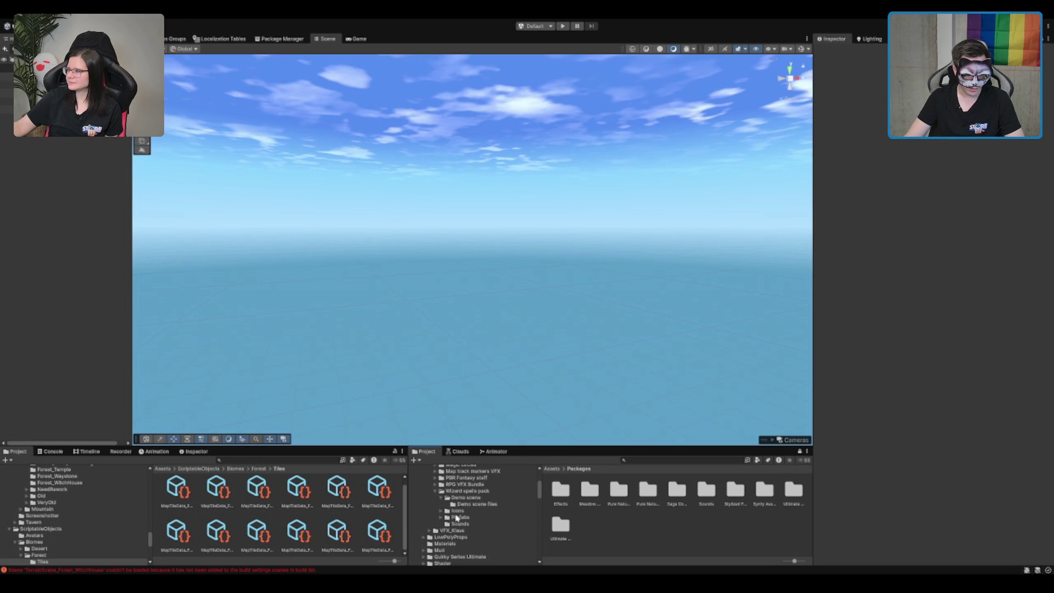
scroll(456, 517, down, 5)
scroll(72, 521, down, 10)
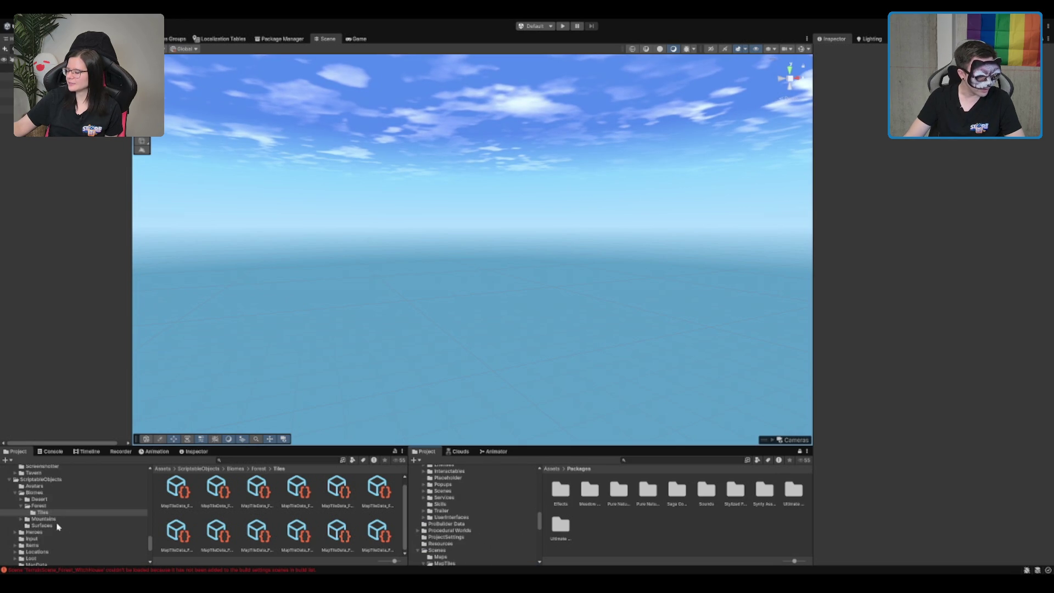
scroll(55, 524, down, 5)
- Go through Scenes > MapTiles > Forest > Forest_WitchHouse, then open the Boot scene from Scenes
click(29, 553)
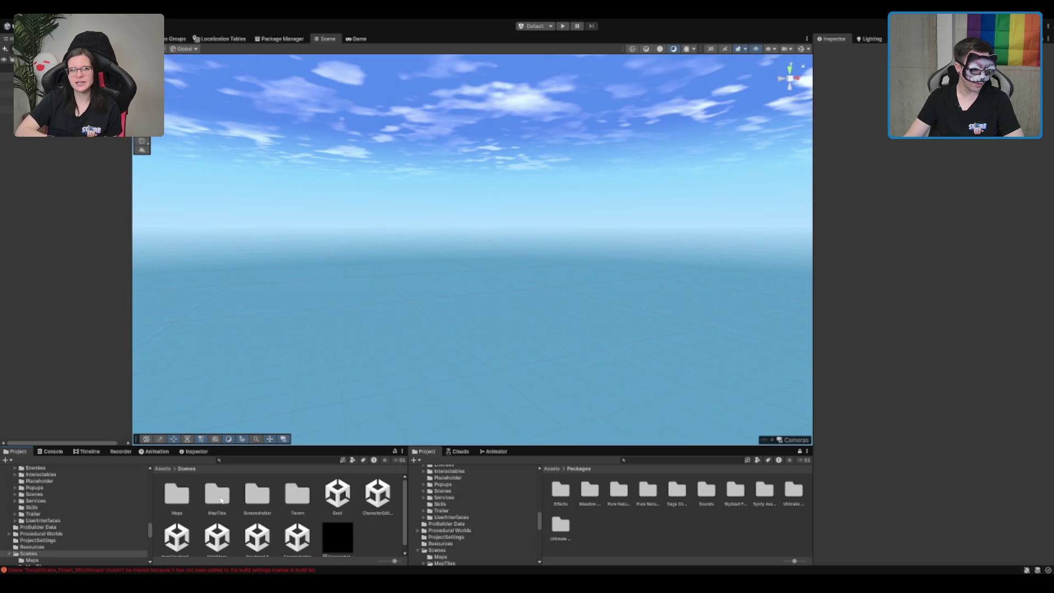
double_click(219, 494)
double_click(219, 496)
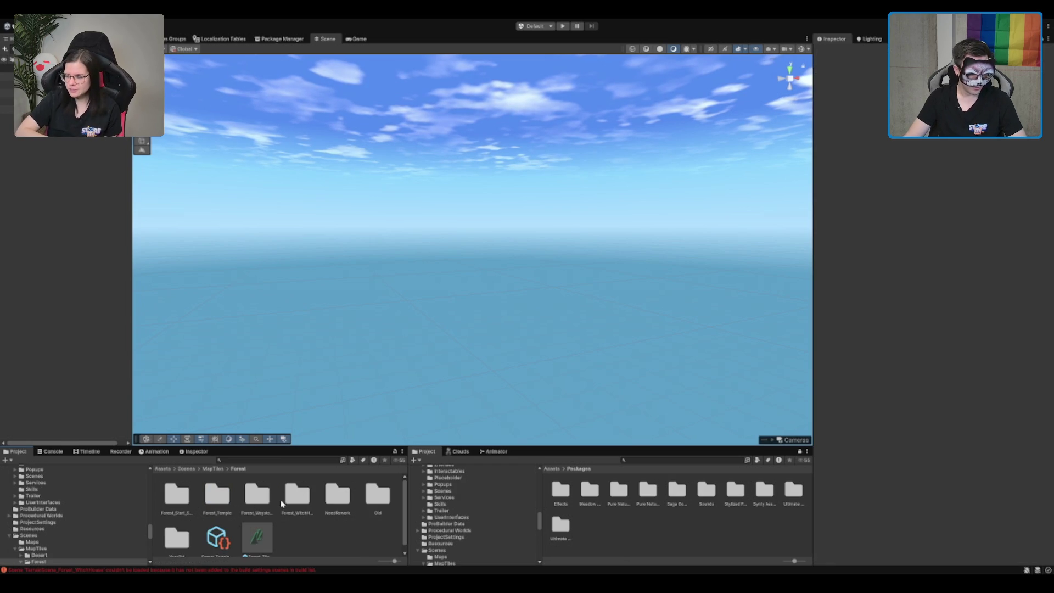
double_click(297, 494)
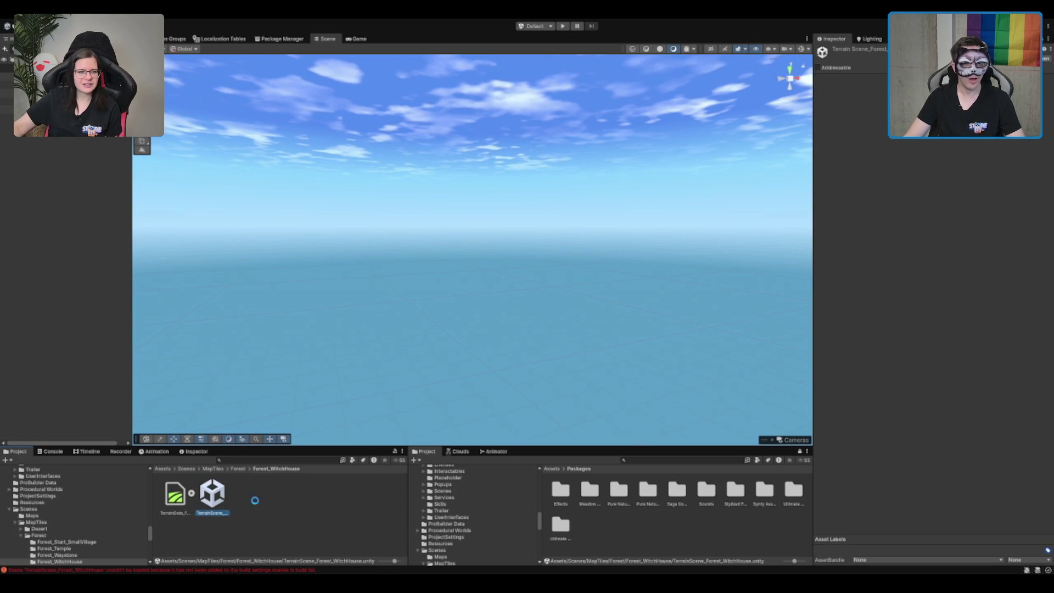
click(261, 501)
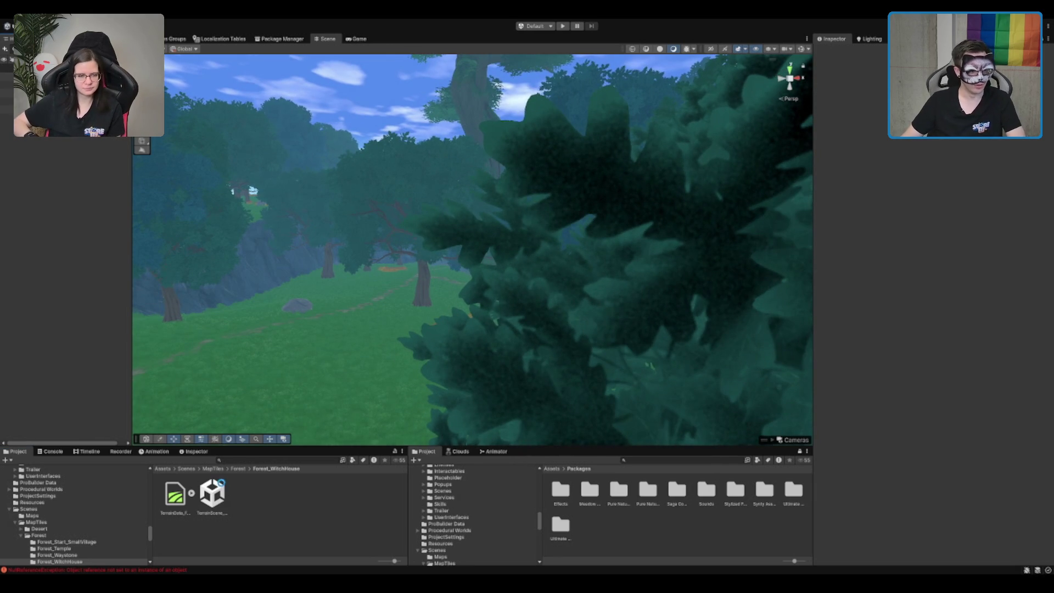
click(187, 468)
double_click(338, 494)
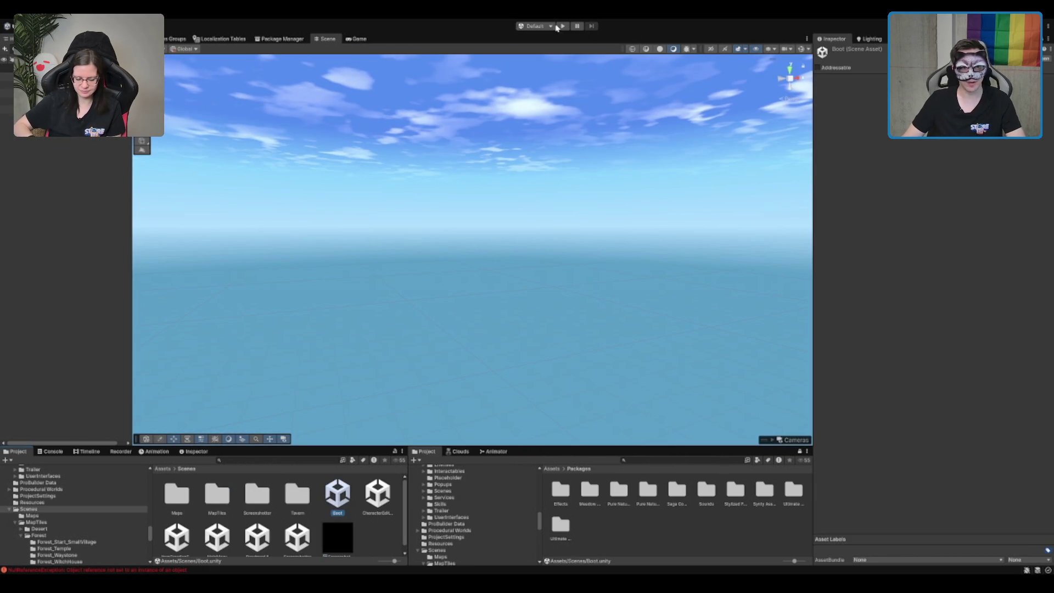
- Play the game, choose a buff card, and bring up the Console showing the NullReferenceException
click(562, 26)
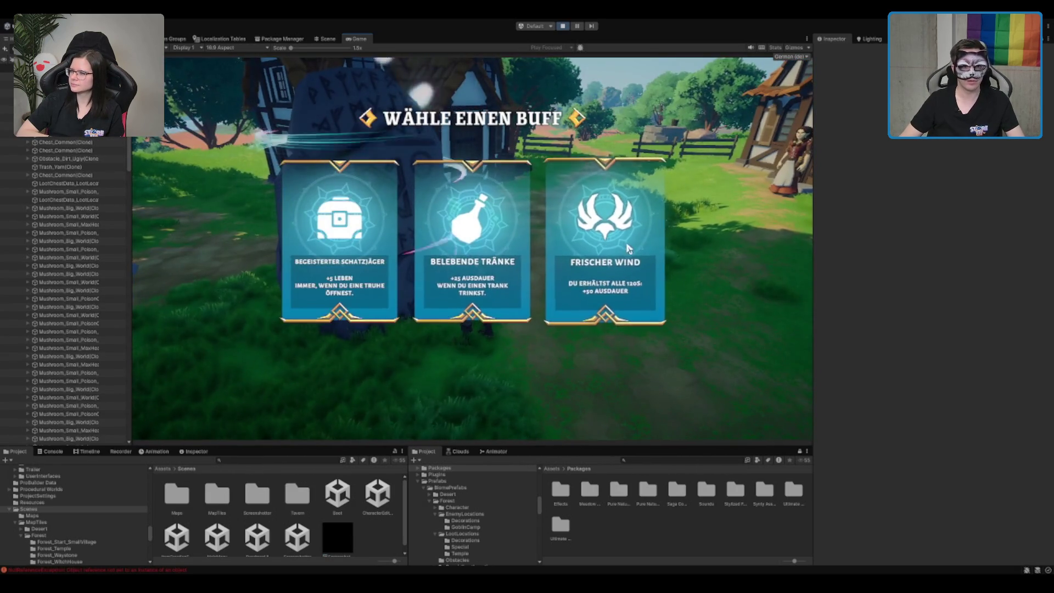
click(474, 244)
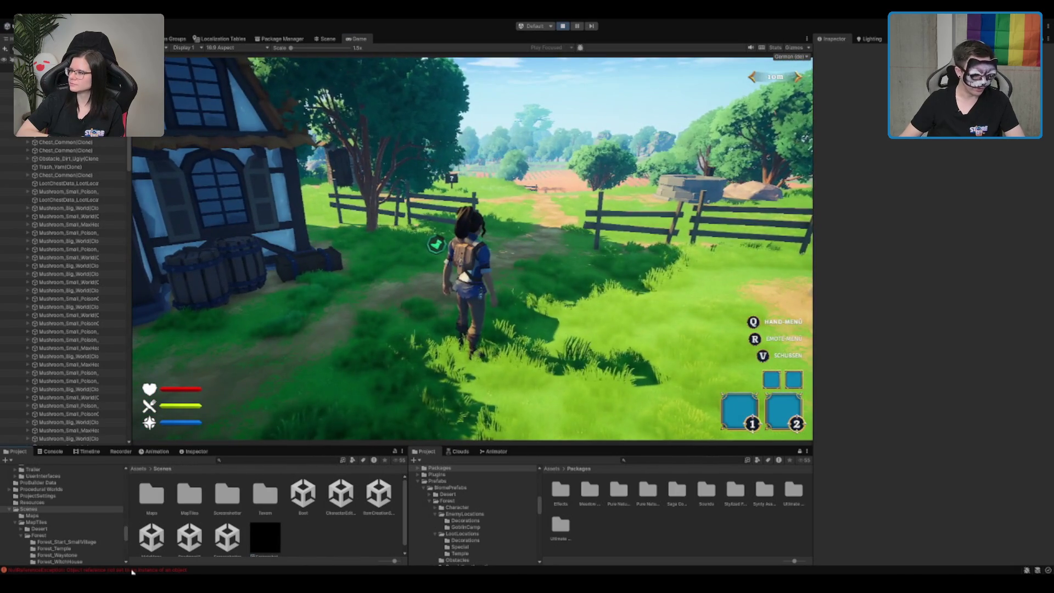
click(133, 570)
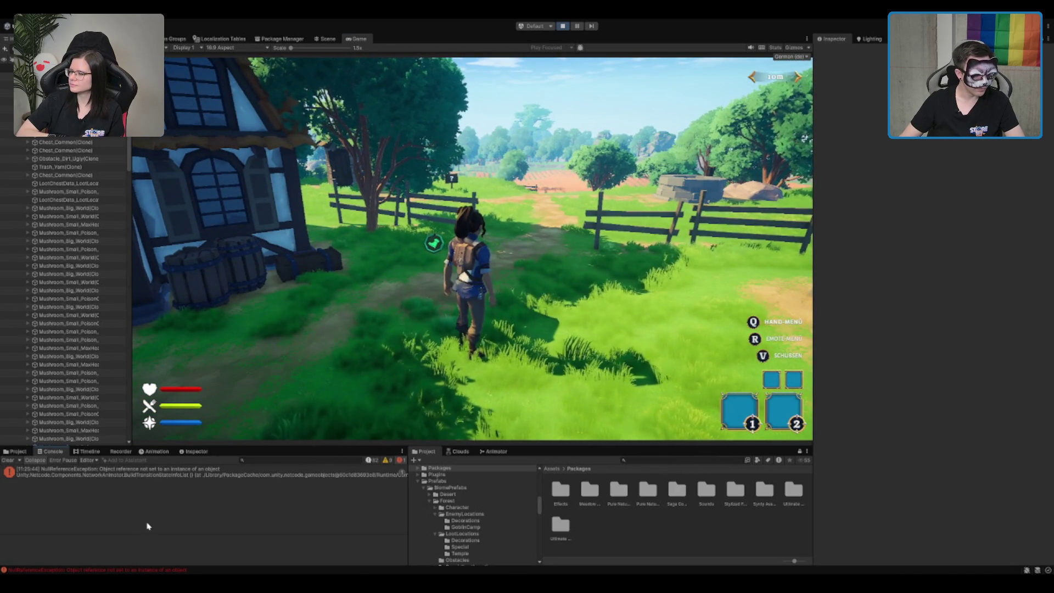
- Select the NullReferenceException entry to show its full stack trace
click(198, 469)
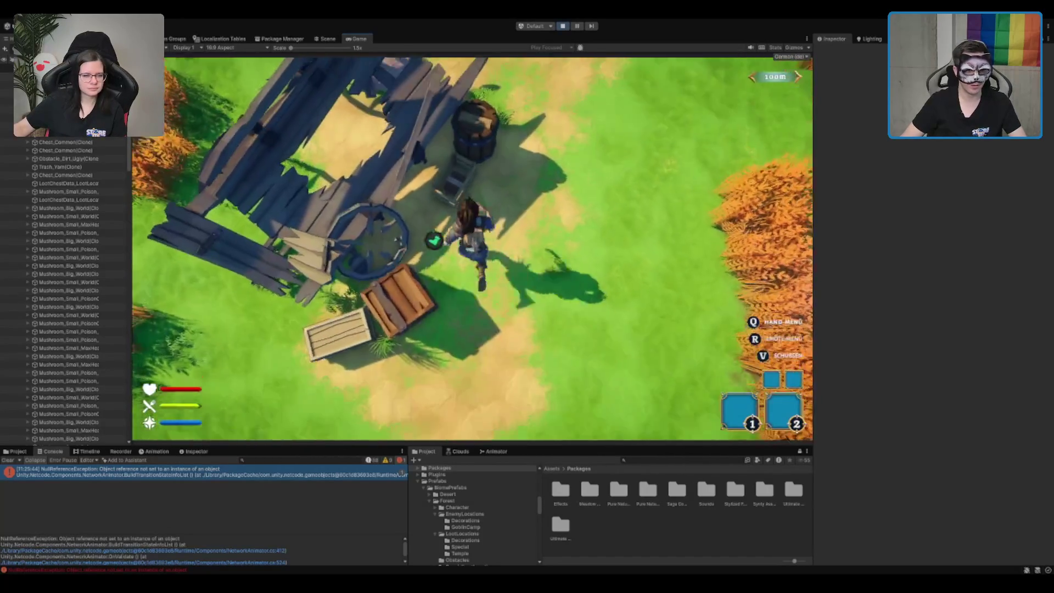
- Open the in-game chest inventory with E, then close it with Escape
key(e)
mouse_move(255, 275)
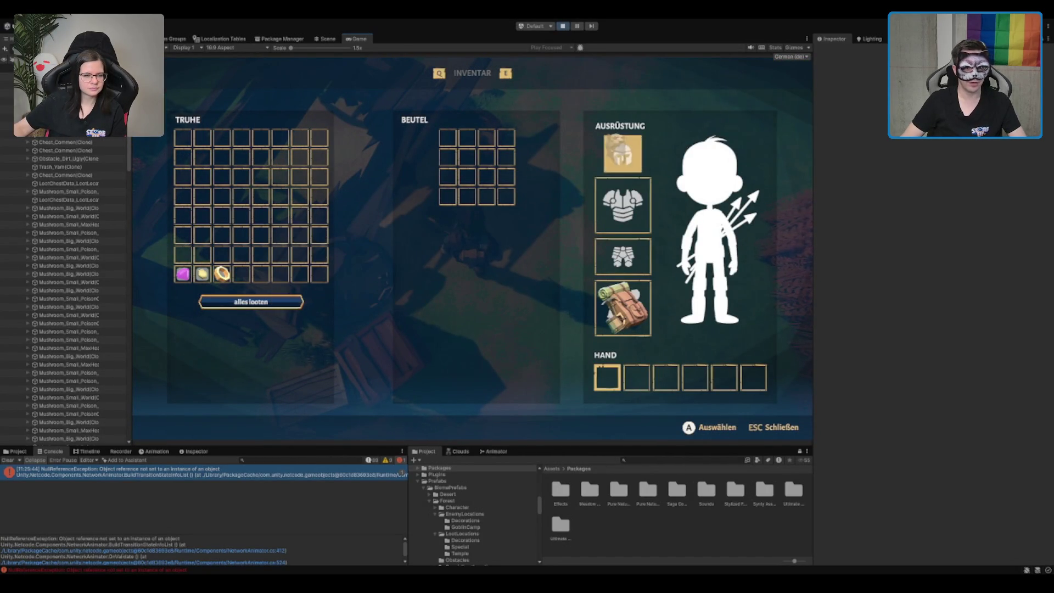
key(Escape)
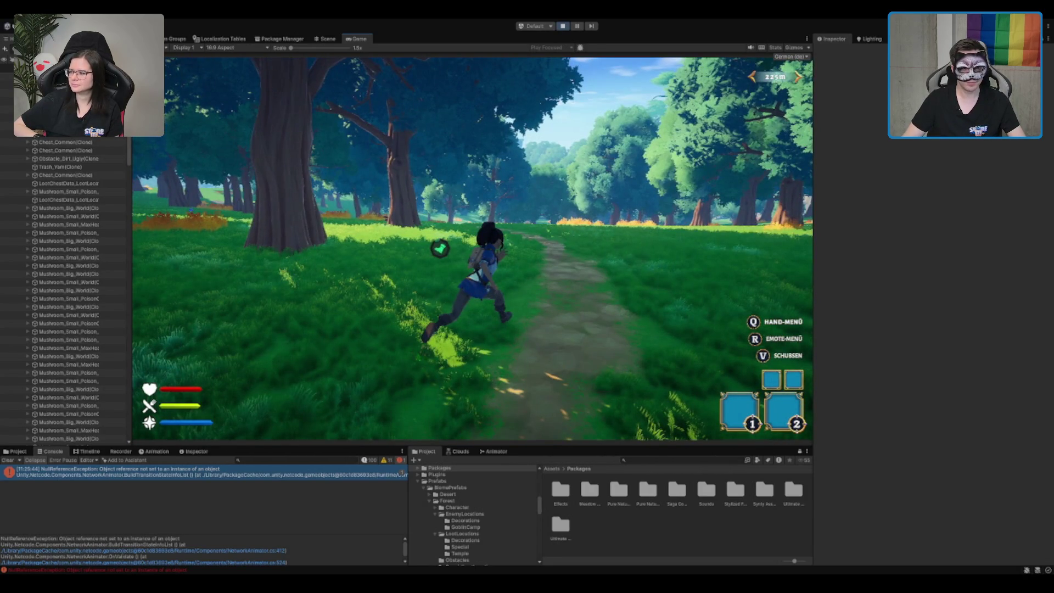
- Run the character further along the forest path past the mushroom, to about 365 m
key(w)
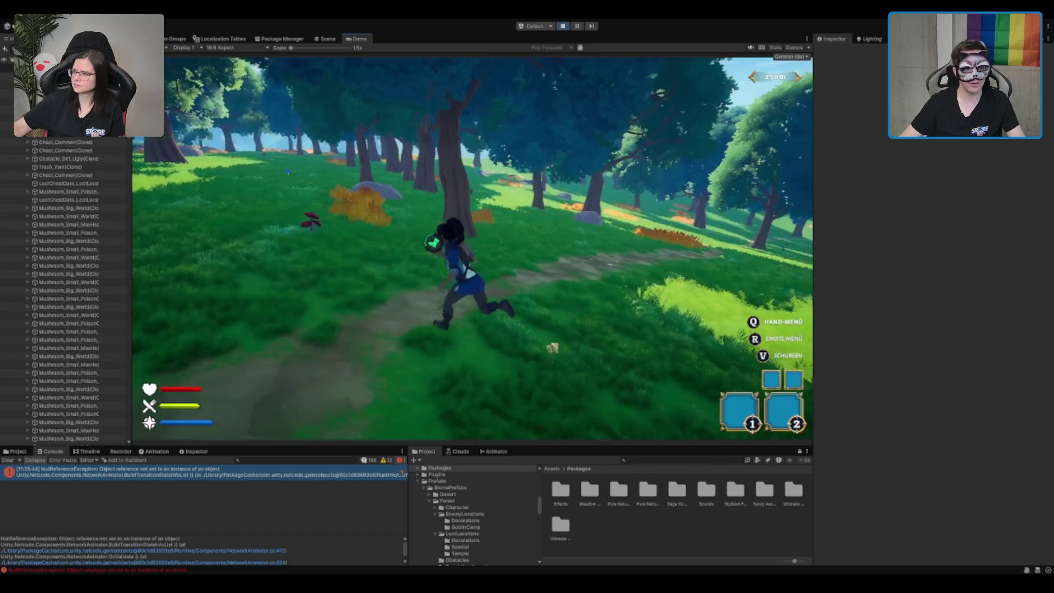
key(e)
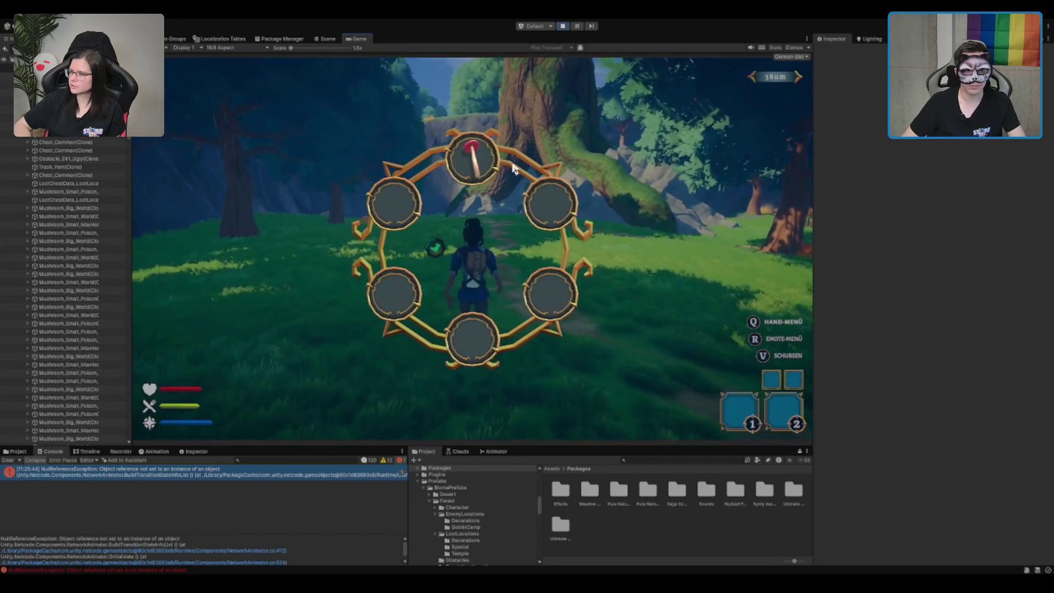
- Equip the mushroom from the radial hand menu
click(516, 170)
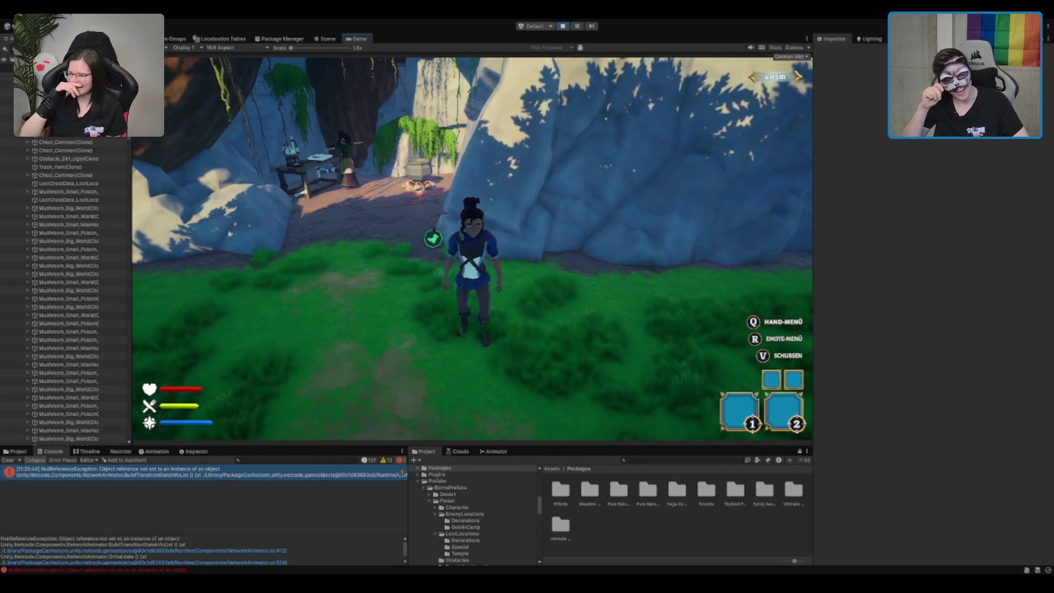
- Run the character toward the large rock at the witch's shelter
key(w)
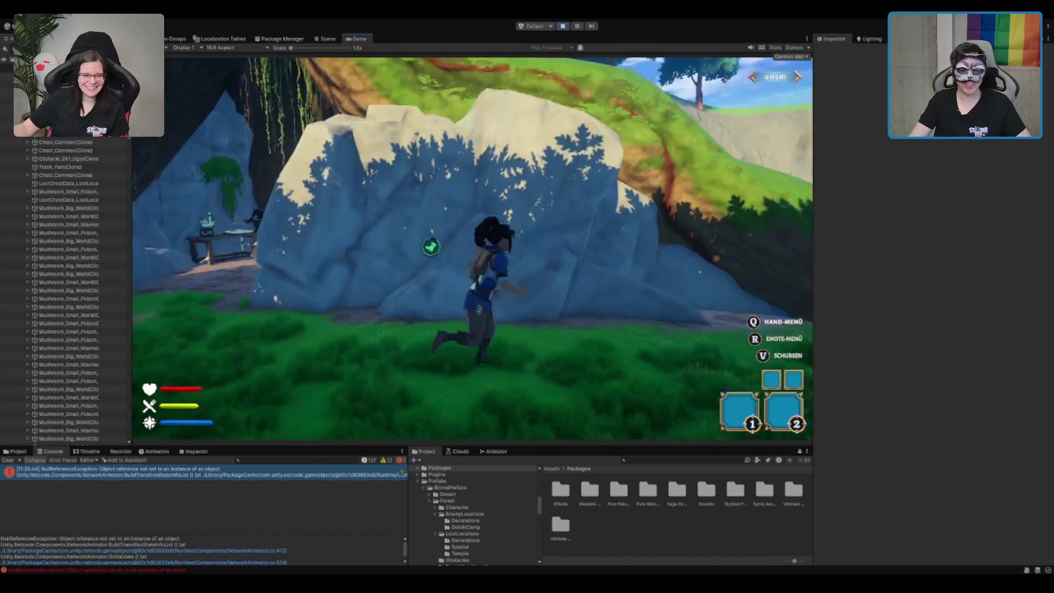
- Run toward the rocks, then in Scene view frame the player and select the rock blocking the camp
key(w)
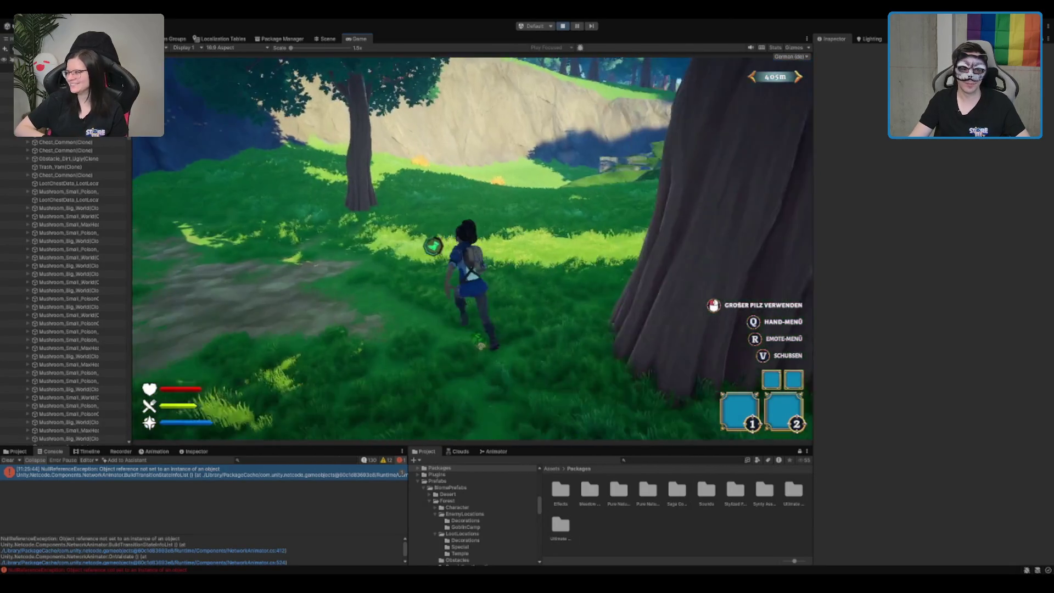
key(q)
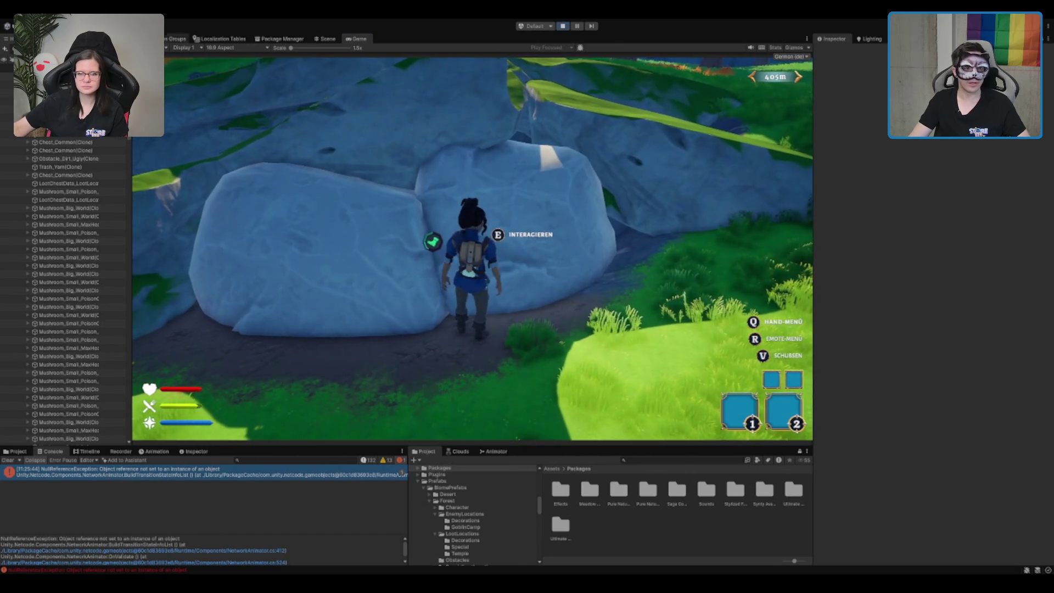
click(328, 39)
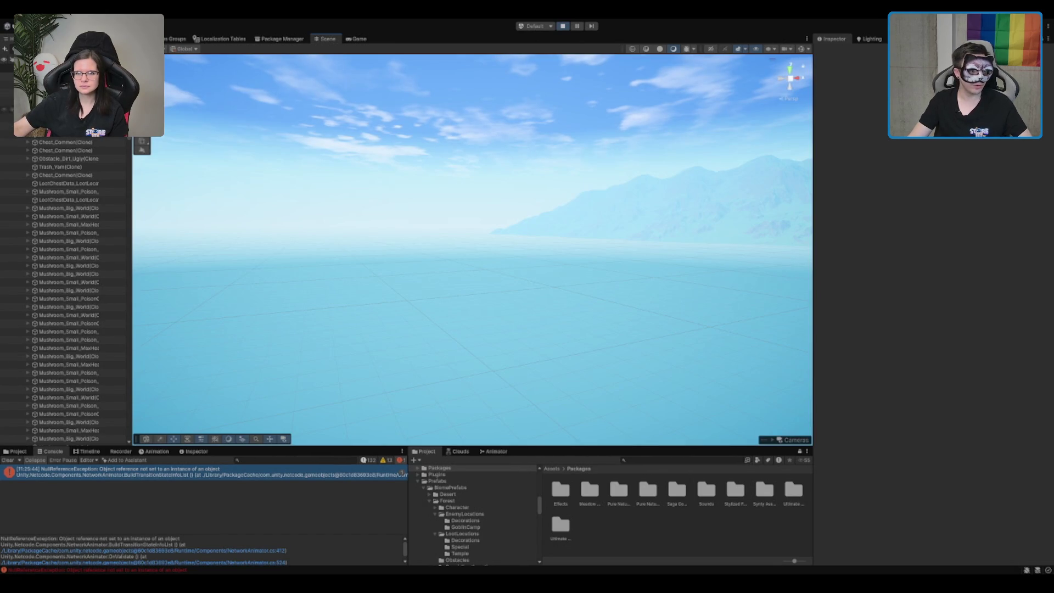
click(6, 93)
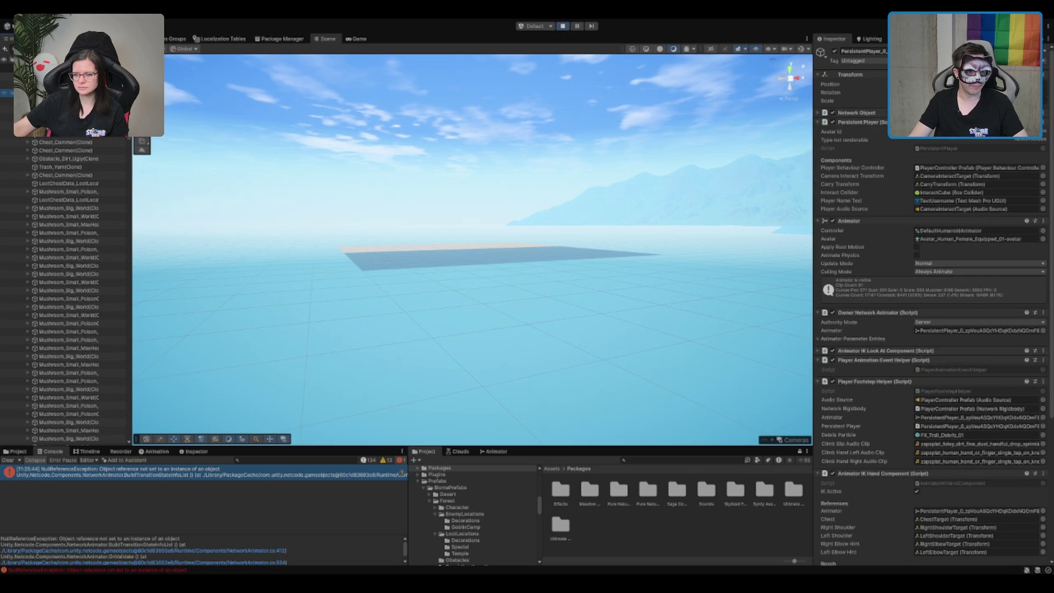
key(f)
scroll(512, 177, down, 5)
click(651, 278)
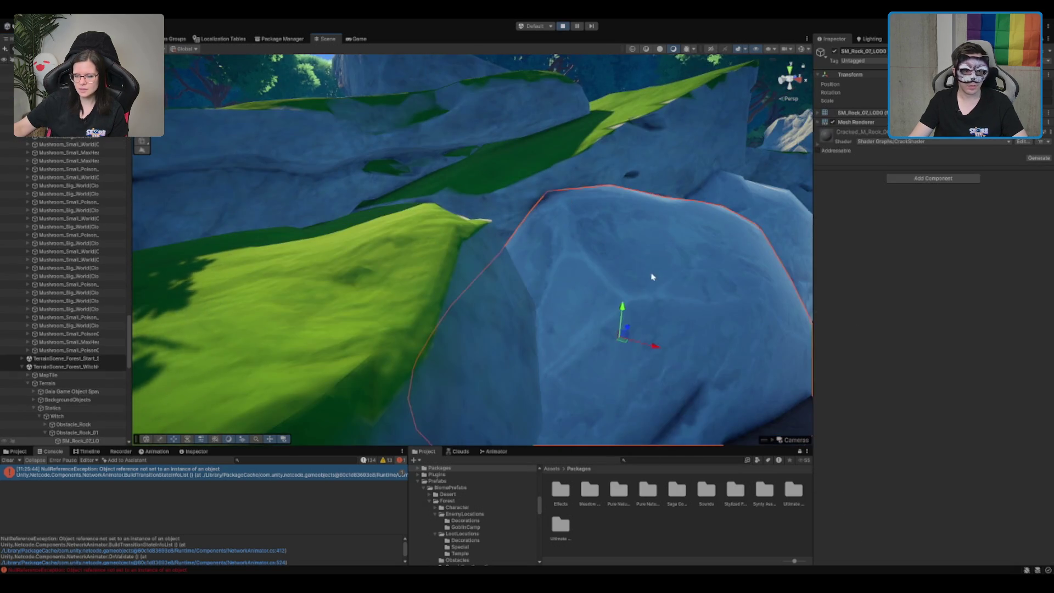
scroll(651, 277, down, 8)
- Back in Game view, remove the rock blocking the cave and open the chest inside
click(357, 38)
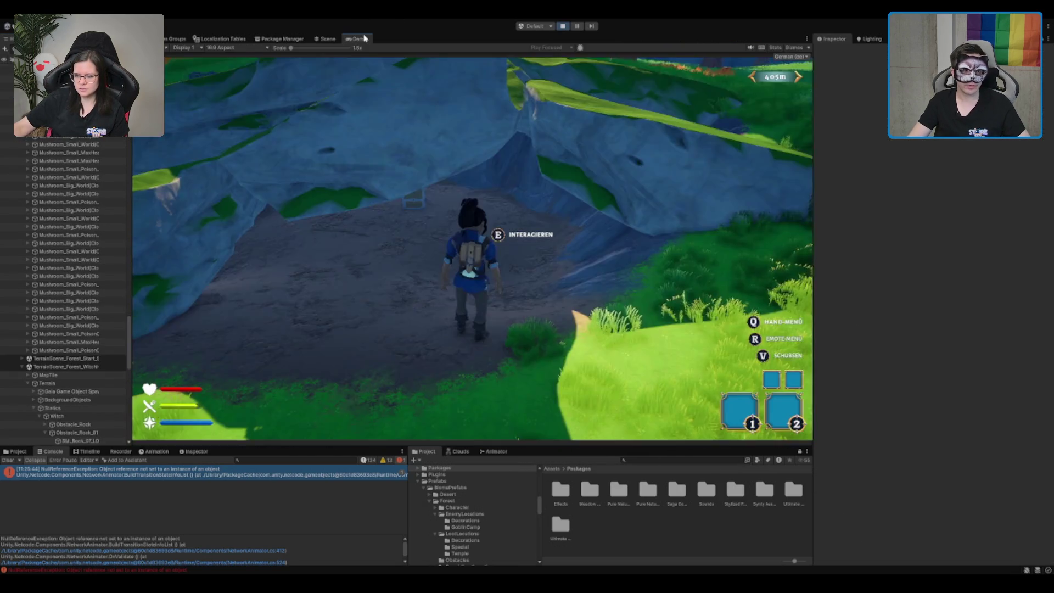
key(a)
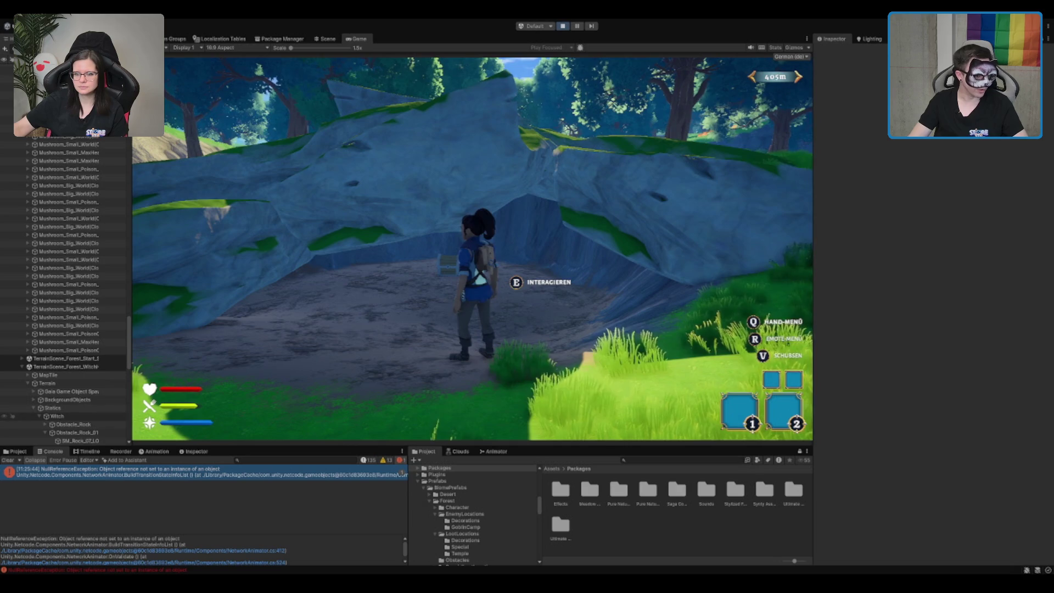
click(76, 431)
key(e)
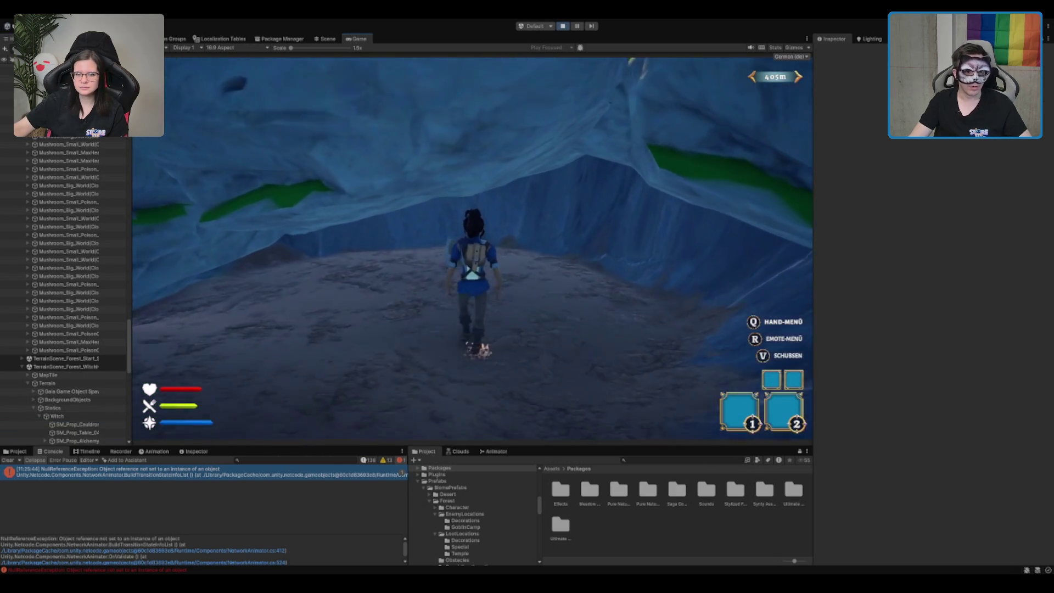
key(e)
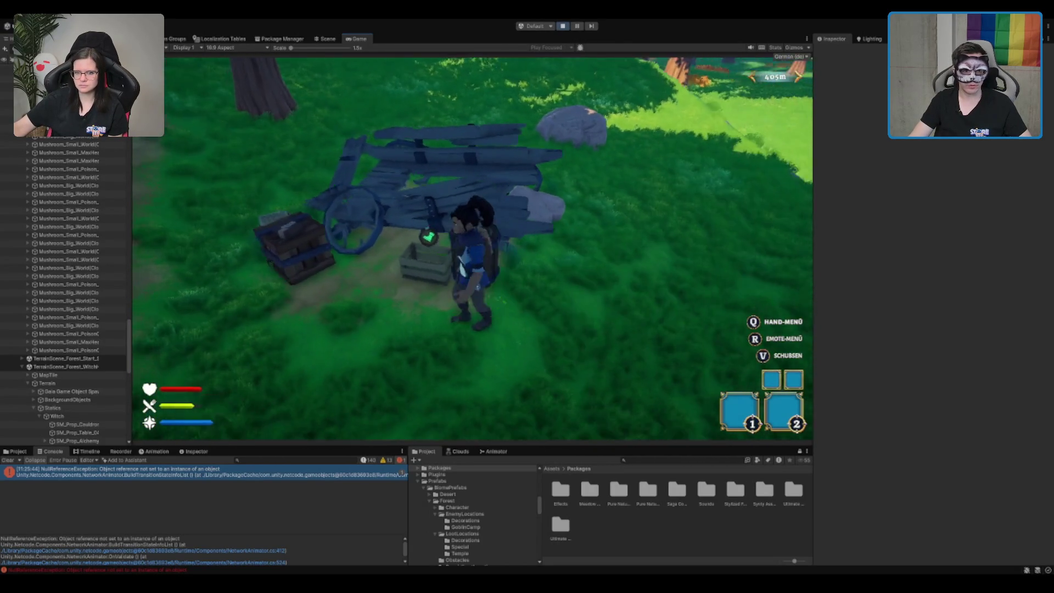
key(e)
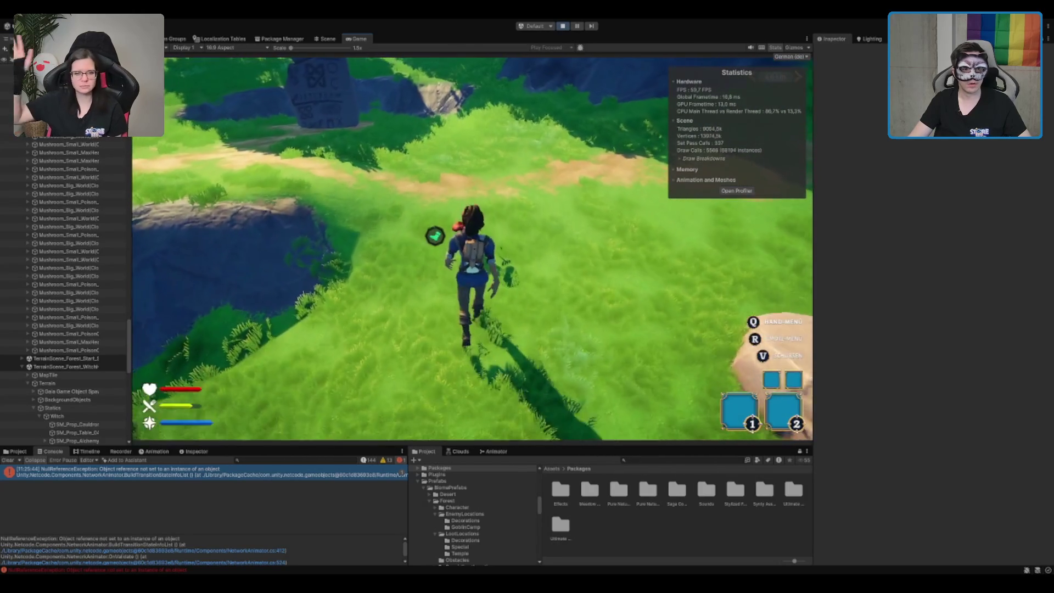
- Equip the big mushroom, run through the clearing to the orange bushes, and return to the Scene view
key(q)
click(477, 195)
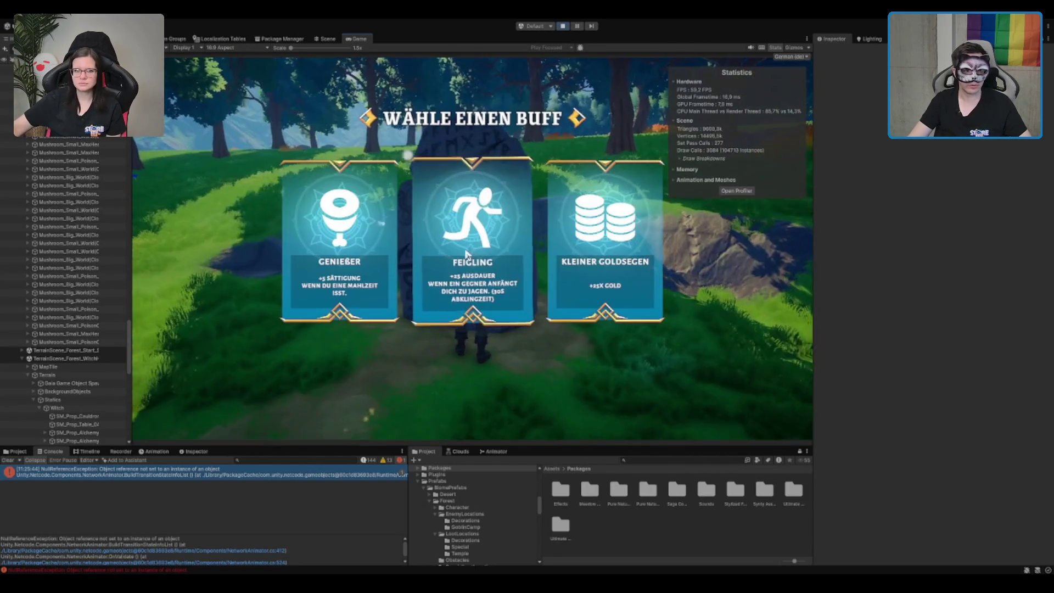
key(w)
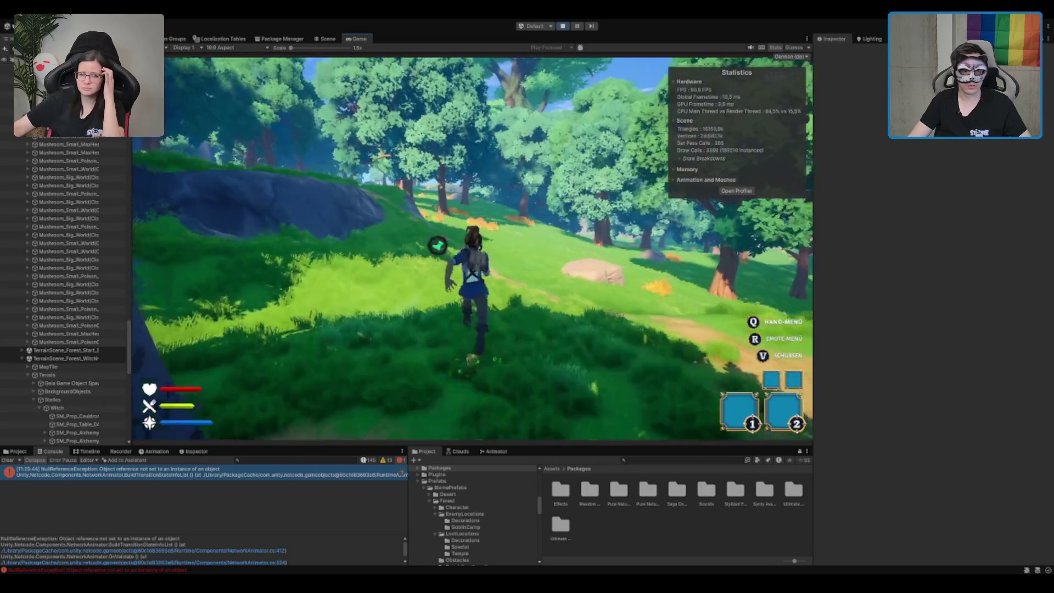
key(w)
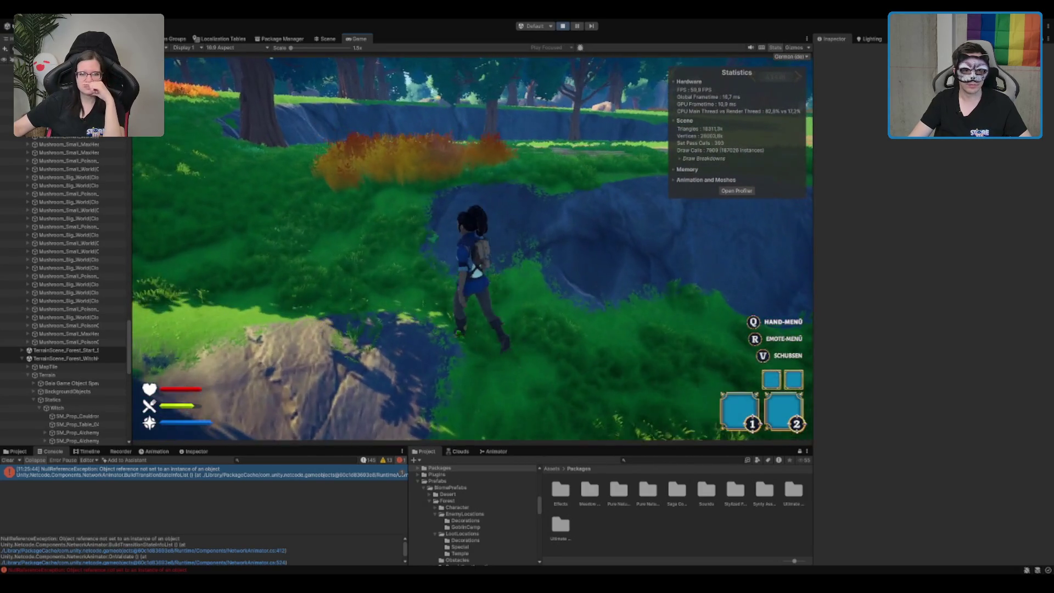
key(w)
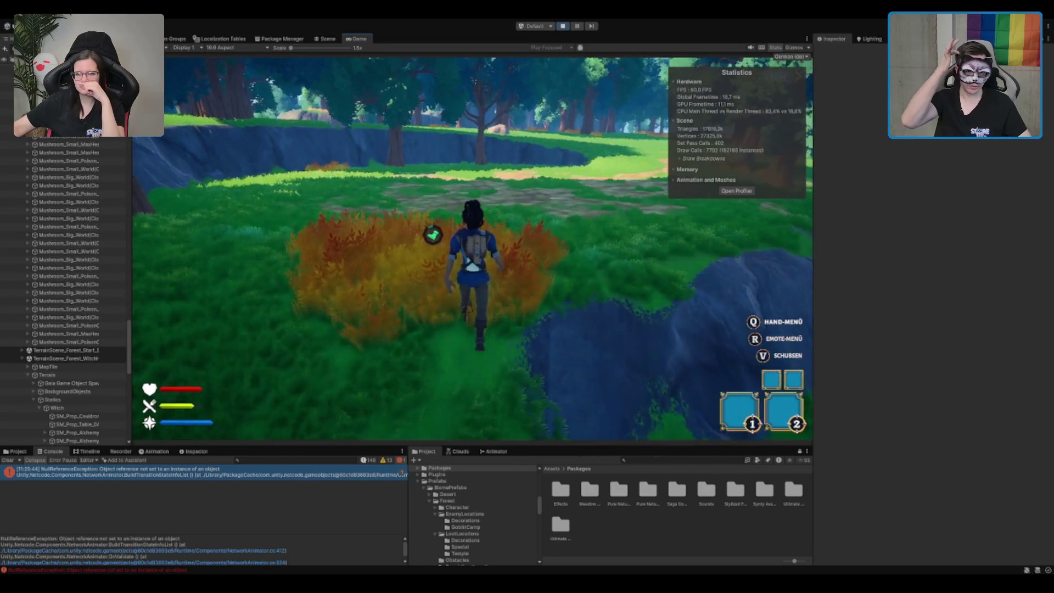
key(w)
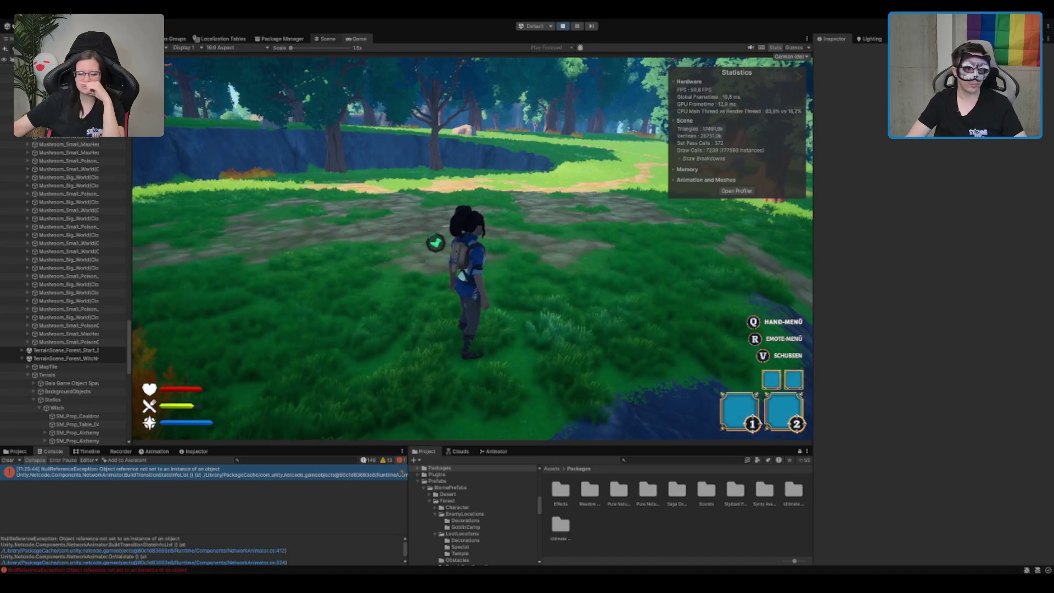
key(ctrl+1)
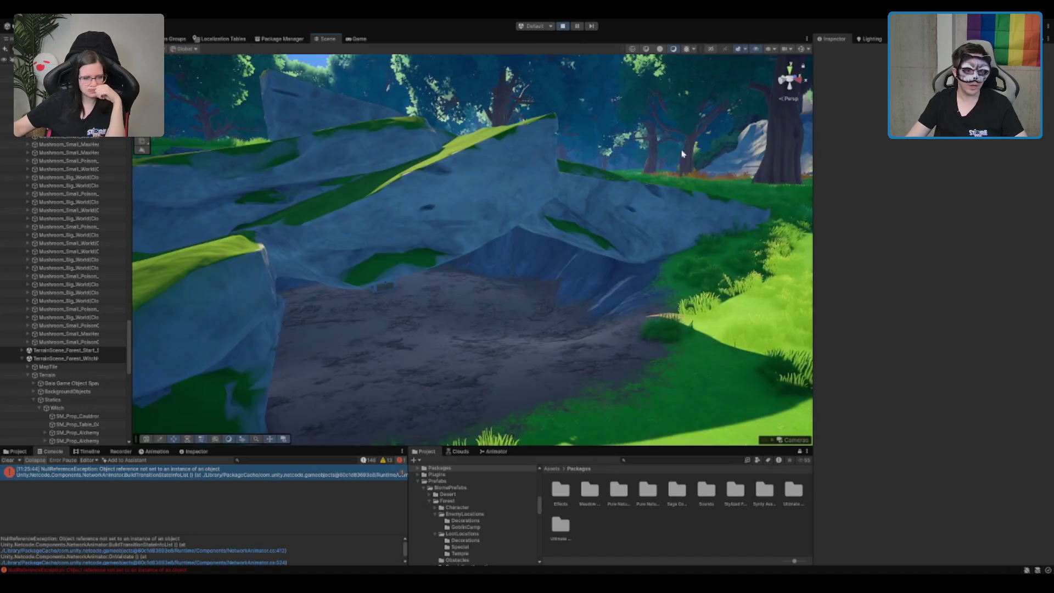
- Expand MapTile in the Hierarchy, inspect LootItemLocations, and expand MapAreaLocation
scroll(82, 181, down, 5)
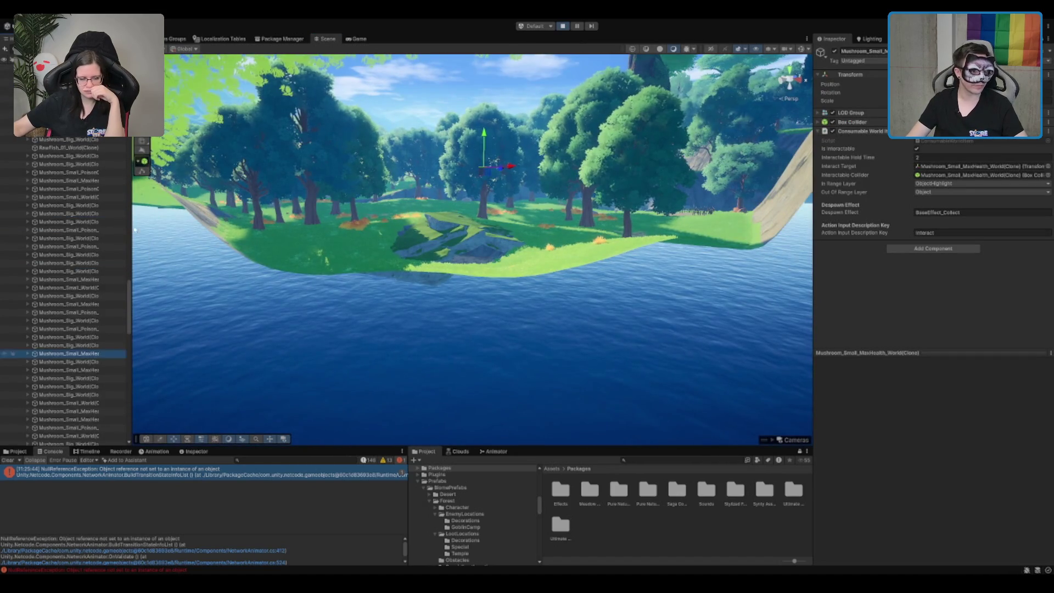
click(90, 203)
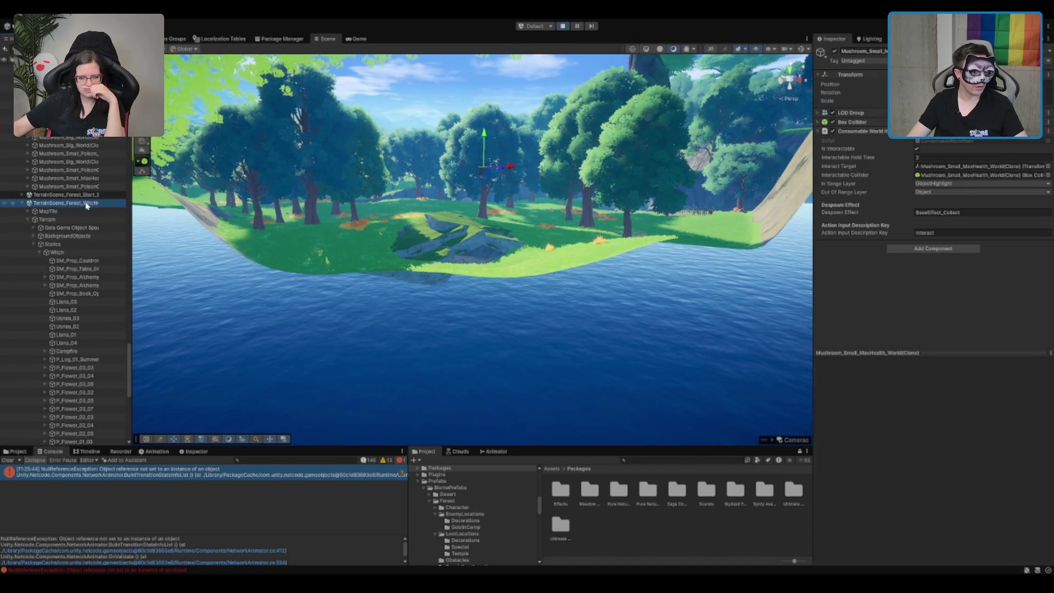
click(86, 220)
key(Left)
key(Up)
key(Right)
key(Down)
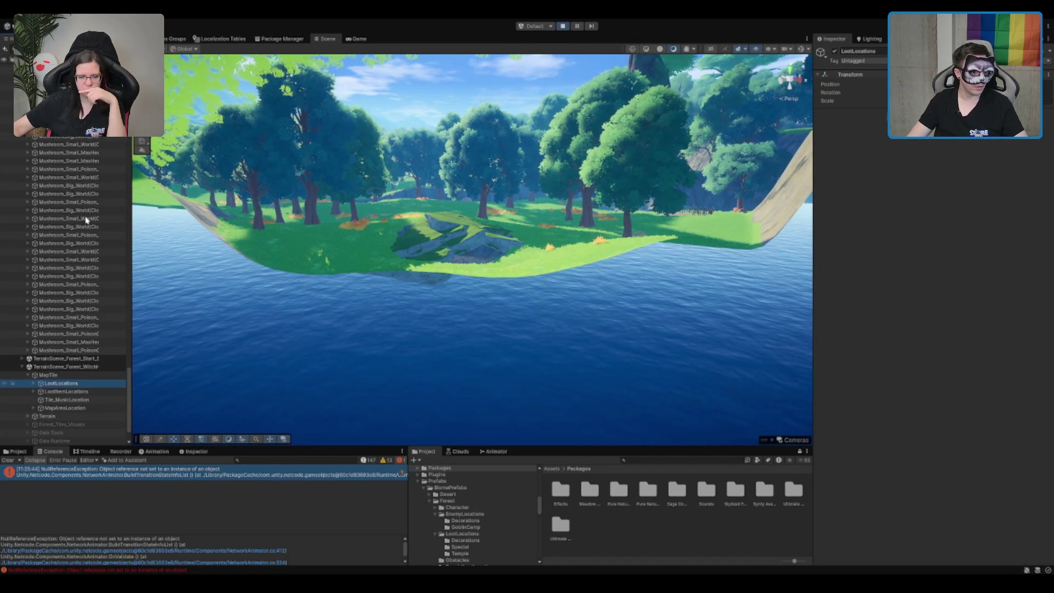
click(86, 392)
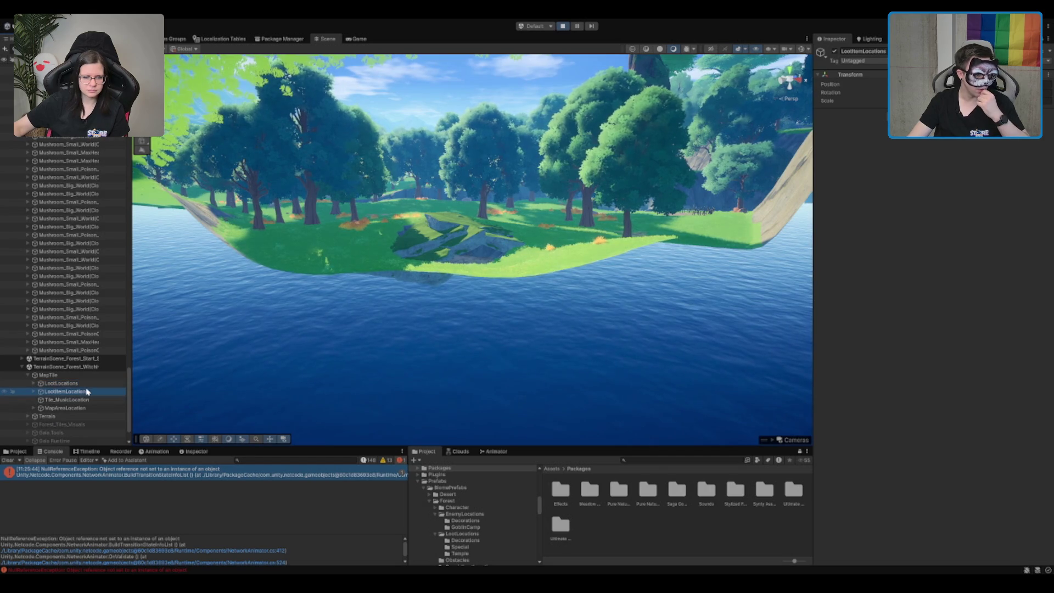
key(Up)
key(Down)
key(Down)
key(Right)
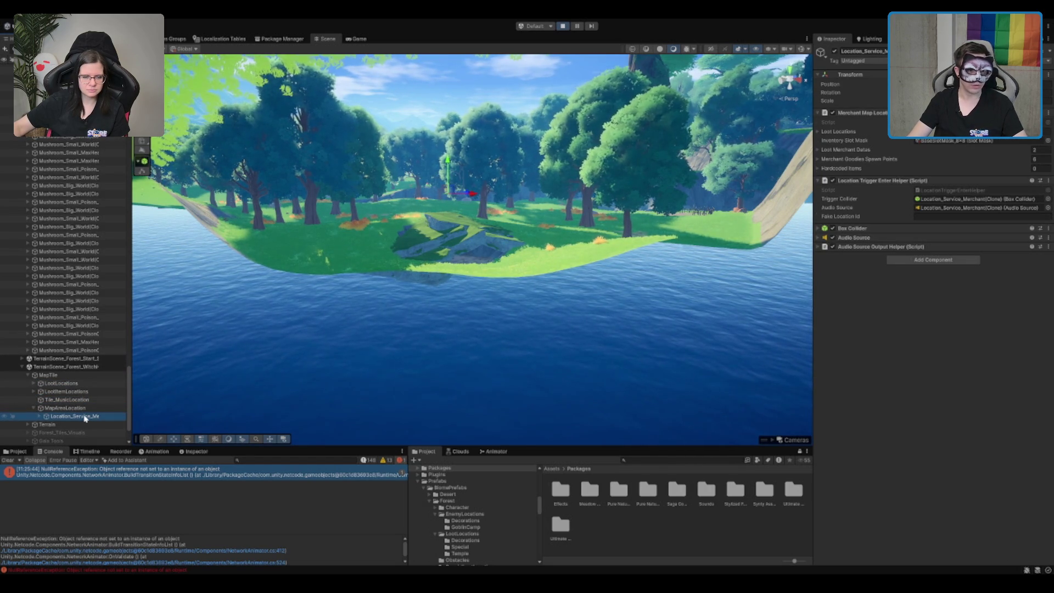
- Frame the Location_Service object and orbit to ground level facing the witch house, then show BiomePrefabs
double_click(85, 417)
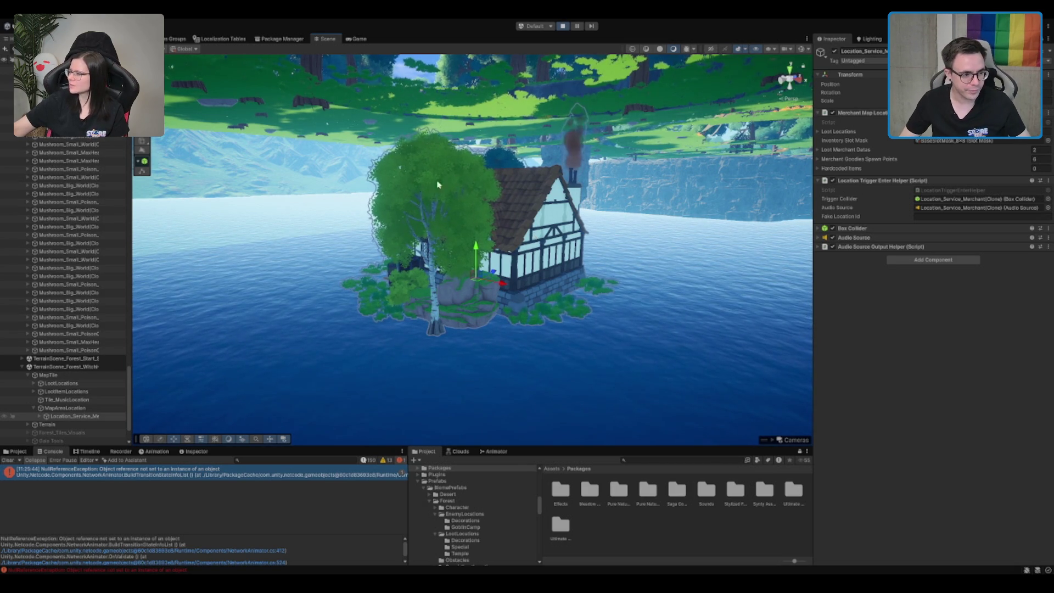
scroll(471, 294, down, 3)
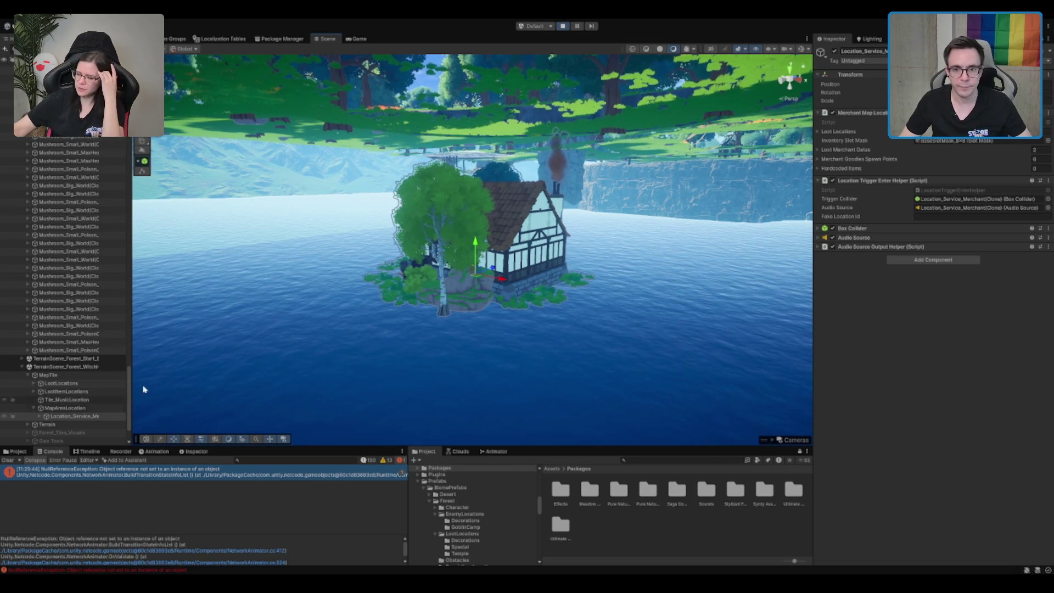
click(65, 408)
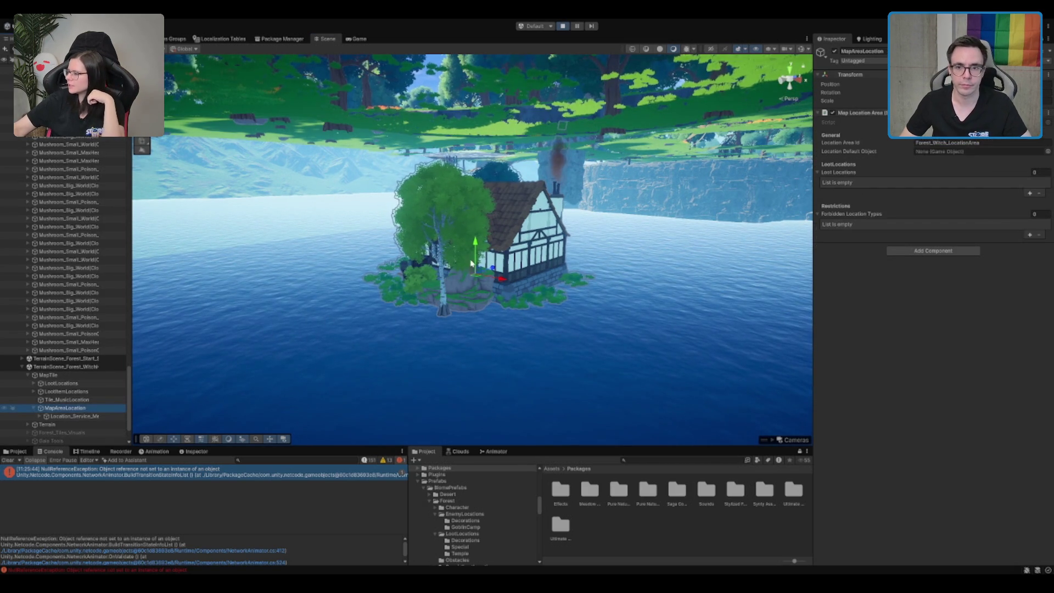
mouse_move(464, 249)
mouse_down()
mouse_move(505, 247)
mouse_move(516, 164)
mouse_move(489, 237)
mouse_move(513, 217)
mouse_move(338, 231)
mouse_move(597, 295)
mouse_up()
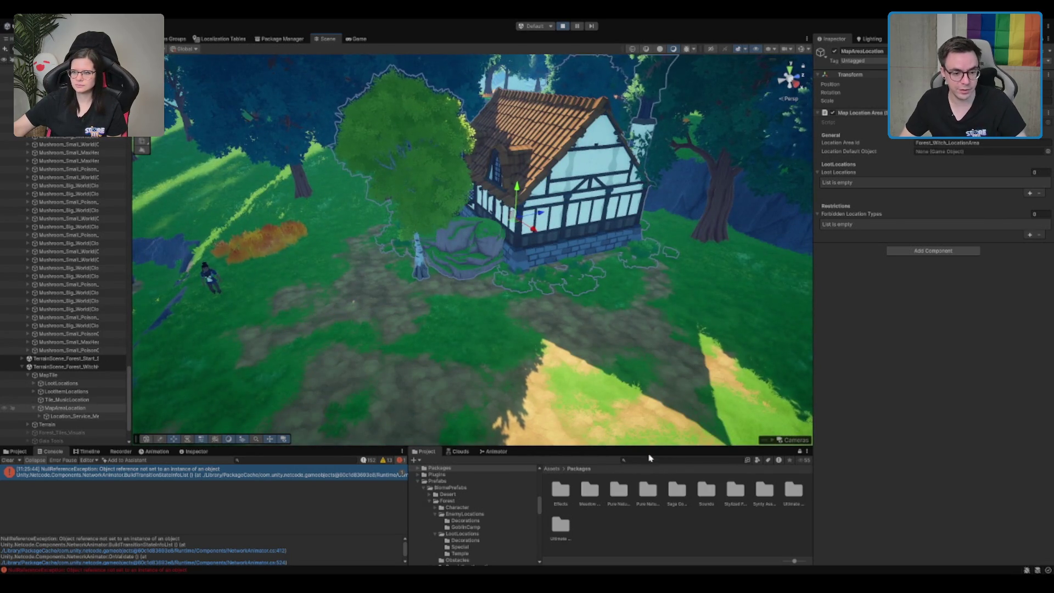
click(490, 488)
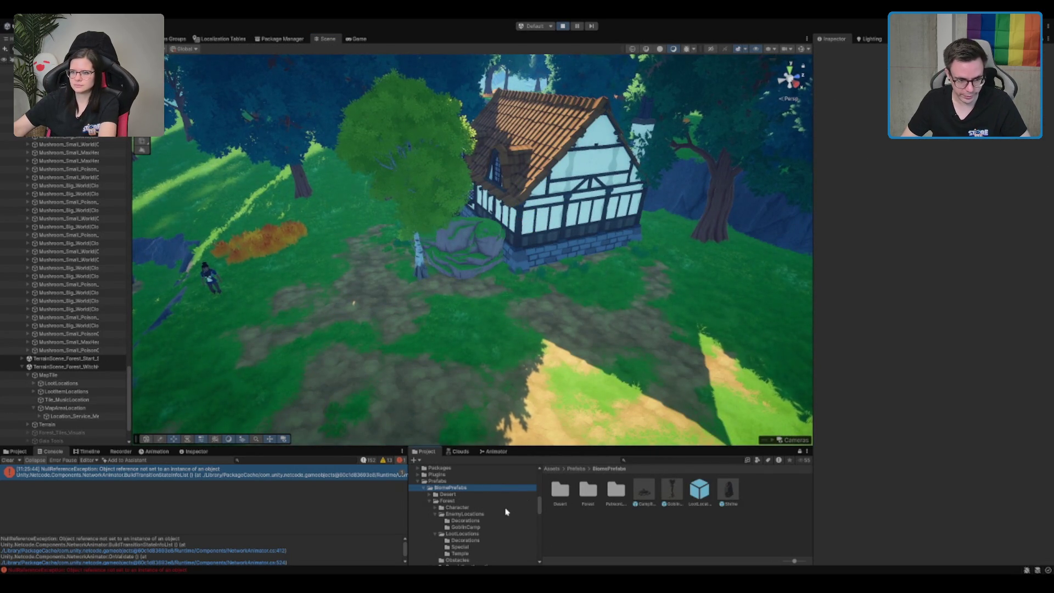
- Stop Play mode while browsing up from the Prefabs folder
click(438, 481)
click(563, 27)
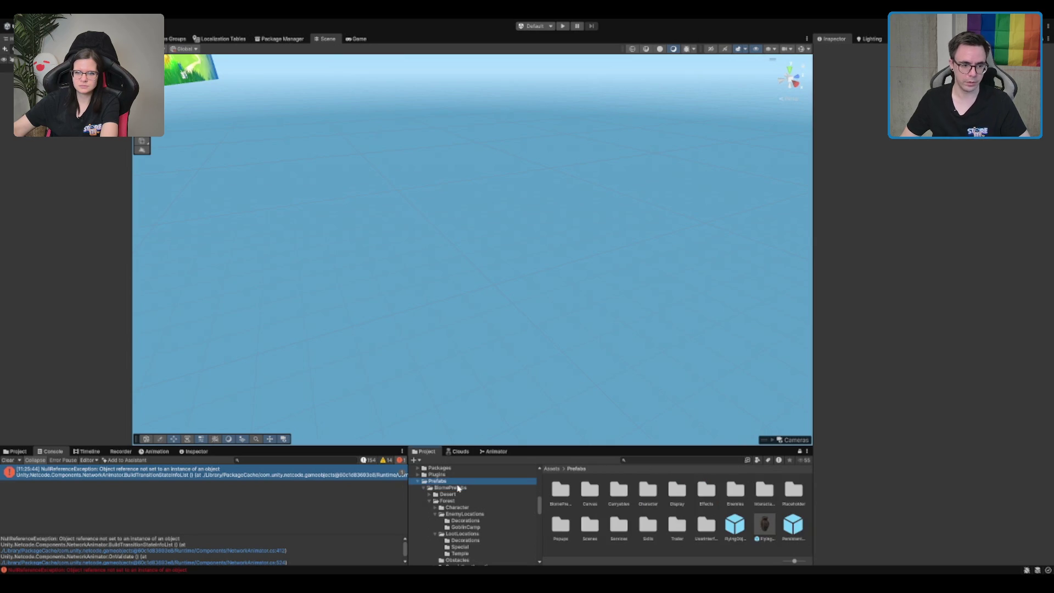
key(Up)
key(Up)
key(Up)
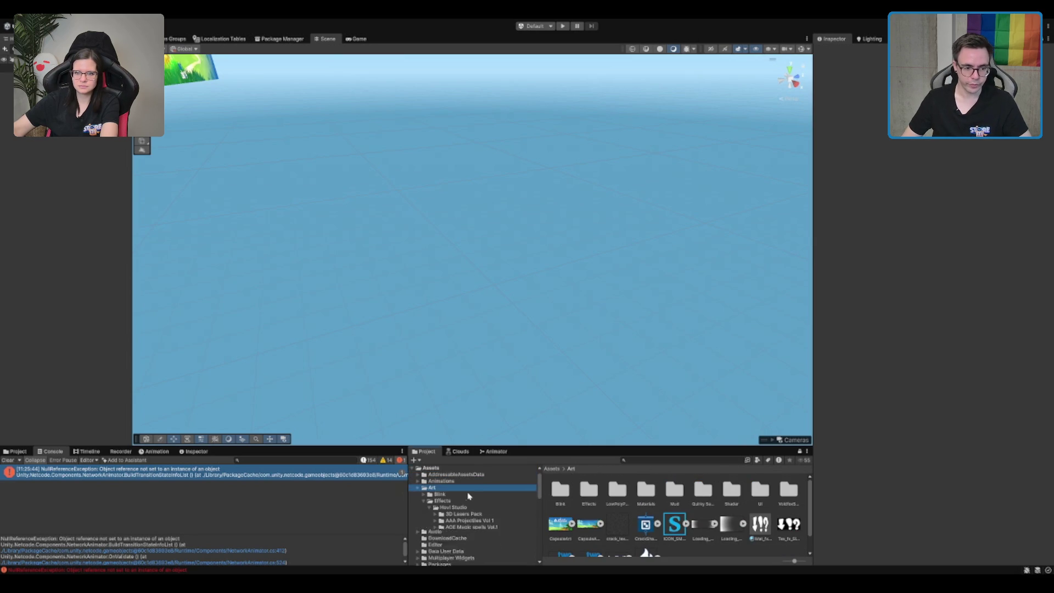
scroll(466, 499, down, 3)
scroll(463, 512, up, 2)
- Open the TerrainScene from Scenes > MapTiles > Forest > Forest_WitchHouse
click(455, 531)
click(438, 524)
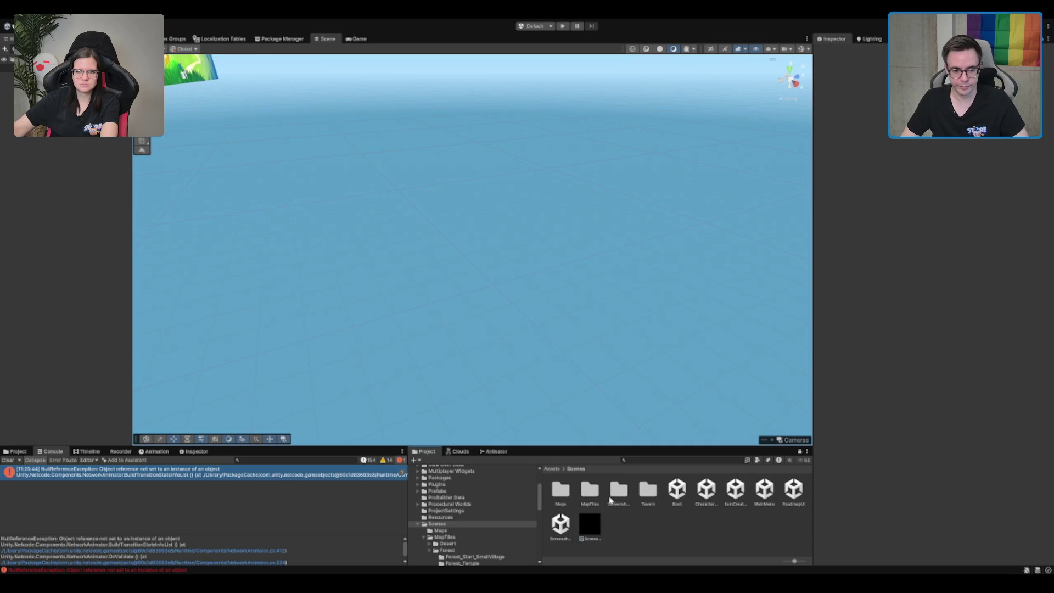
double_click(589, 489)
double_click(588, 489)
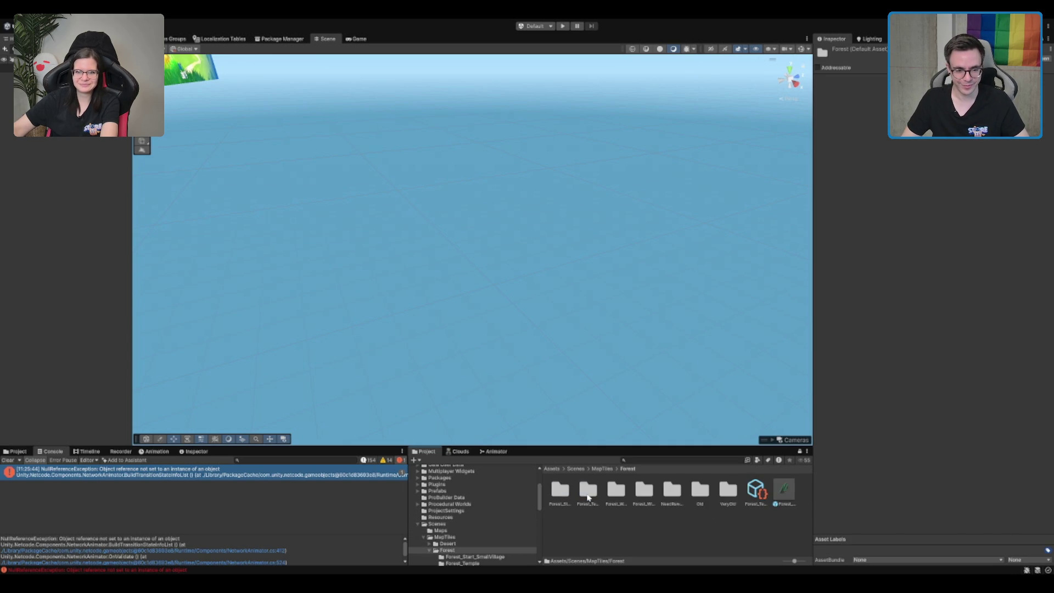
click(640, 495)
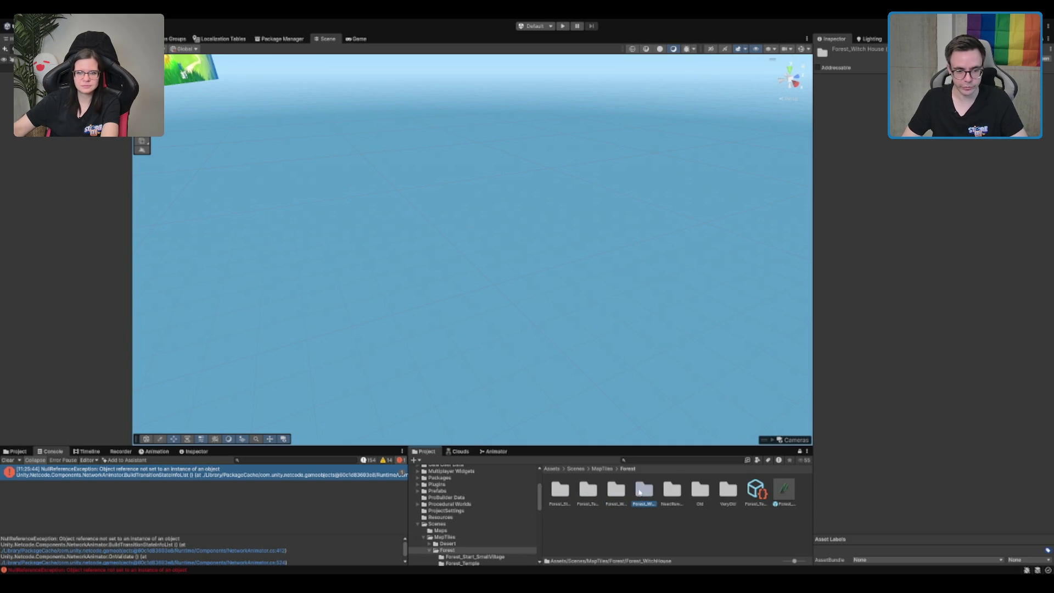
double_click(640, 492)
click(588, 490)
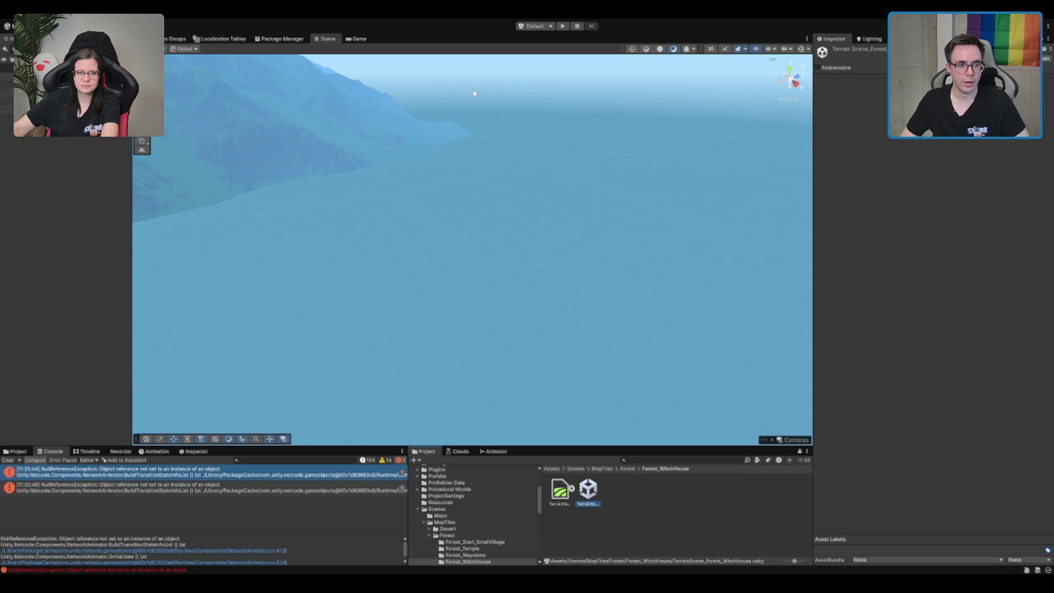
- Frame MapAreaLocation and bring the view down to ground level over the clearing
click(8, 77)
click(8, 83)
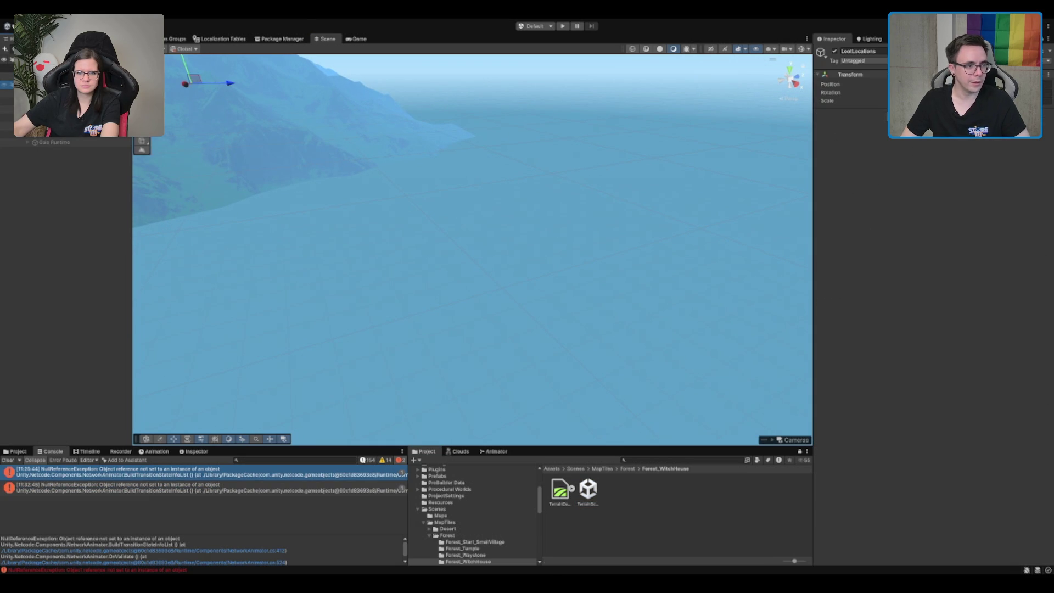
click(7, 109)
key(f)
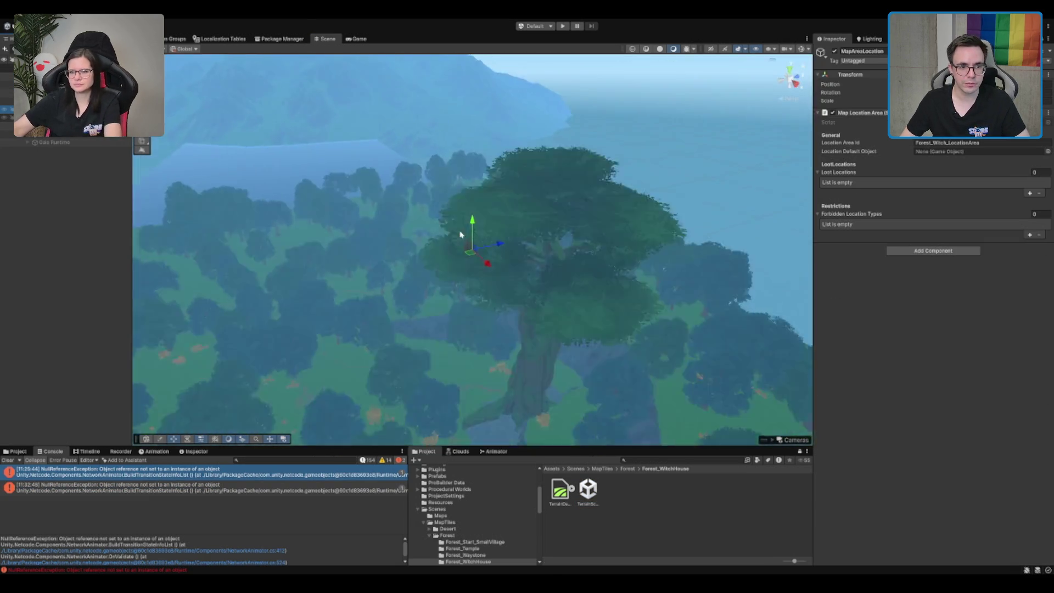
mouse_move(460, 234)
mouse_down()
mouse_move(446, 245)
mouse_move(591, 281)
mouse_up()
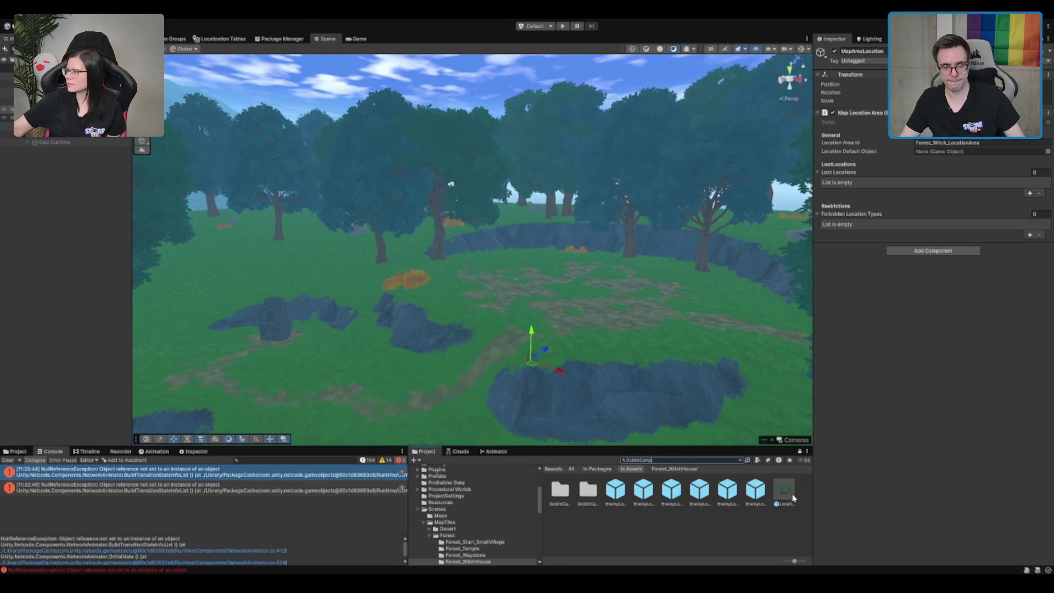
- Place a trial GoblinCamp prefab in the clearing, set it on the ground and rotate it
click(788, 496)
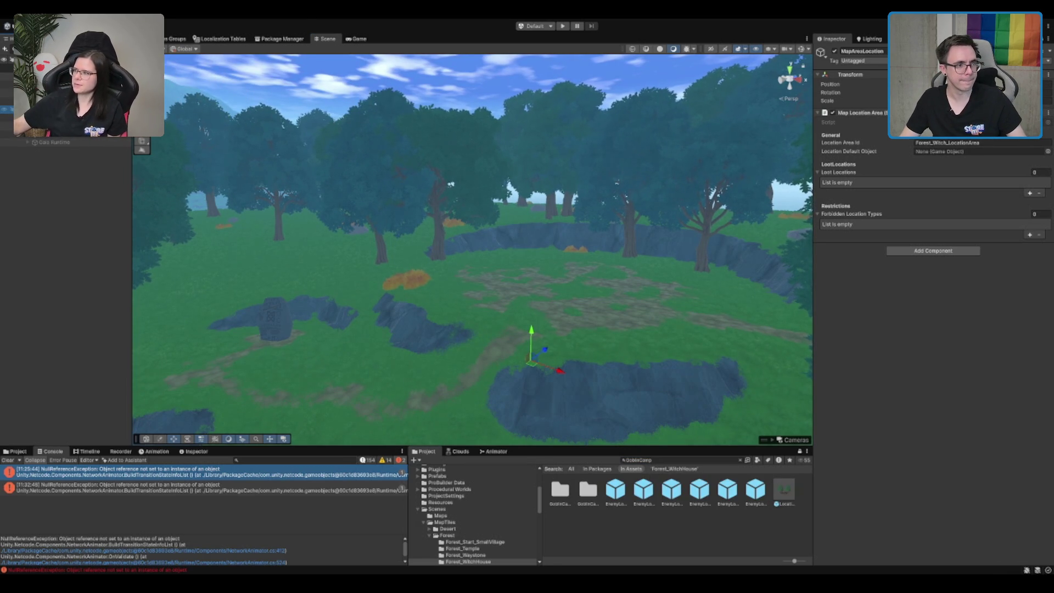
drag(788, 497, 83, 117)
mouse_move(472, 219)
mouse_down()
mouse_move(473, 312)
mouse_move(533, 359)
mouse_move(548, 229)
mouse_move(576, 305)
mouse_move(678, 296)
mouse_move(487, 227)
mouse_move(566, 332)
mouse_move(525, 253)
mouse_up()
click(55, 110)
key(e)
- Check the camp from a steeper top-down angle, then remove it from the scene
scroll(526, 254, up, 3)
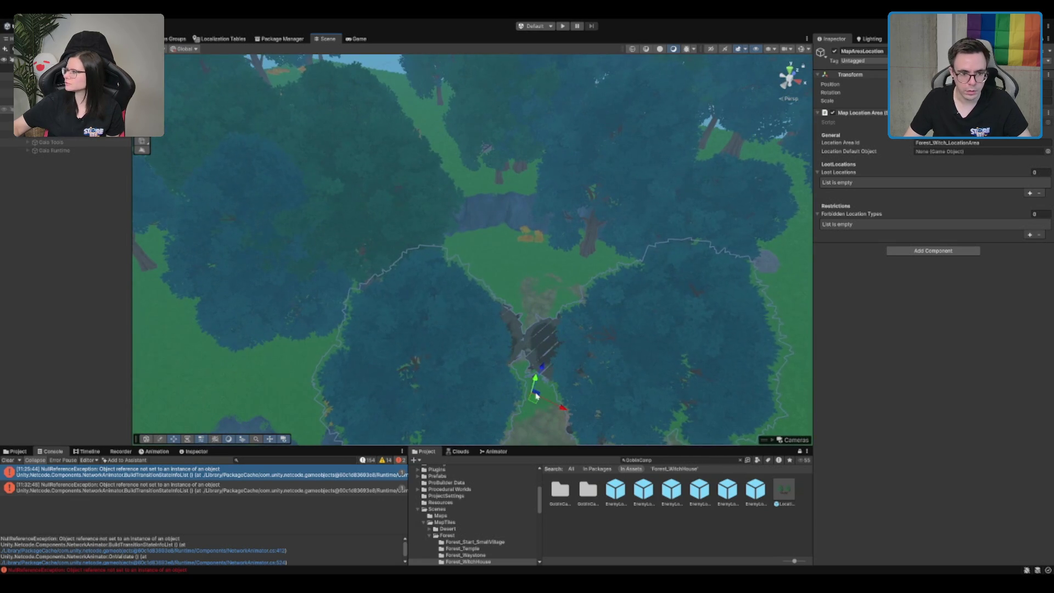
key(w)
mouse_move(548, 340)
mouse_down()
mouse_move(585, 288)
mouse_move(586, 237)
mouse_move(586, 252)
mouse_move(564, 160)
mouse_up()
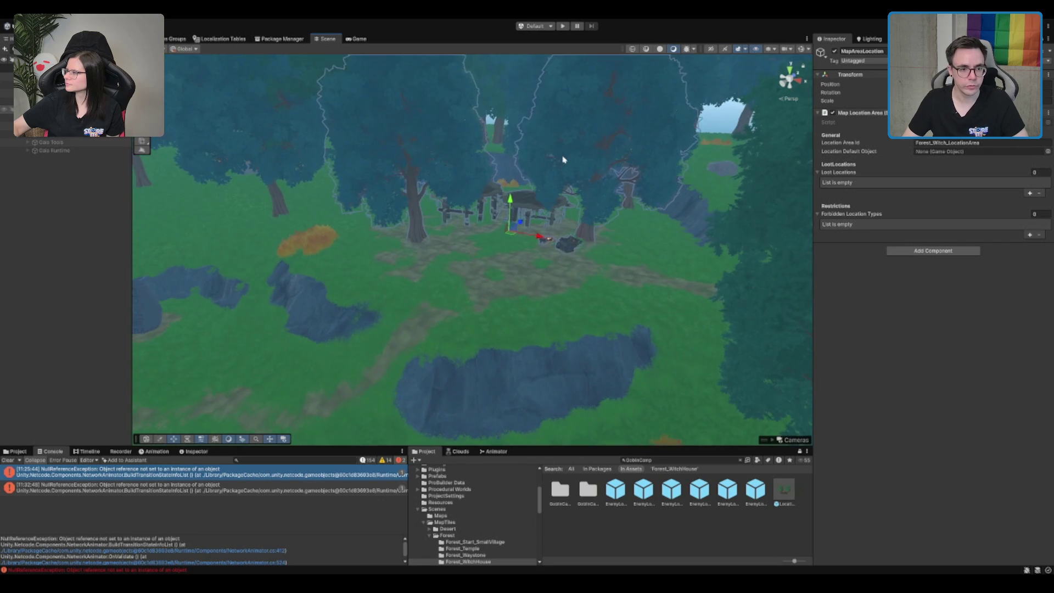
drag(512, 236, 510, 240)
key(ctrl+z)
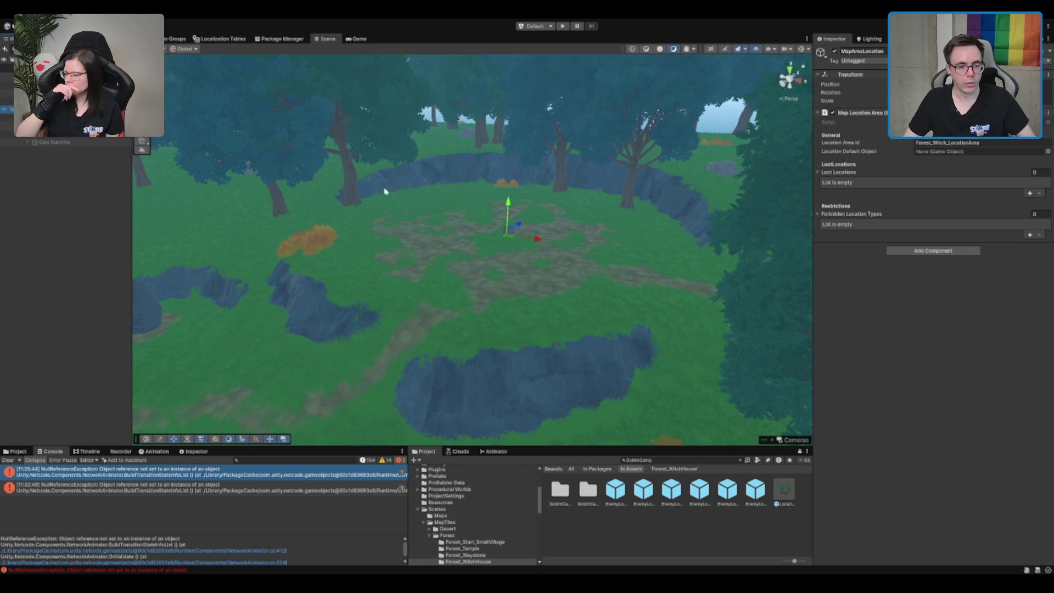